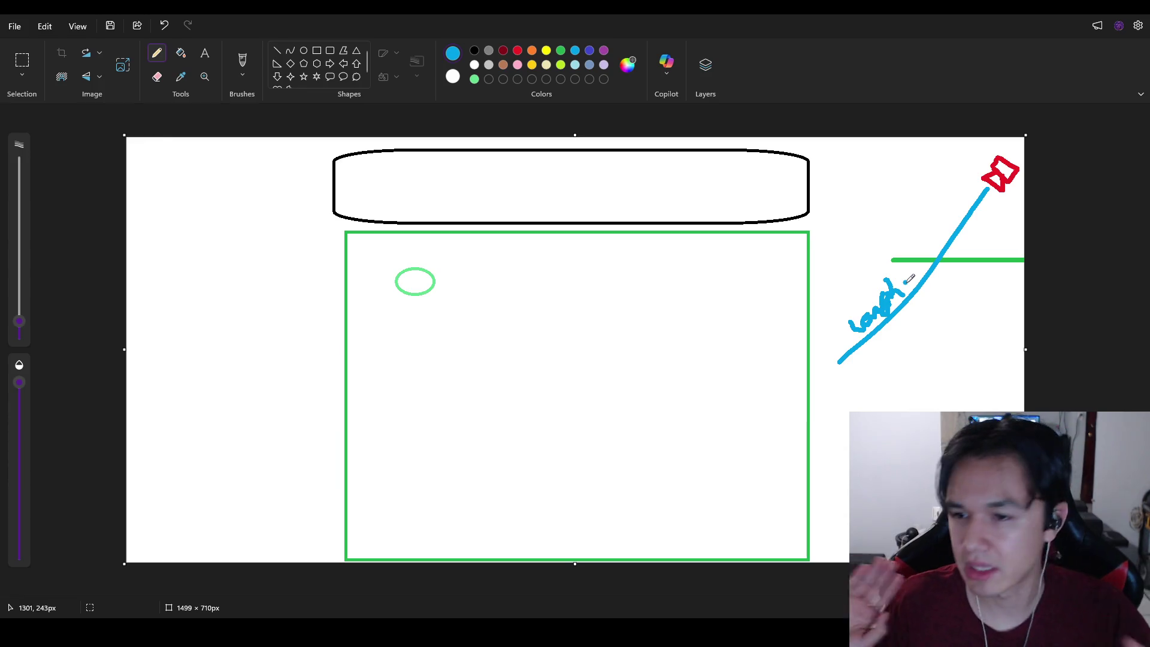
- Undo the handwritten Length label and stray blue marks, and draw an arrowhead at the blue line's lower end
key("ctrl+z")
key("ctrl+z")
key("ctrl+z")
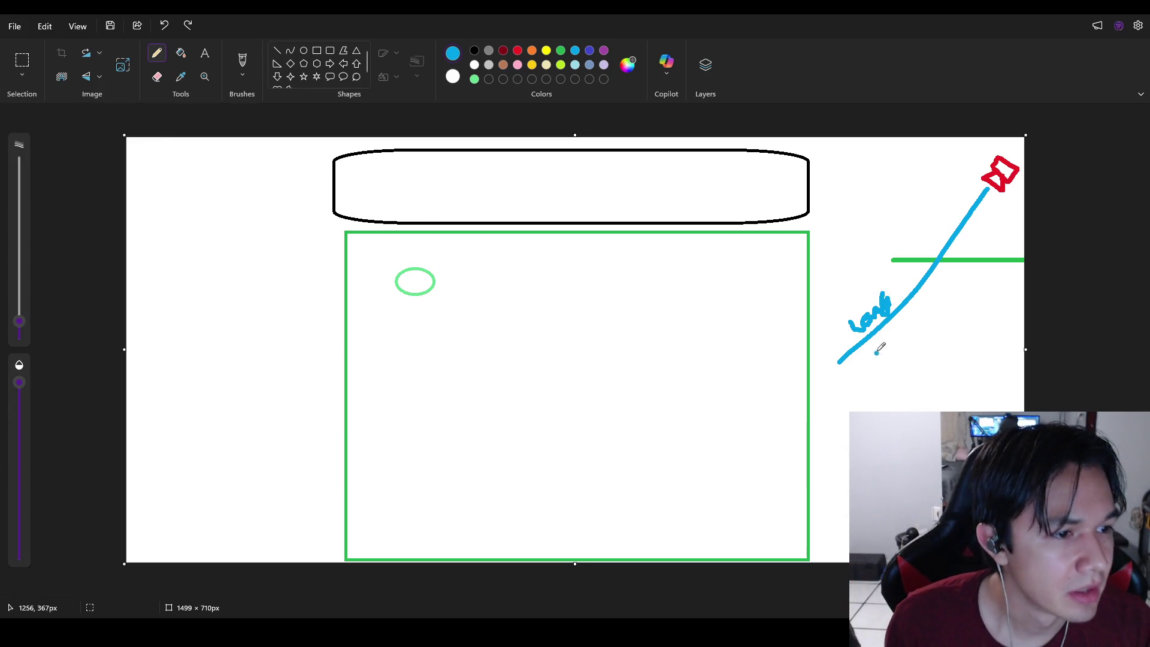
key("ctrl+z")
mouse_move(842, 351)
left_mouse_down()
mouse_move(839, 362)
mouse_move(861, 365)
left_mouse_up()
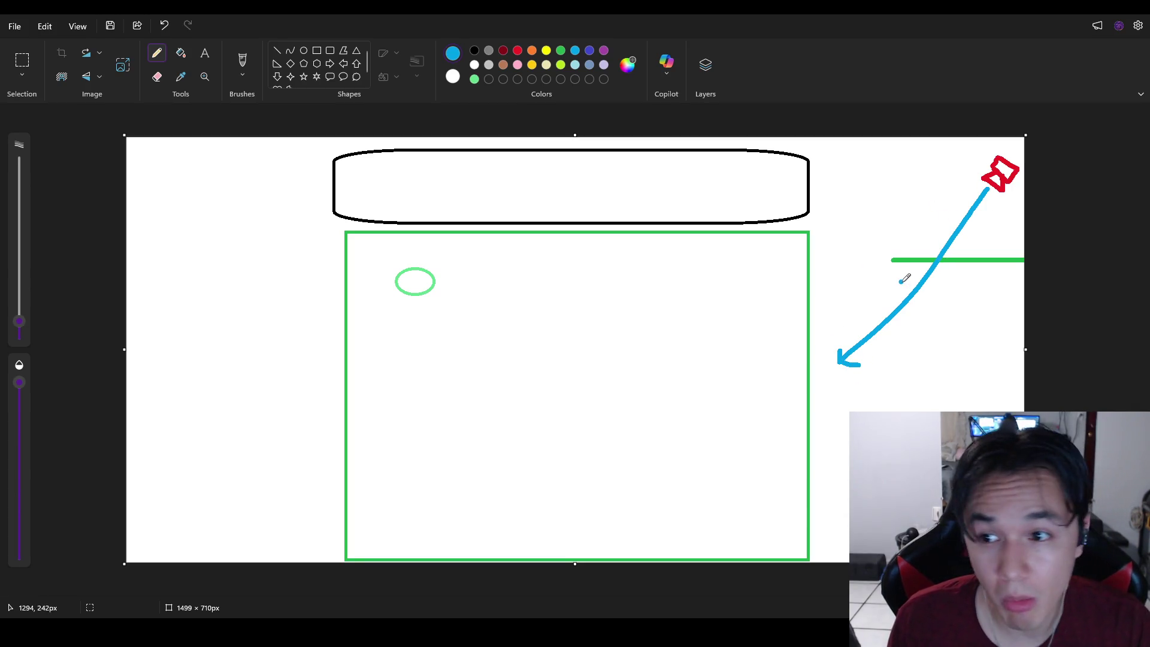
left_click(940, 258)
key("ctrl+z")
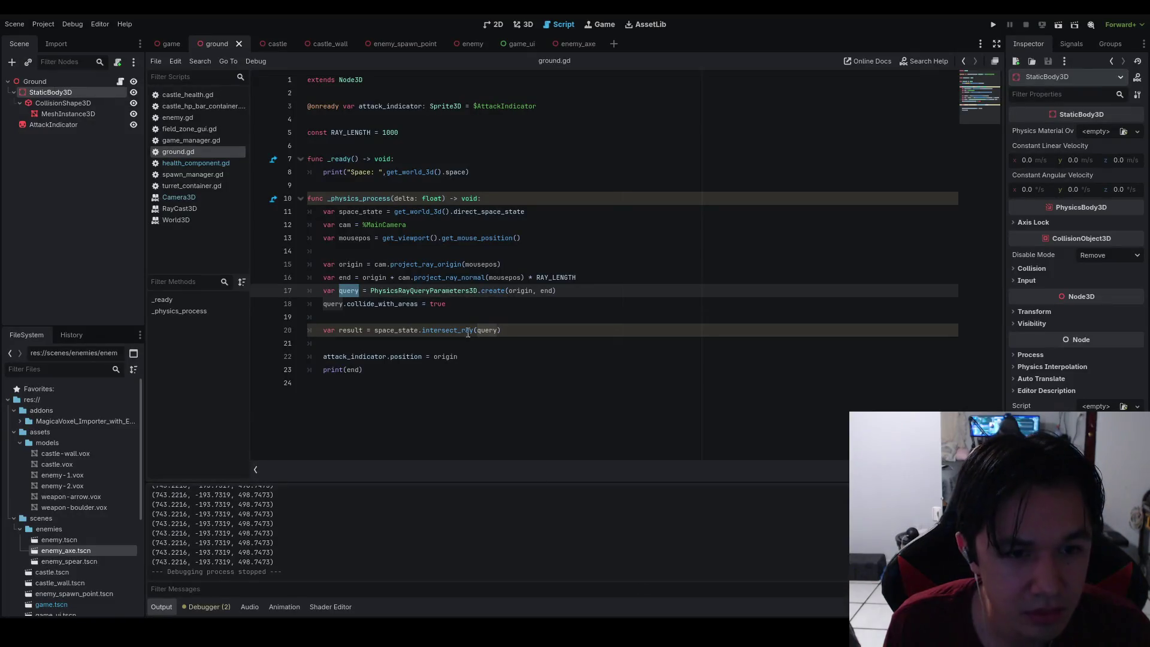
left_click(481, 307)
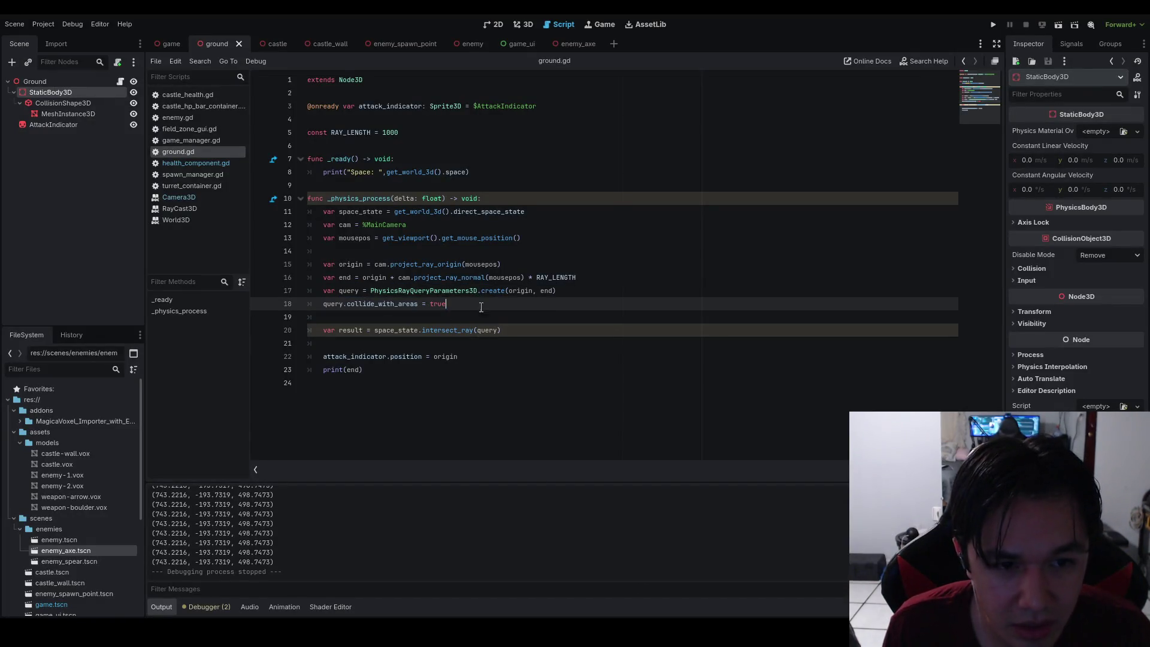
double_click(450, 330)
left_click(454, 332, "ctrl")
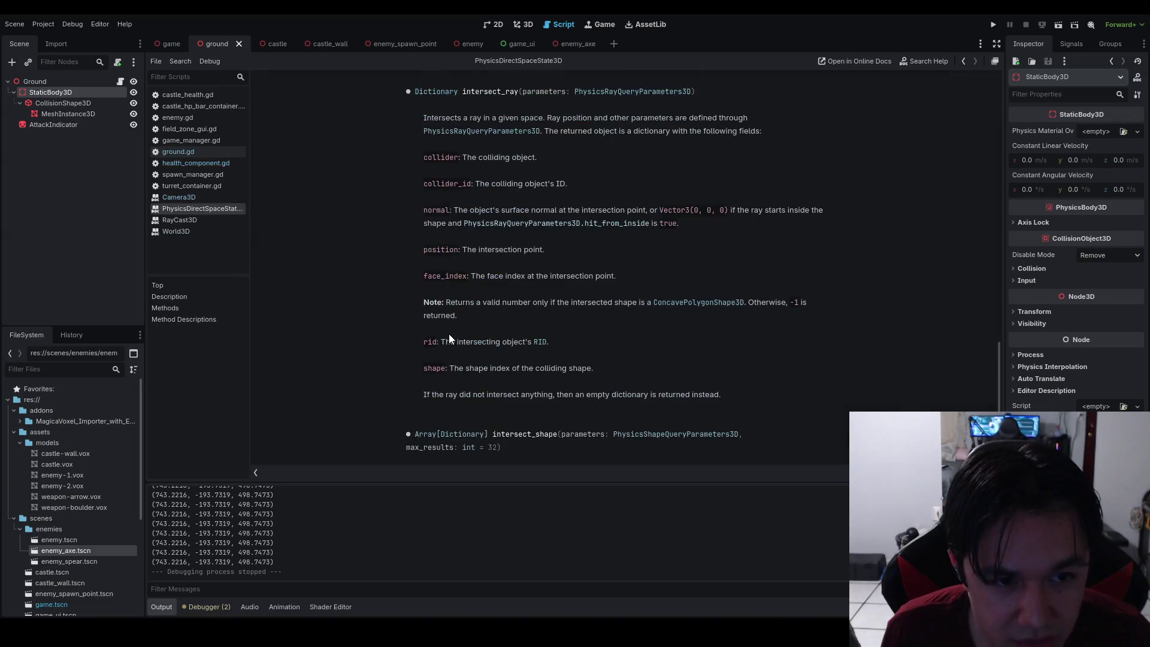
left_click(443, 118)
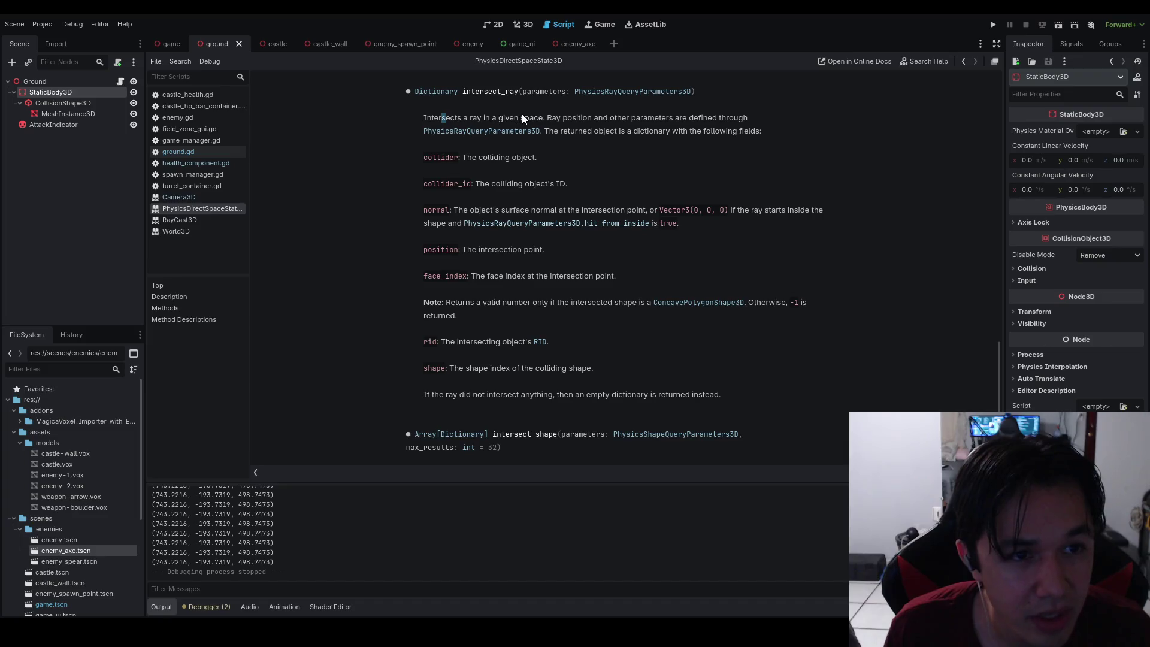
left_click_drag(458, 118, 554, 118)
double_click(551, 118)
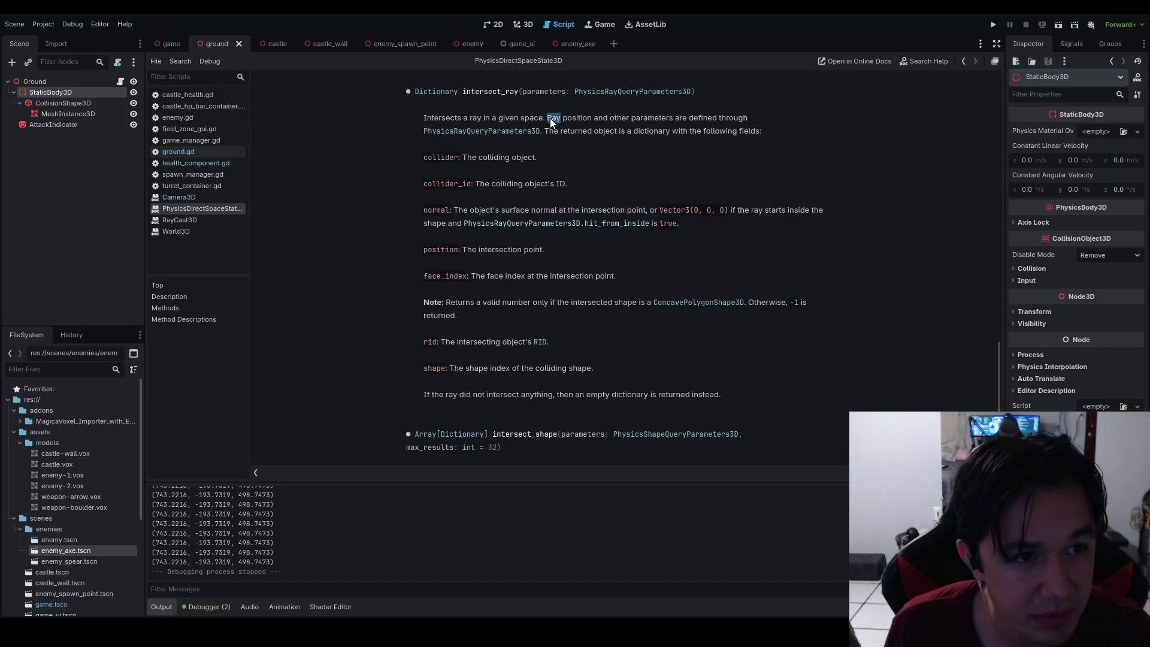
left_click_drag(720, 118, 752, 118)
left_click_drag(555, 131, 773, 131)
left_click(642, 138)
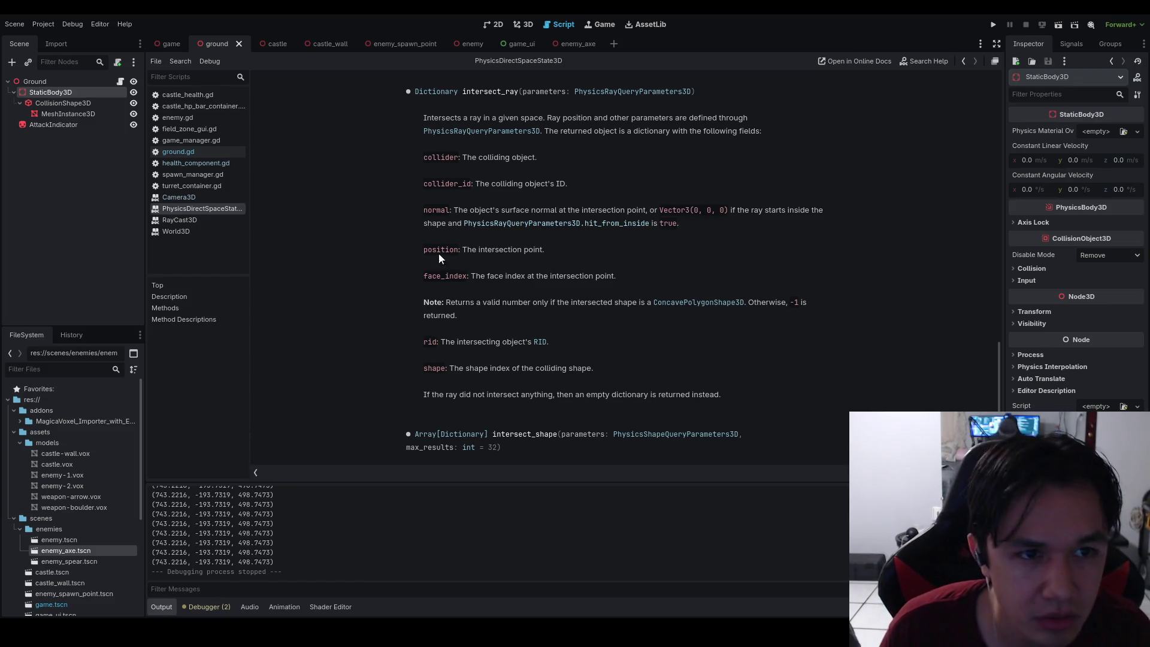
left_click(179, 152)
double_click(488, 330)
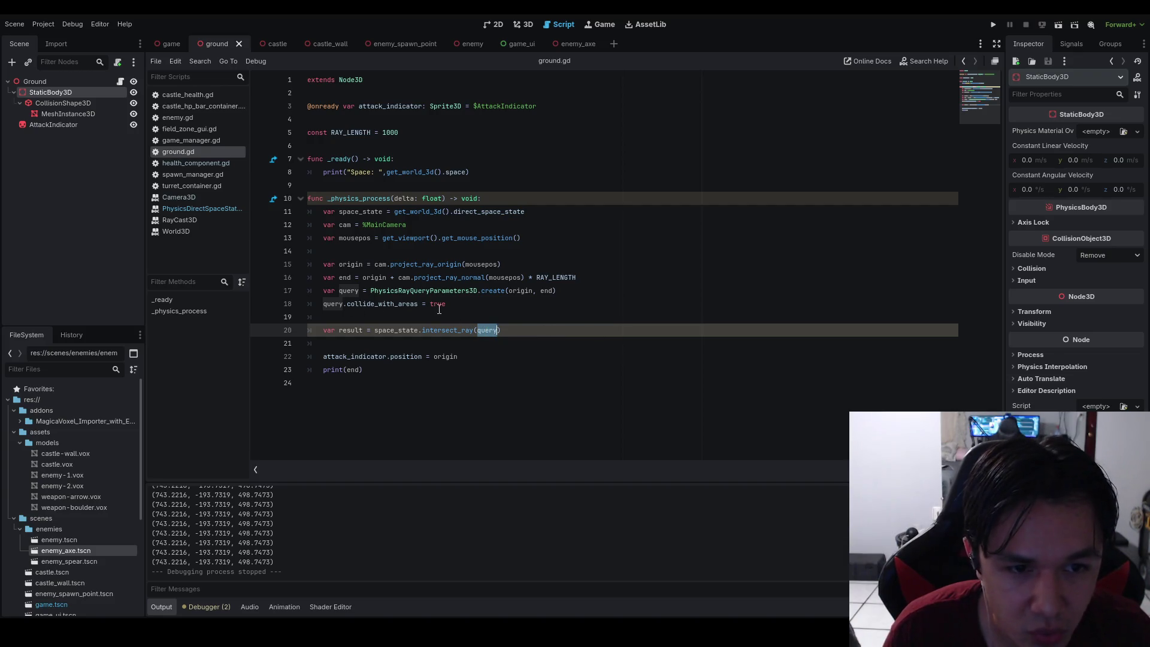
- Review the query, space_state, intersect_ray and result code on lines 17-20 against the intersect_ray documentation
double_click(350, 291)
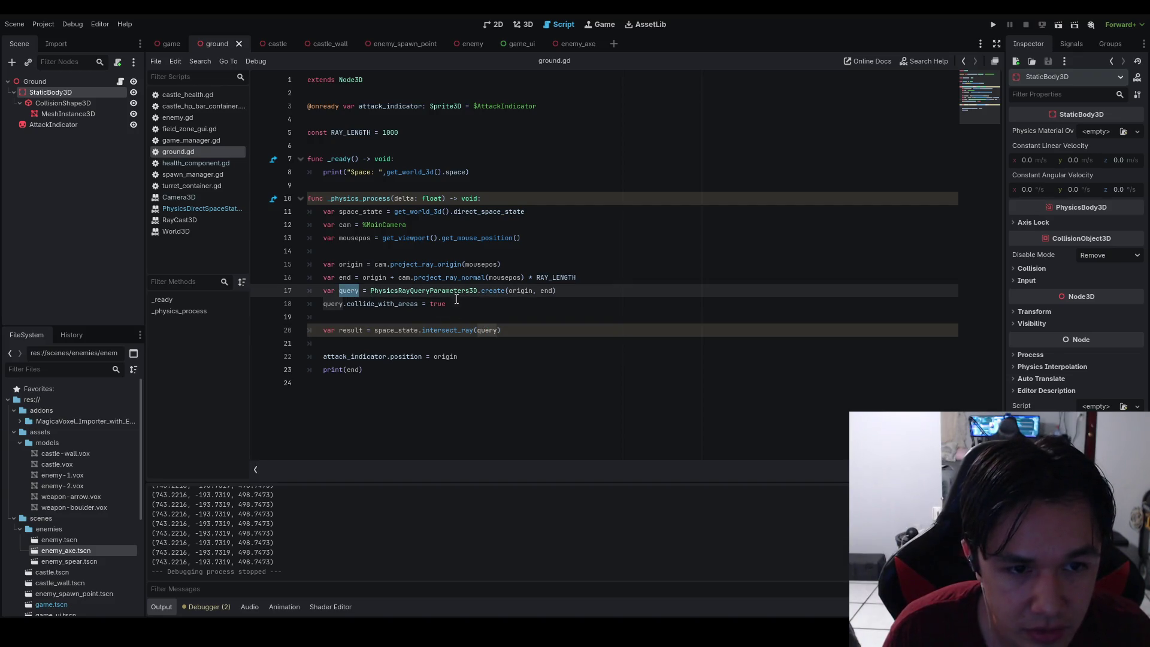
left_click_drag(580, 291, 339, 291)
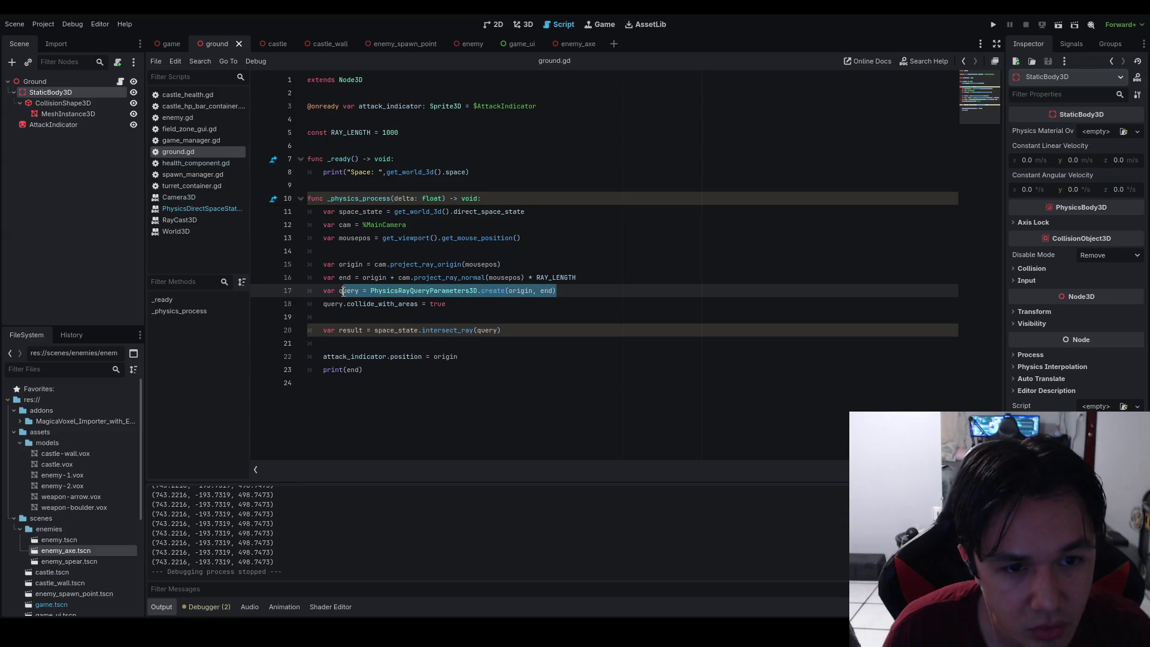
double_click(450, 330)
double_click(401, 330)
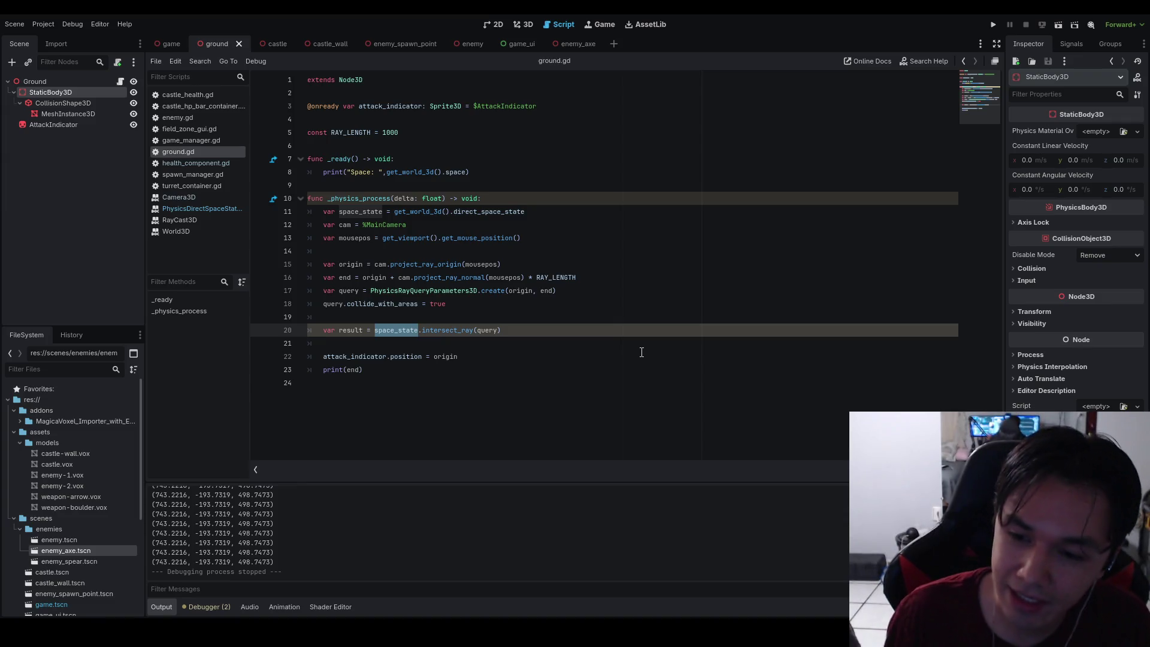
double_click(356, 331)
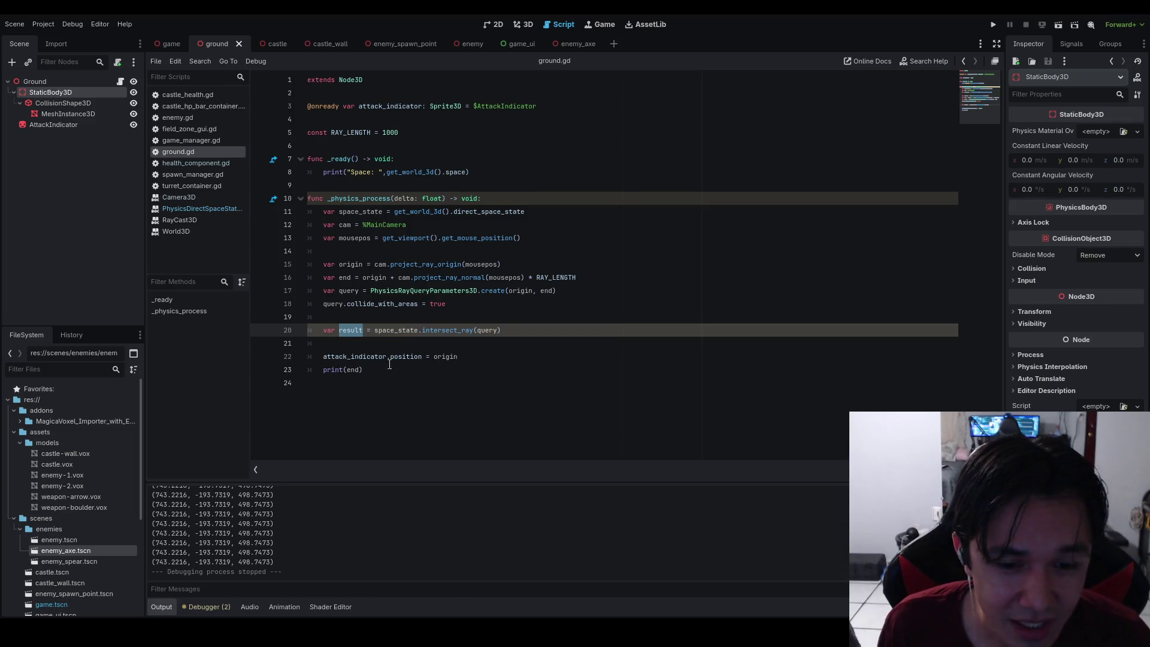
left_click(191, 207)
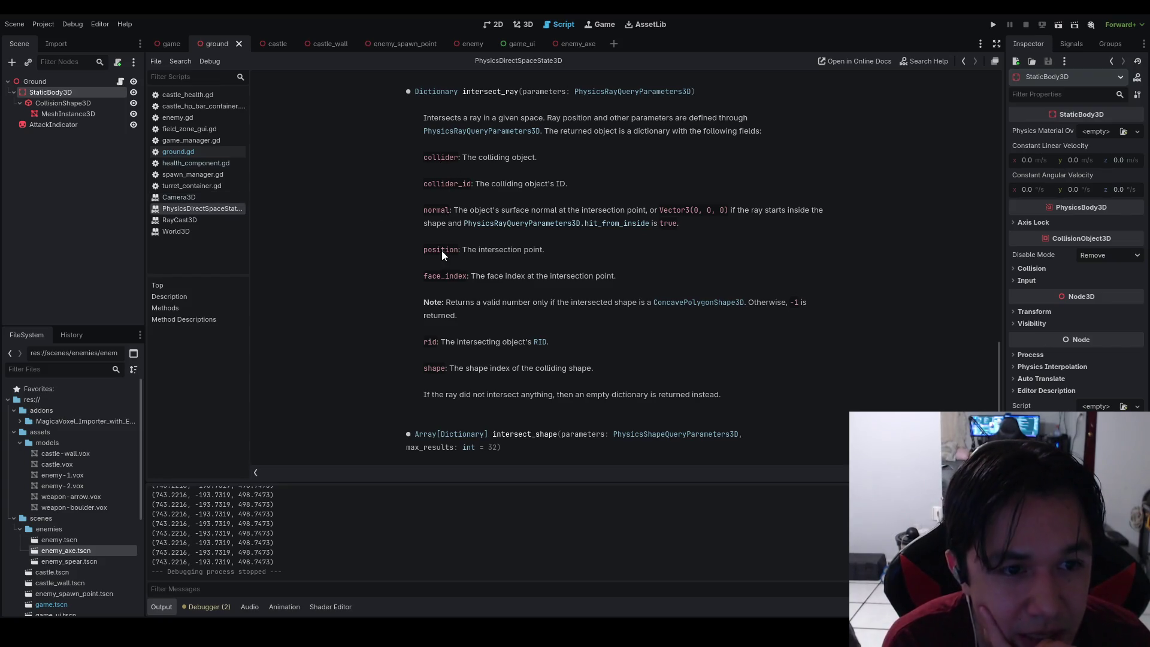
left_click(185, 153)
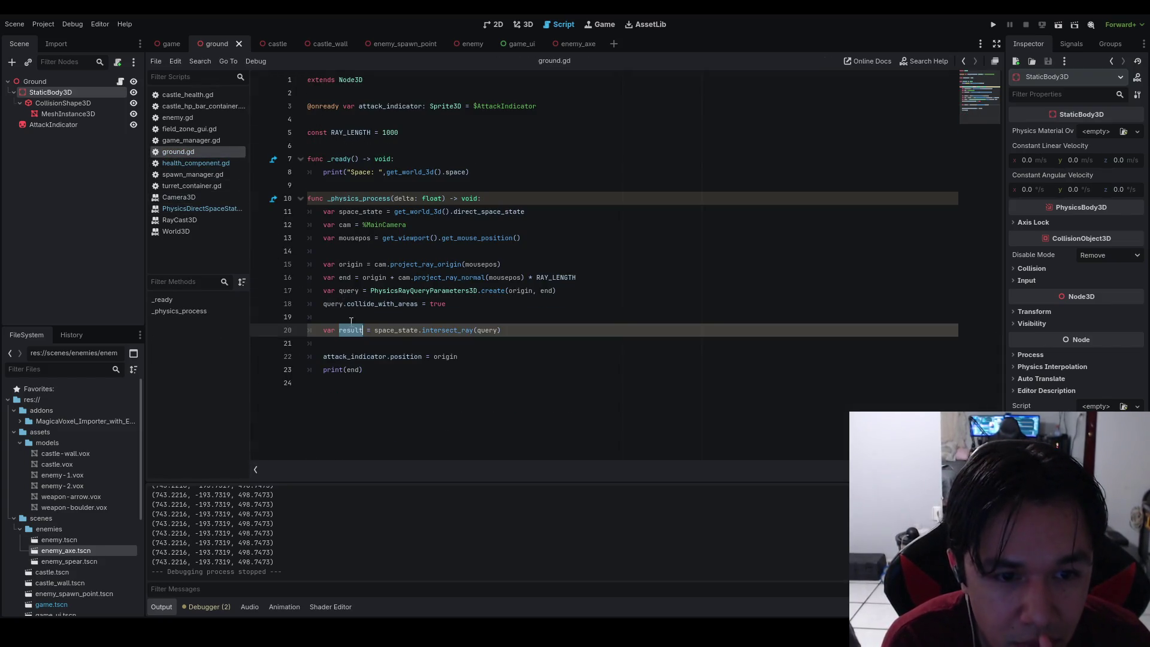
- Replace origin on line 22 with result.position and run the game
double_click(449, 356)
type("result.pos")
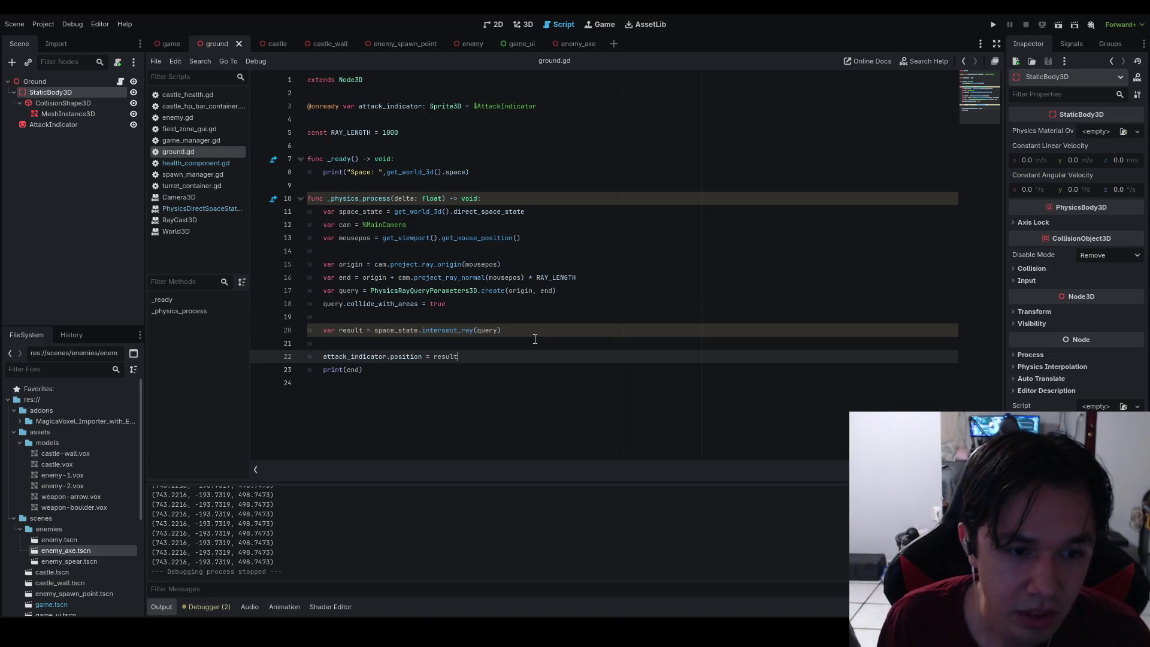
type("ition")
left_click(992, 24)
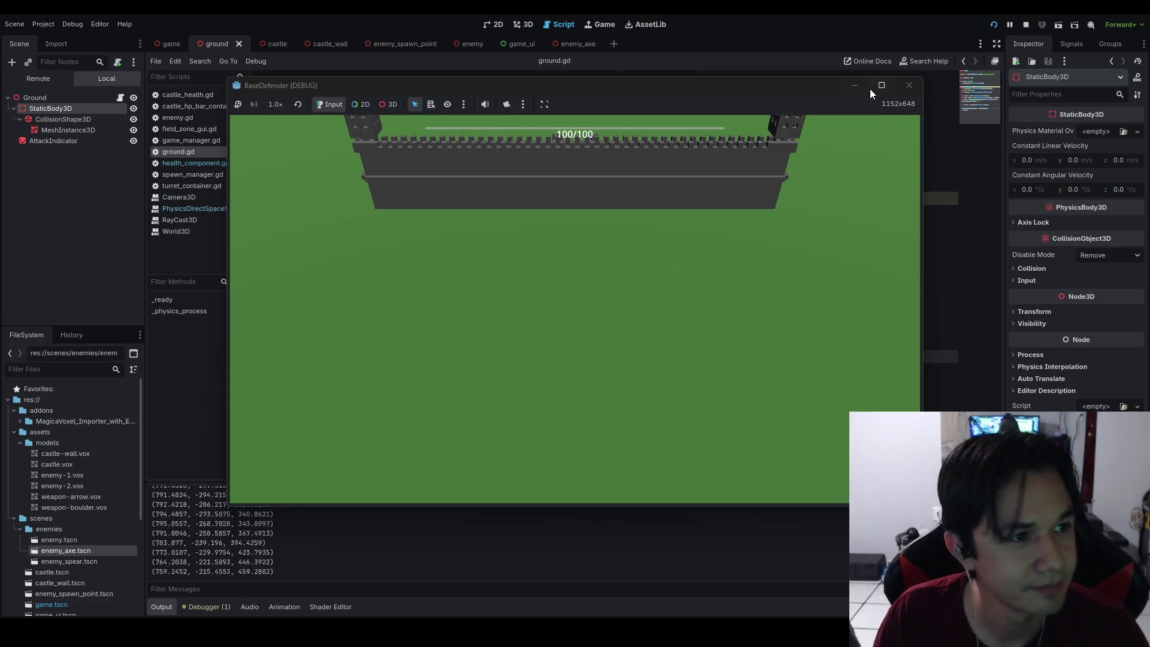
- Replace end in the print call with result.position, then rerun the game to check the printed positions
left_click(910, 85)
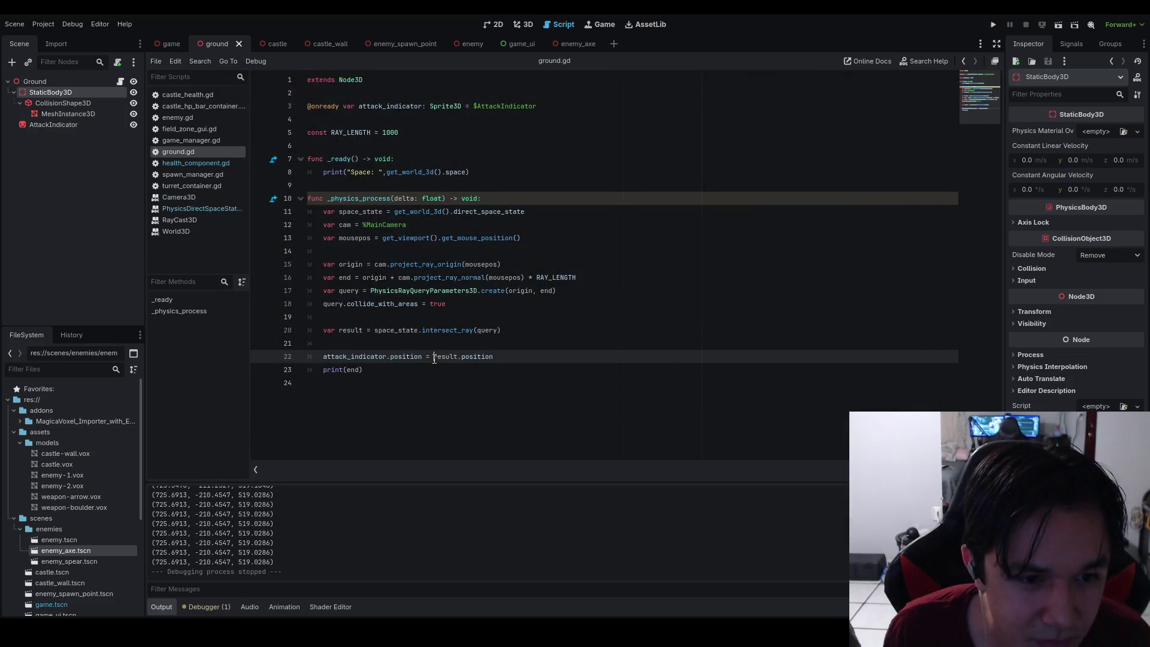
left_click_drag(433, 357, 494, 357)
key("ctrl+c")
double_click(354, 370)
key("ctrl+v")
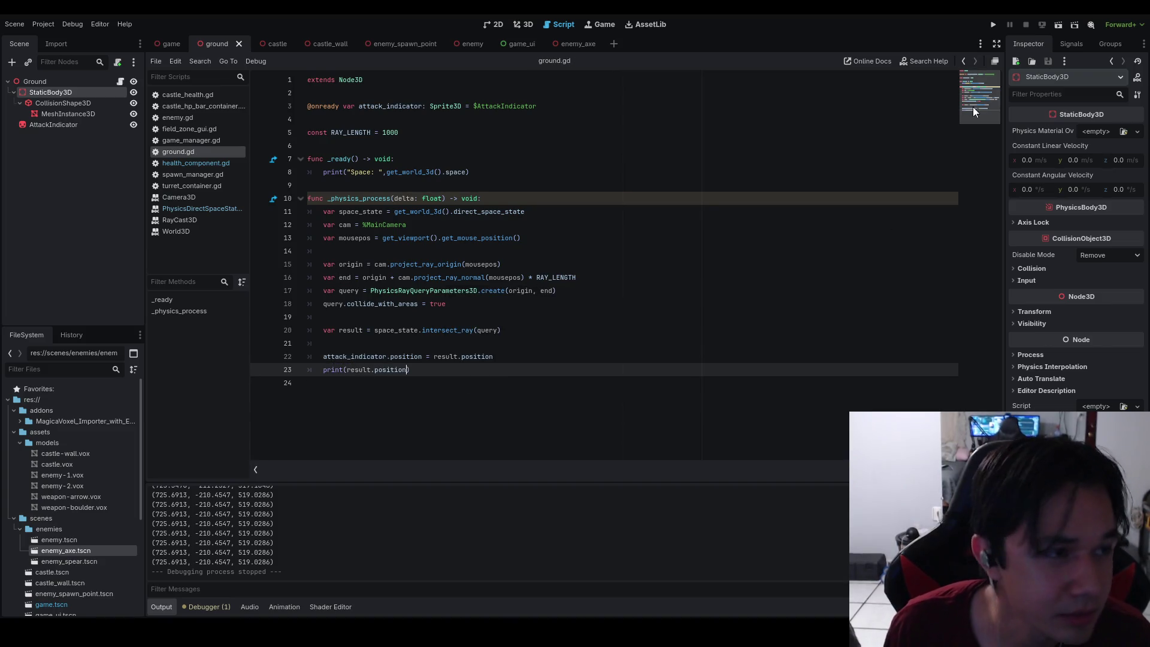
left_click(994, 25)
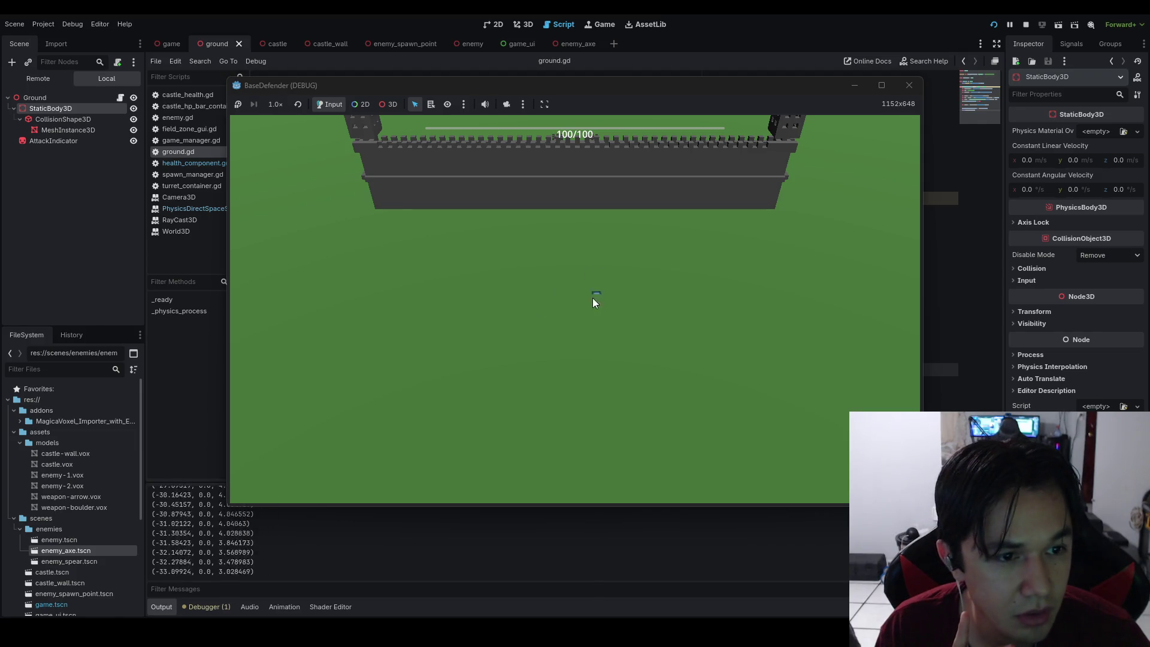
left_click(909, 86)
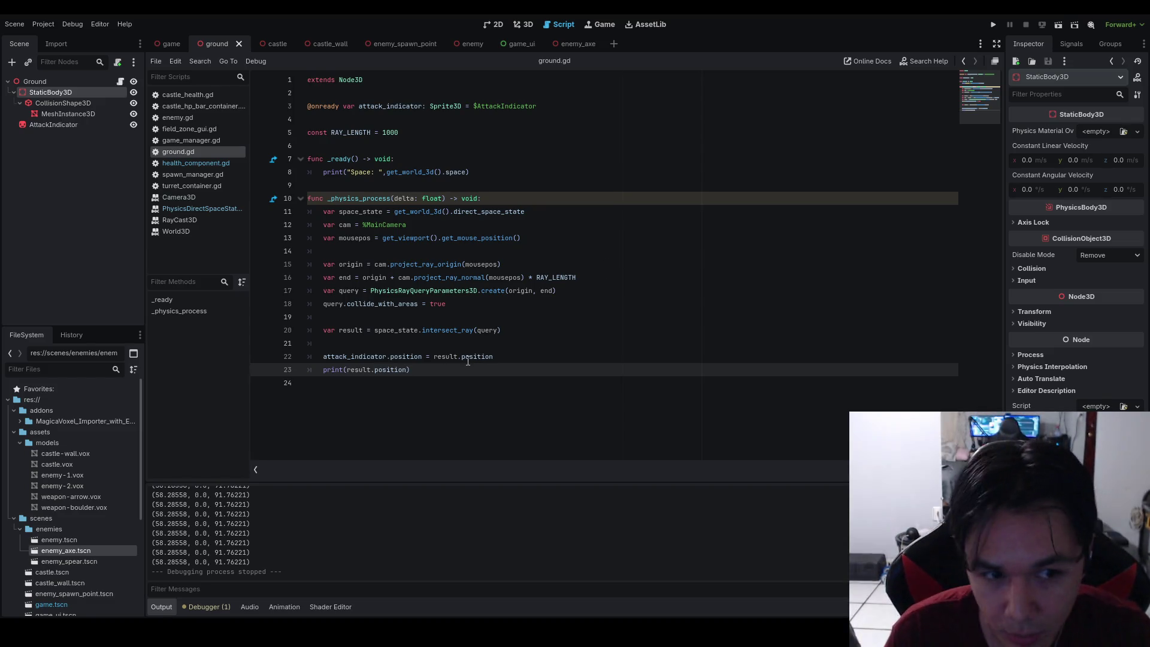
left_click(501, 353)
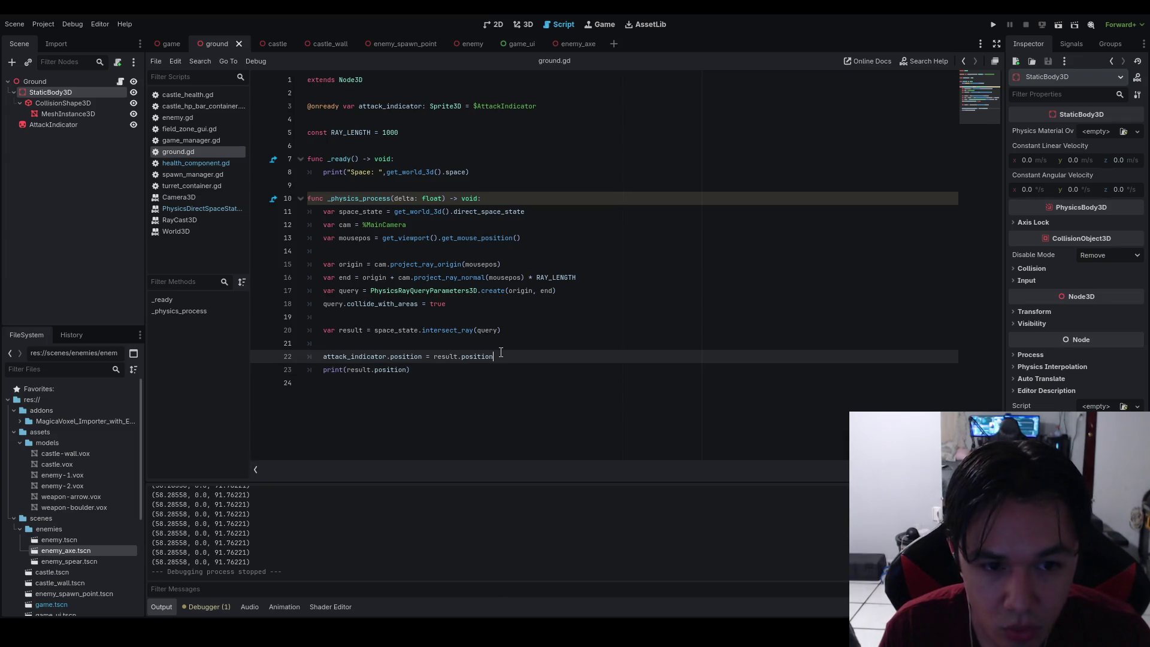
- Insert result.position.y = 0.1 above the attack_indicator line, save ground.gd, and run the game
key("Up")
key("Return")
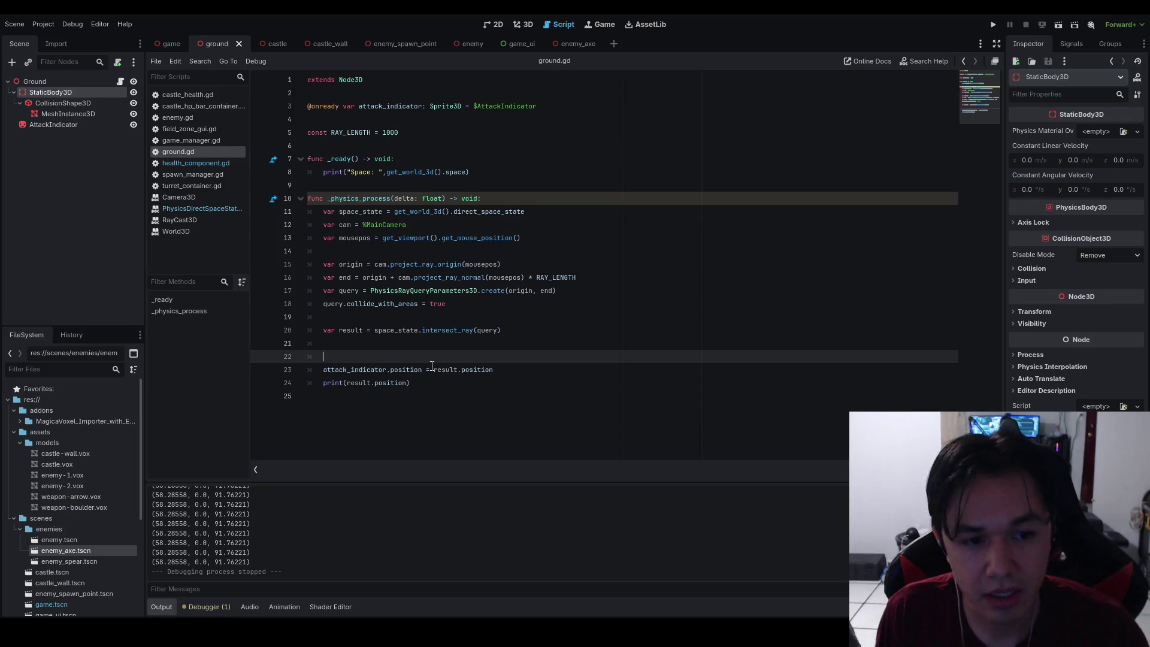
type("resul")
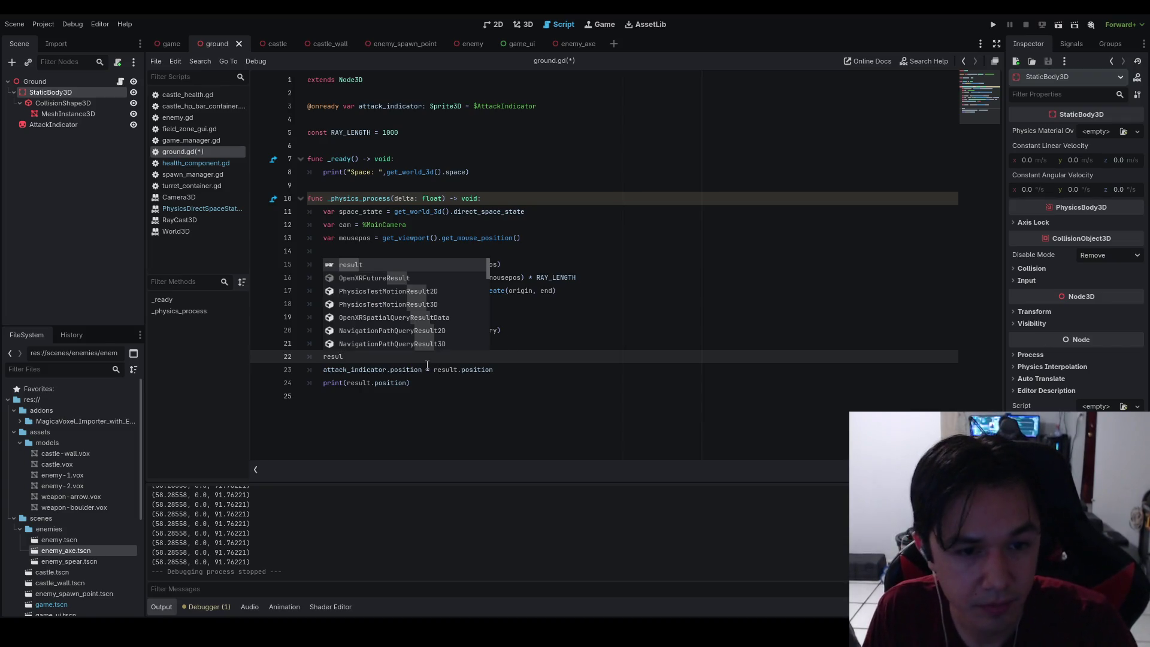
type("t.pos")
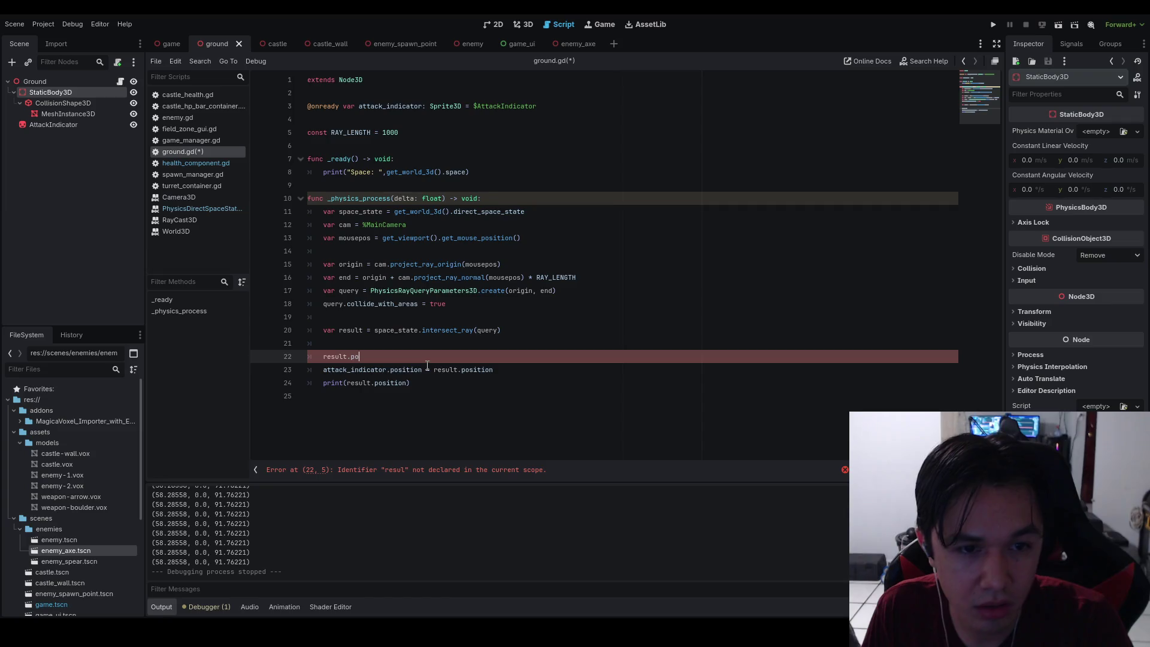
type("ition.")
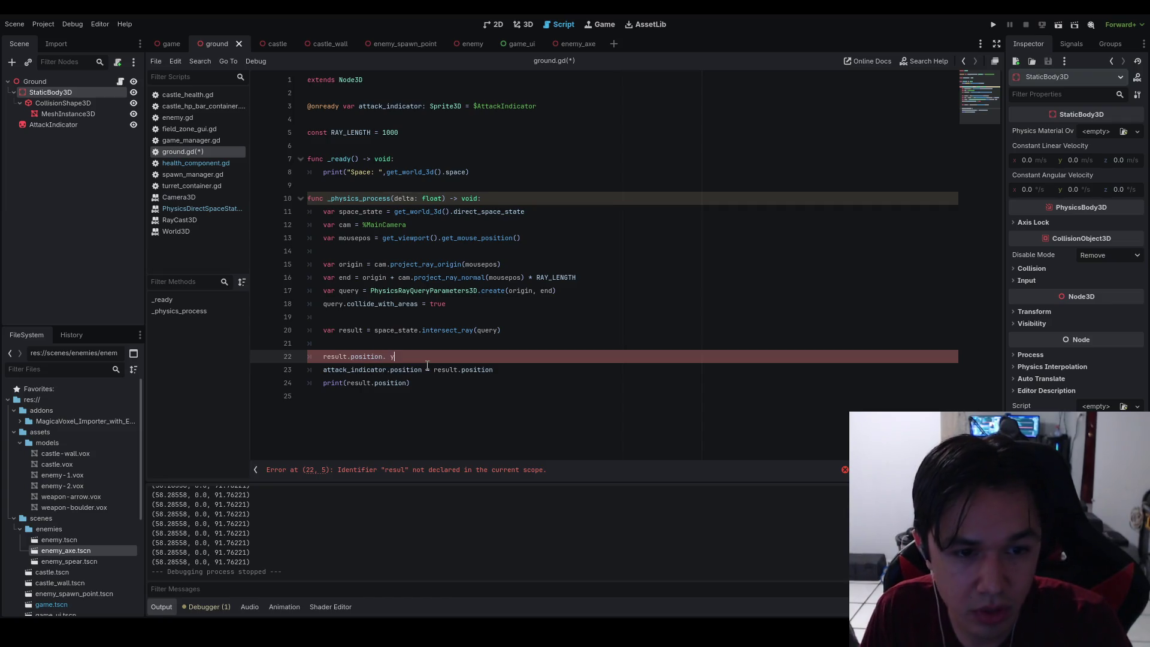
type("y = ")
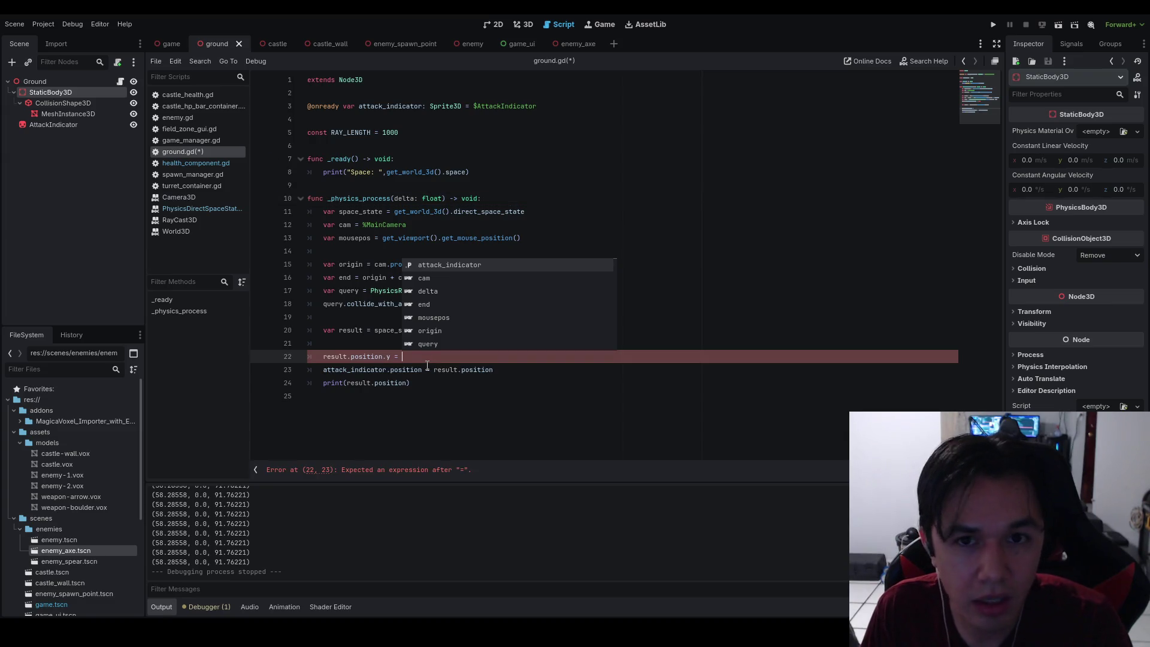
type("0.1")
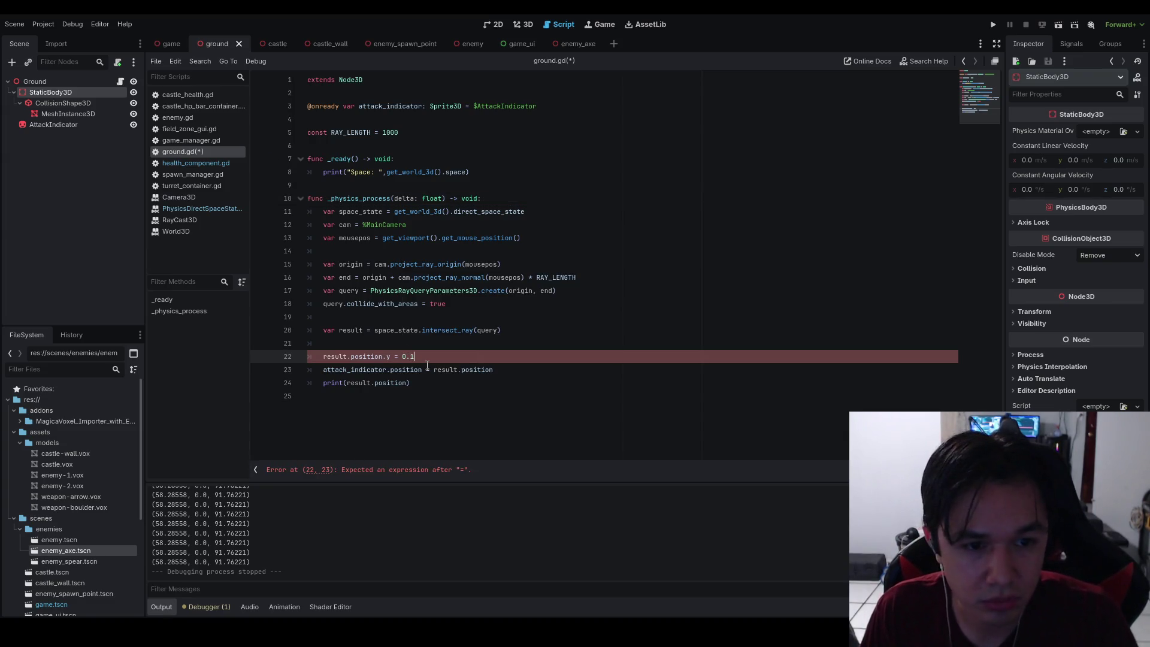
key("ctrl+s")
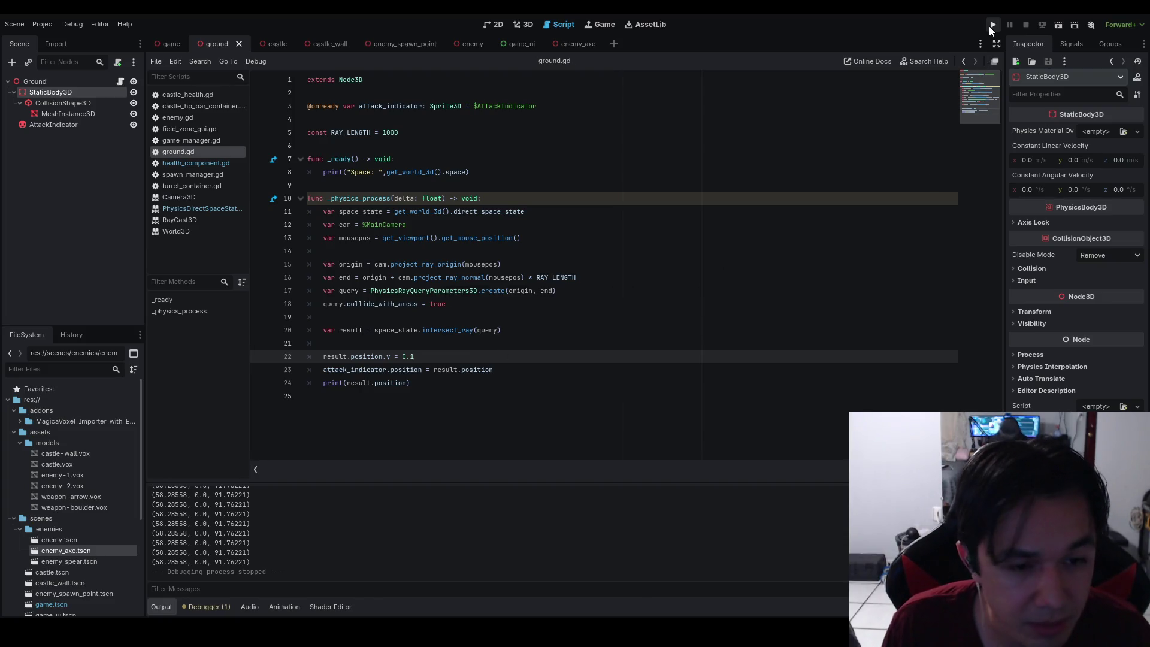
left_click(990, 26)
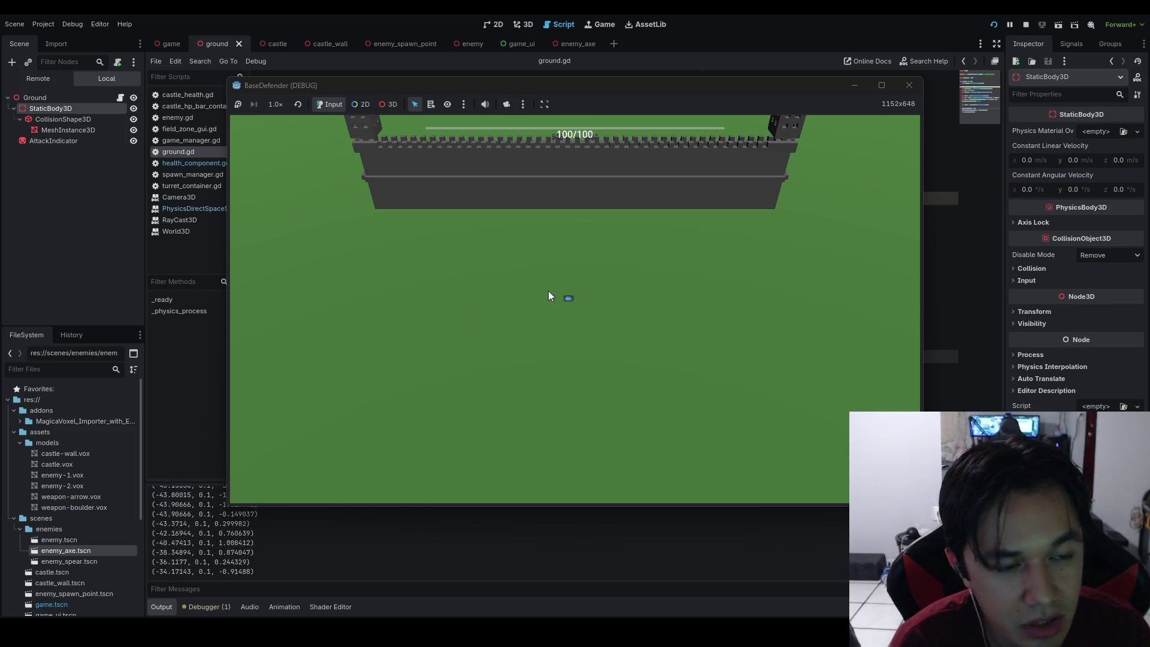
left_click(910, 86)
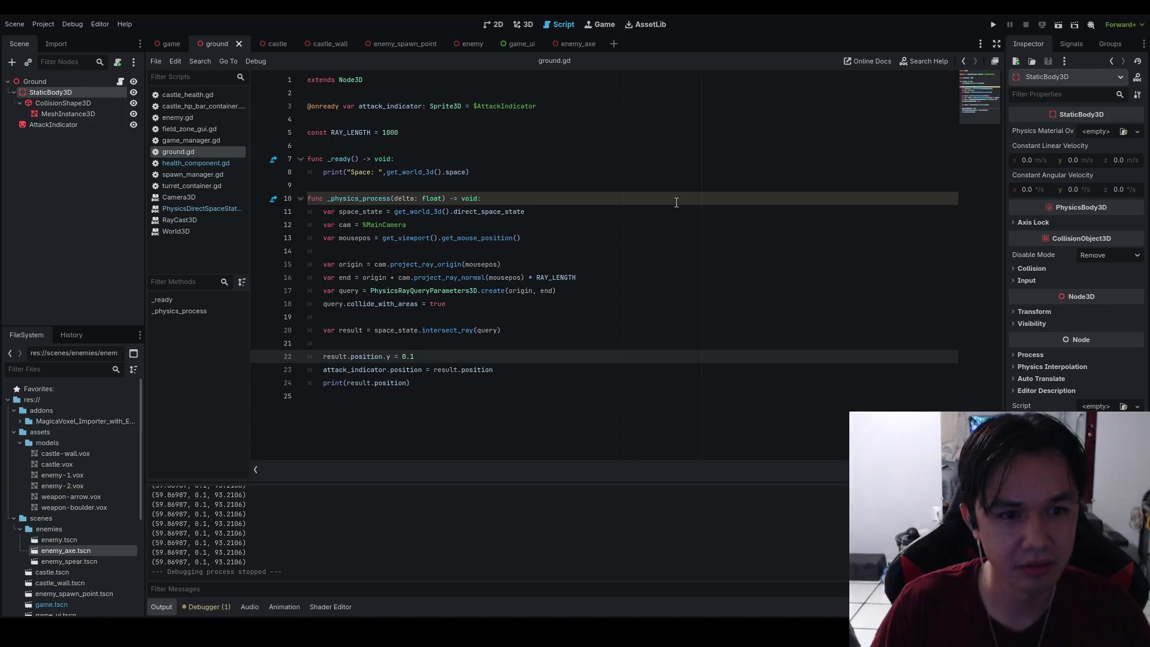
- Delete the print(result.position) line from ground.gd
left_click_drag(434, 380, 530, 365)
key("BackSpace")
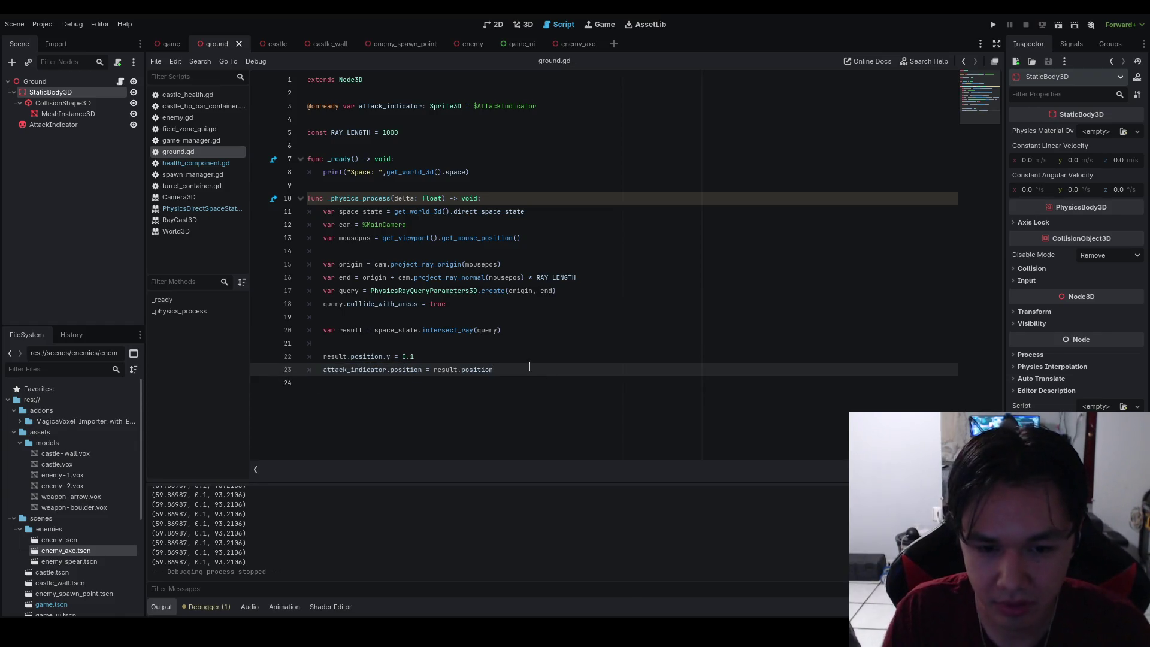
scroll(400, 553, "up", 10)
scroll(407, 558, "down", 1)
- Test-run and stop the game, then open the castle_wall scene in the 3D view
left_click(992, 25)
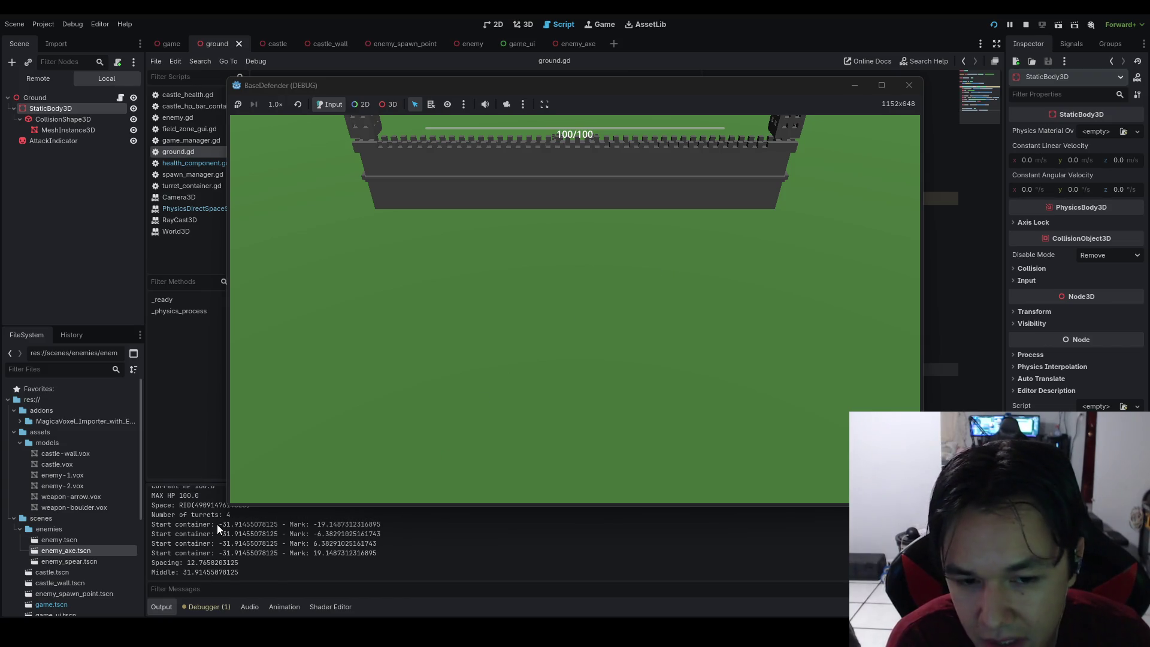
left_click_drag(175, 519, 381, 543)
left_click(383, 540)
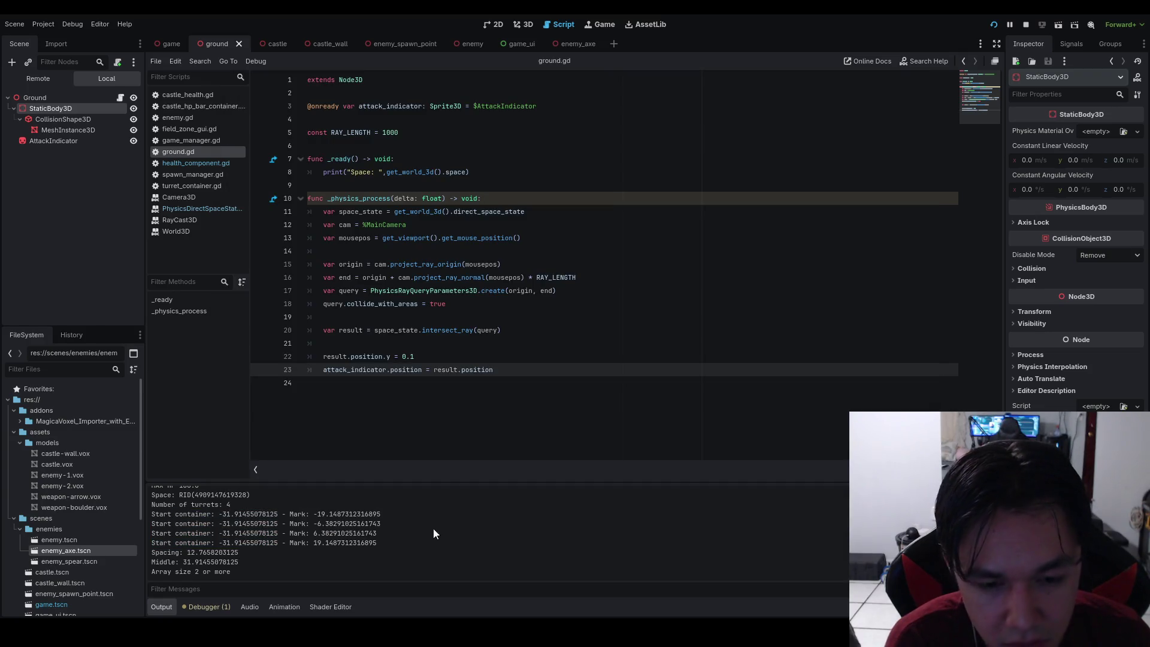
left_click(1026, 25)
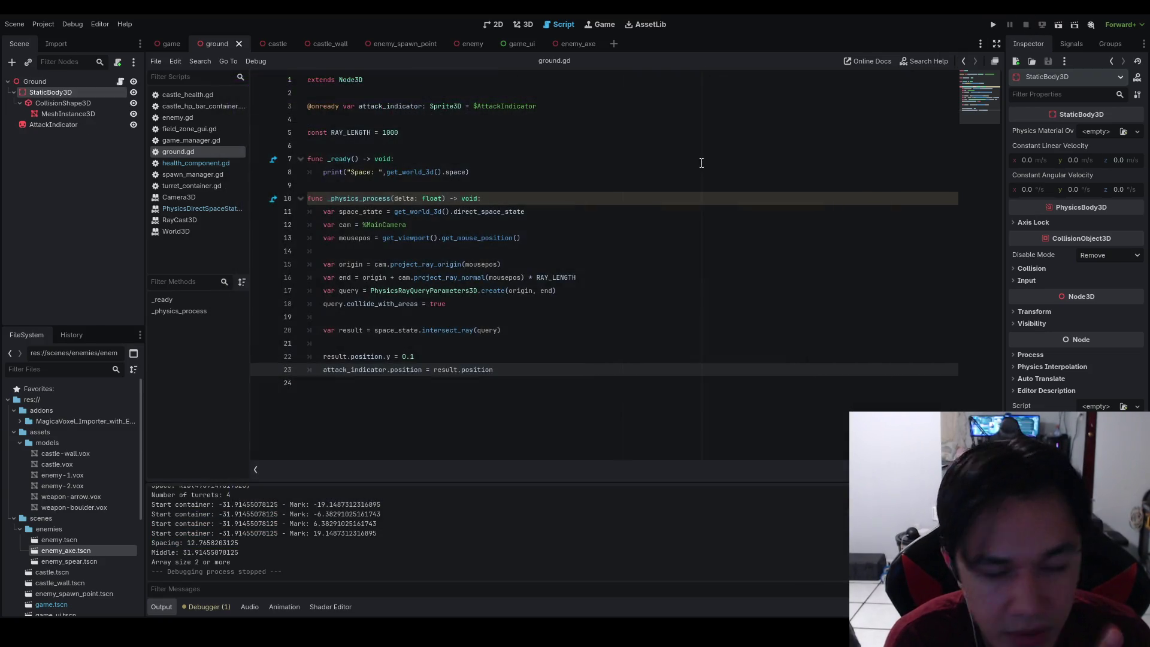
left_click(444, 419)
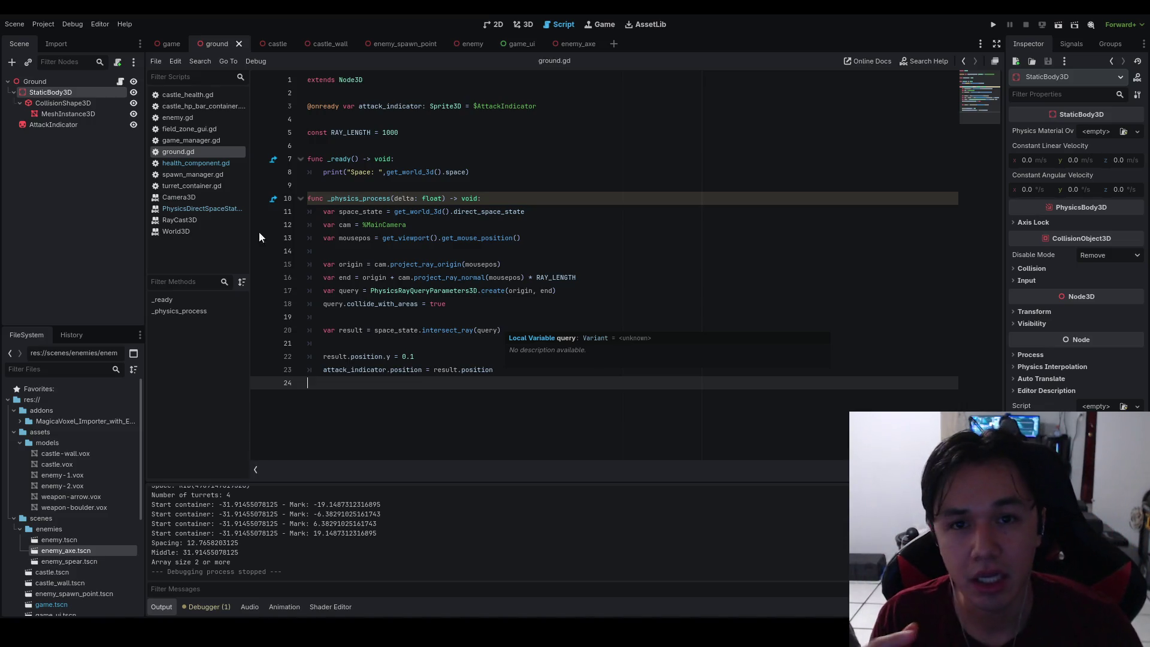
left_click(333, 45)
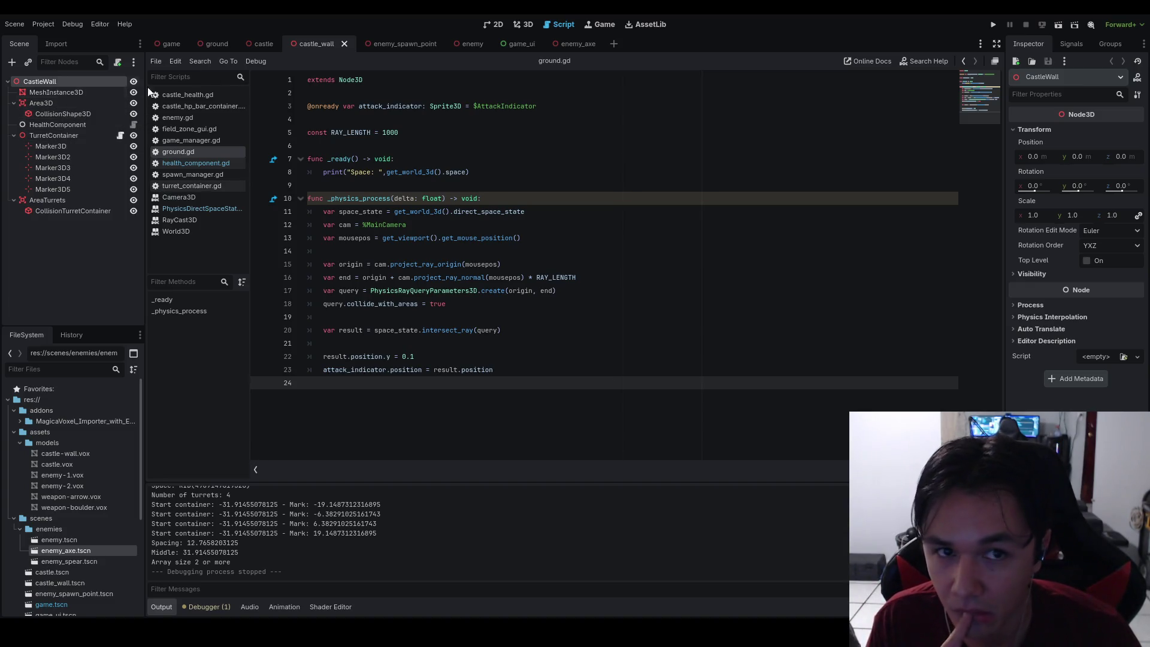
left_click(523, 23)
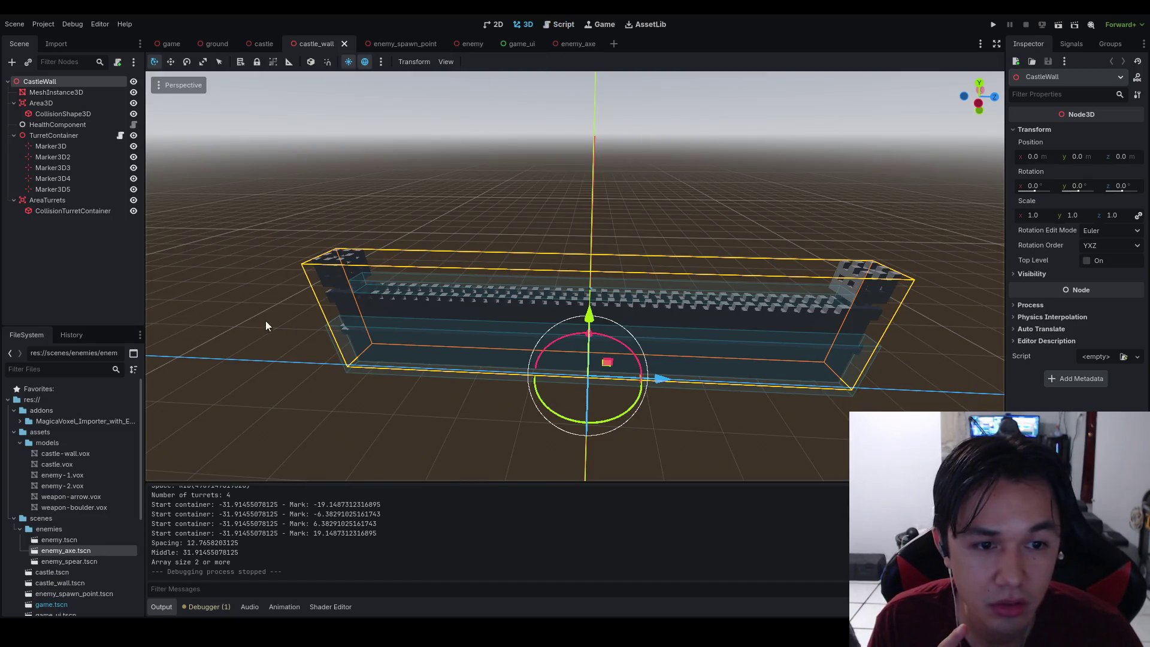
- Inspect the wall's Area3D, MeshInstance3D, CollisionShape3D and CollisionTurretContainer nodes, and glance at the castle scene
left_click(67, 104)
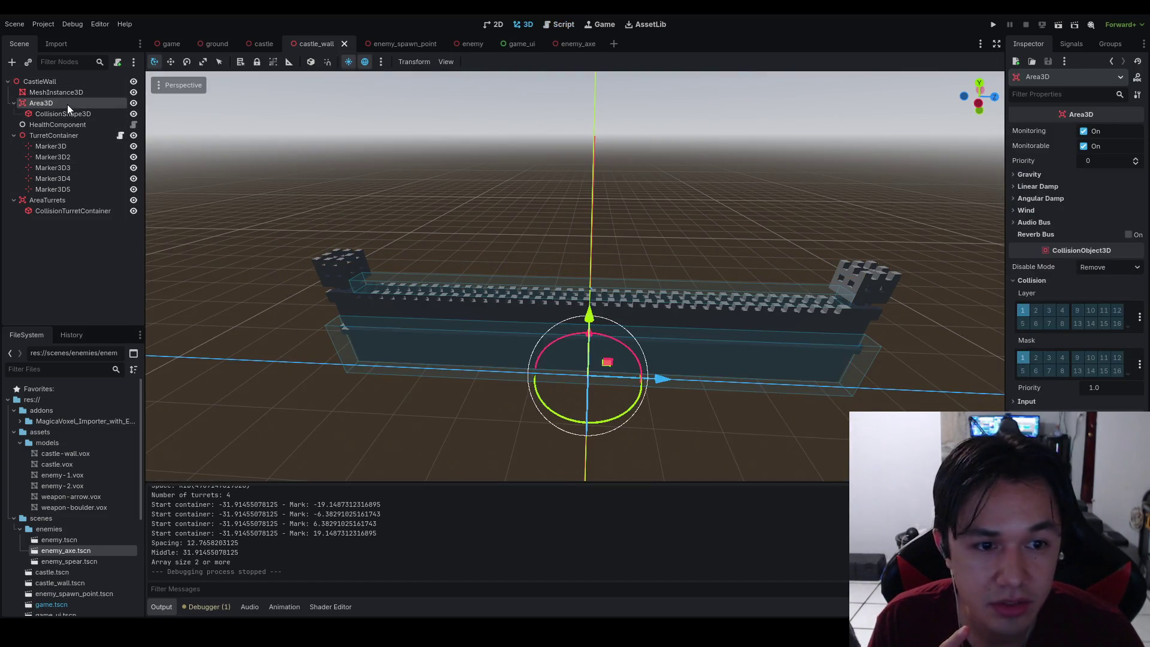
left_click(70, 95)
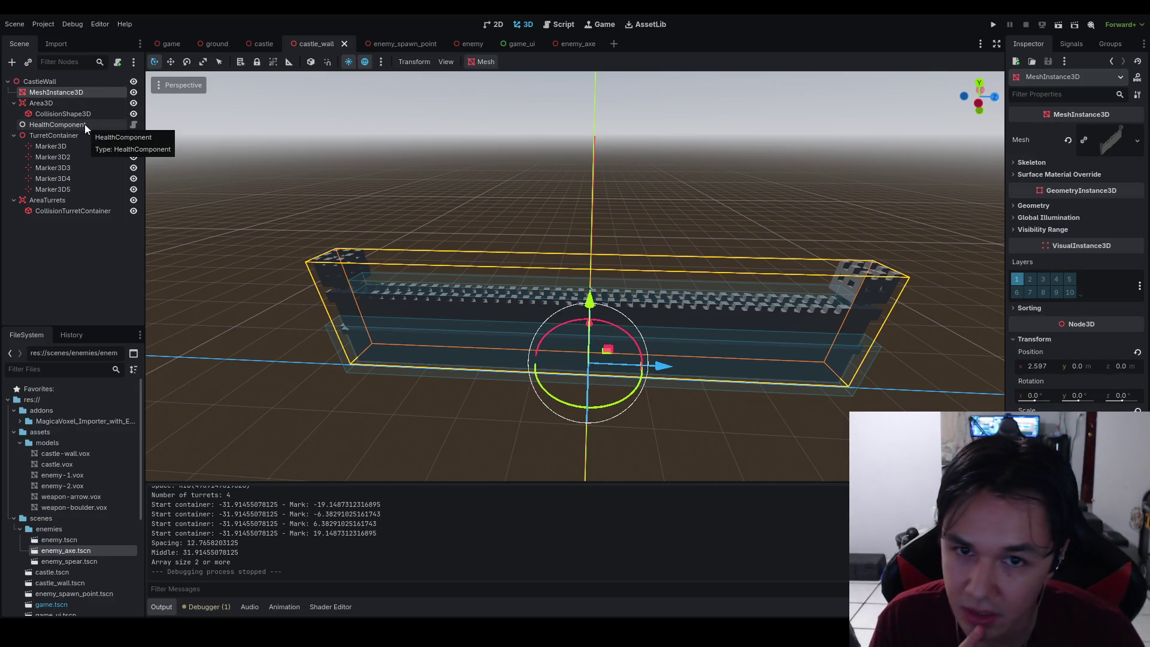
left_click(77, 114)
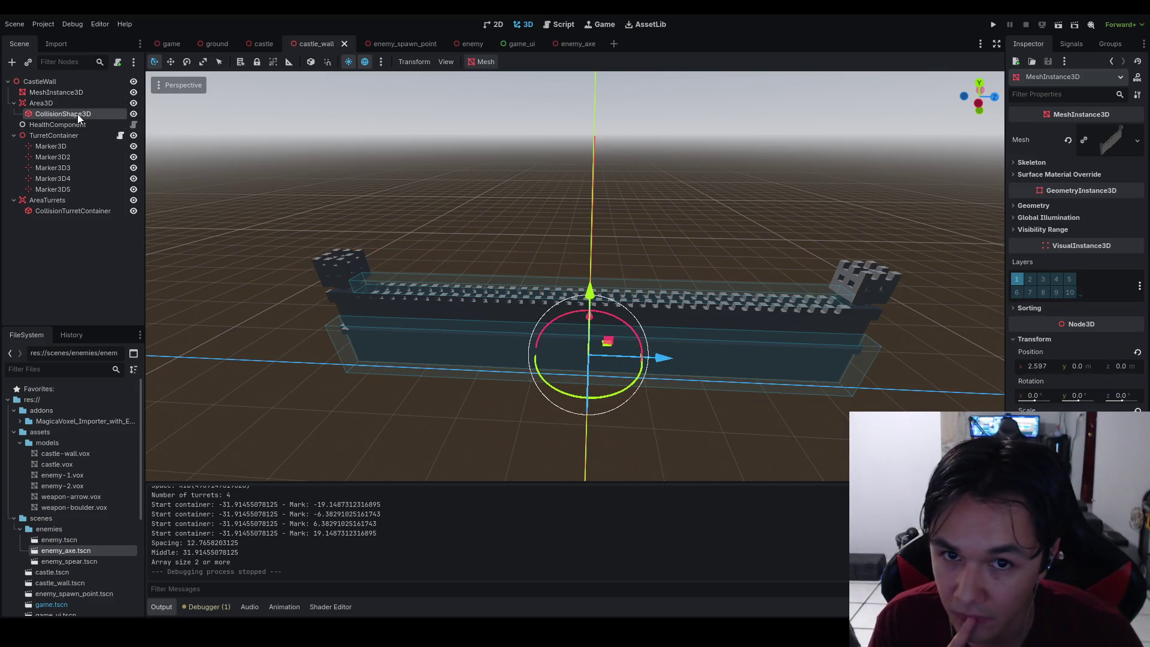
left_click(63, 207)
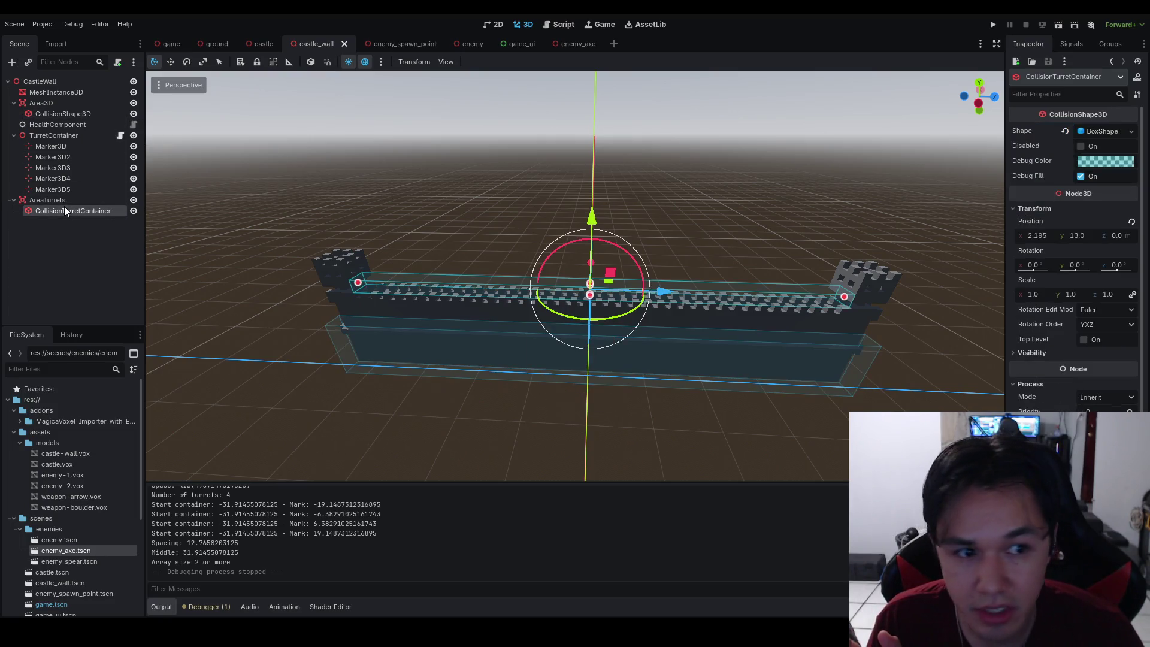
left_click(63, 94)
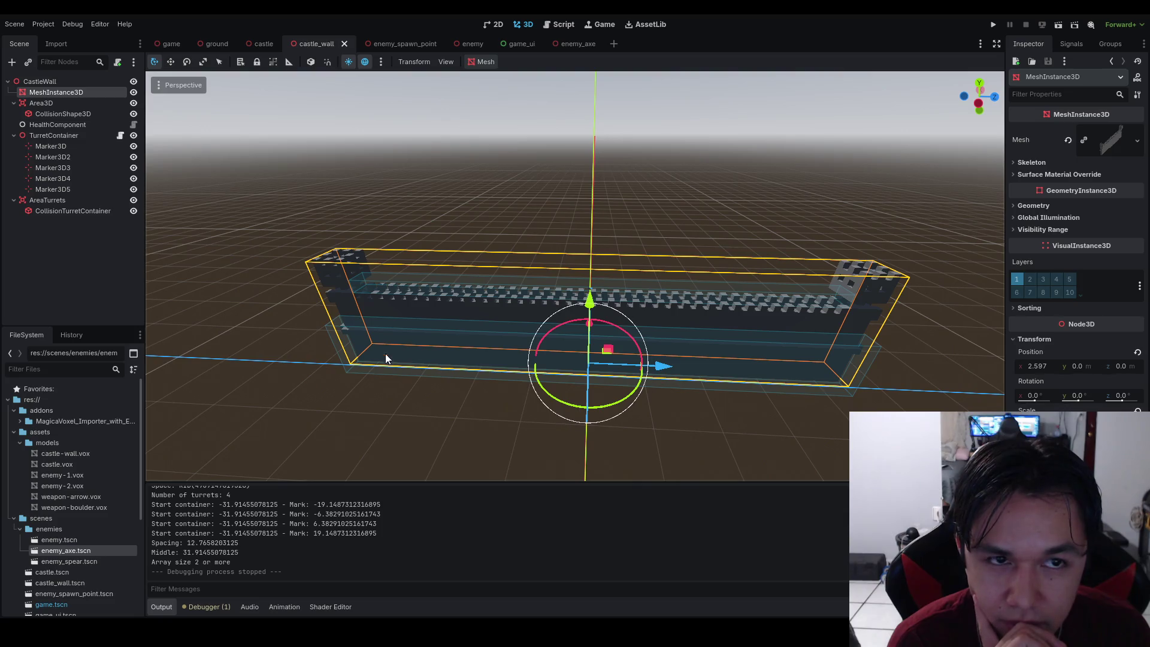
left_click(261, 44)
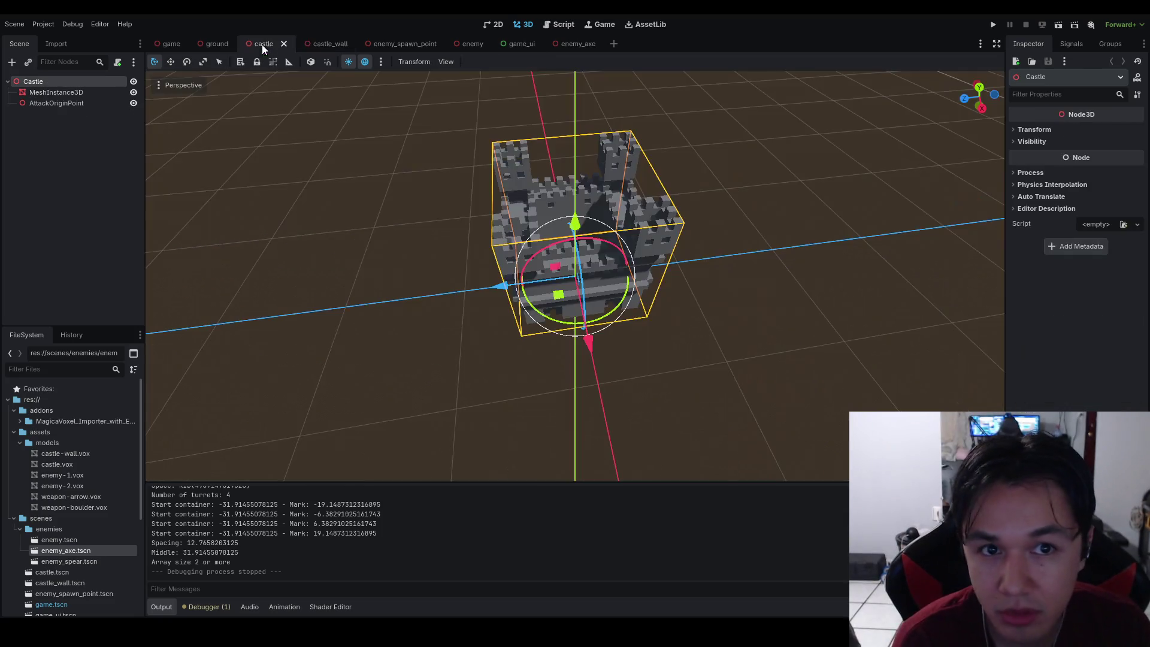
left_click(320, 46)
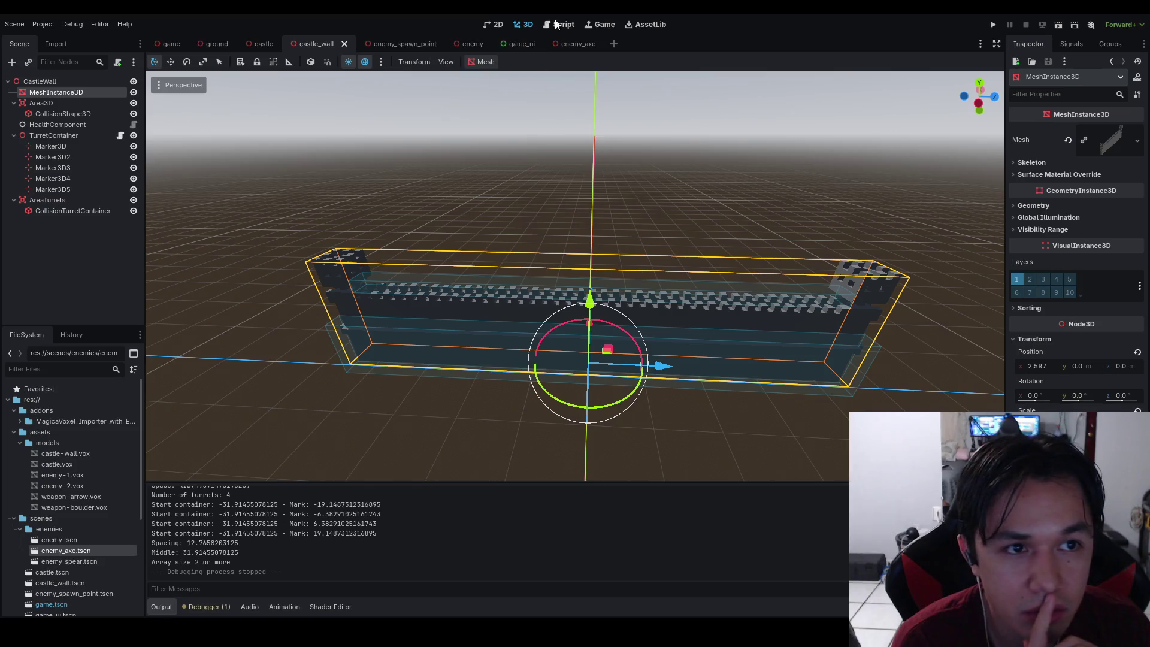
left_click(557, 22)
- Restore the deleted print(result.position) line on line 24 of ground.gd
key("ctrl+z")
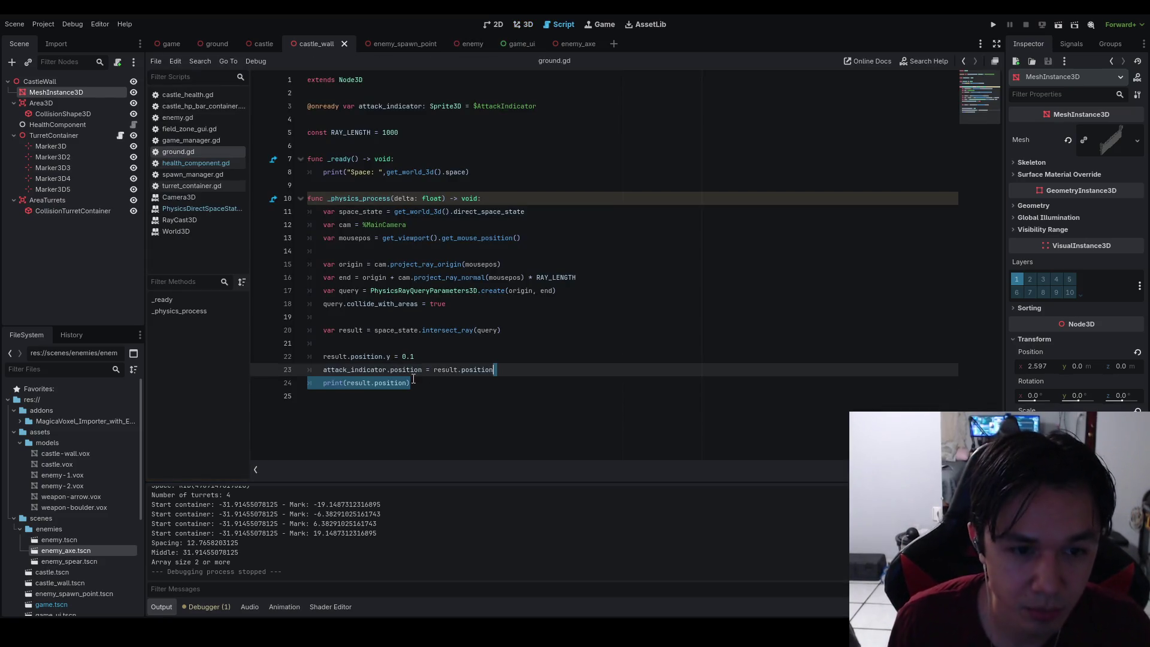
left_click(391, 384)
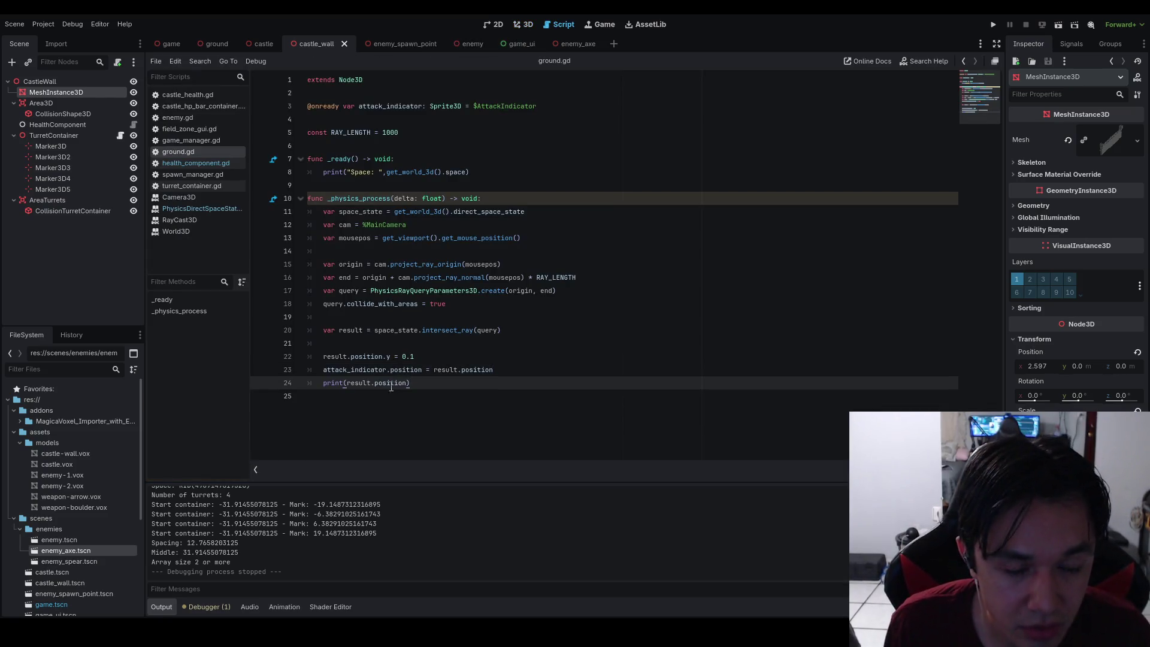
left_click(522, 24)
left_click(559, 24)
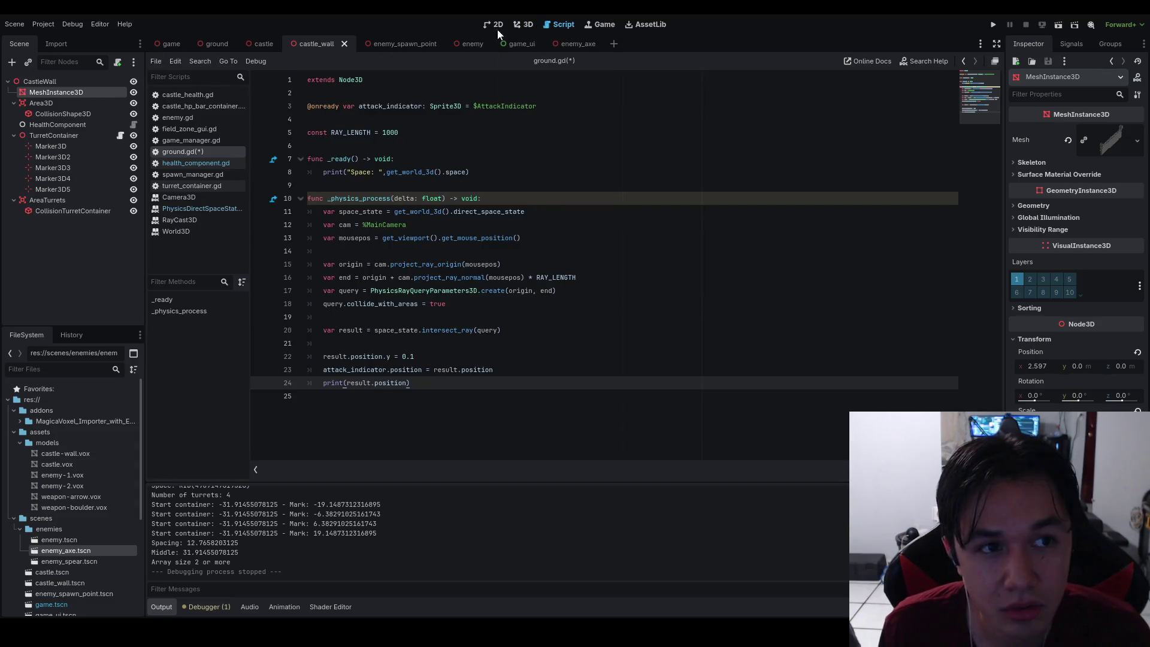
- Read the collider field in the PhysicsDirectSpaceState3D intersect_ray documentation, then return to ground.gd
left_click(198, 209)
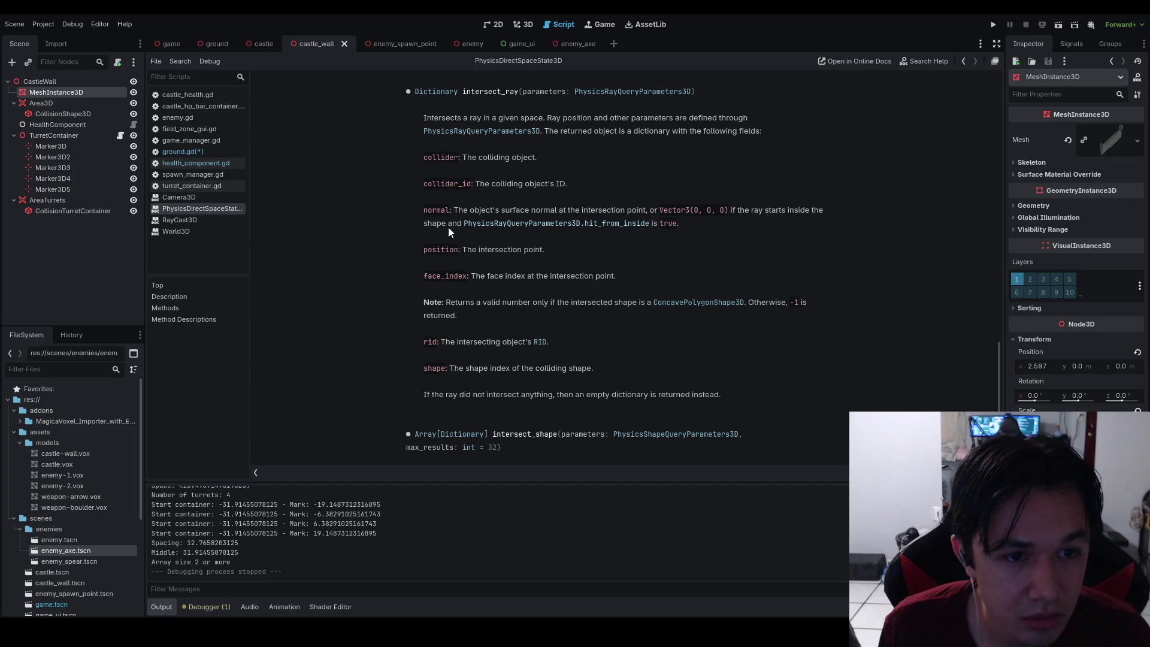
left_click_drag(553, 156, 450, 161)
left_click(449, 161)
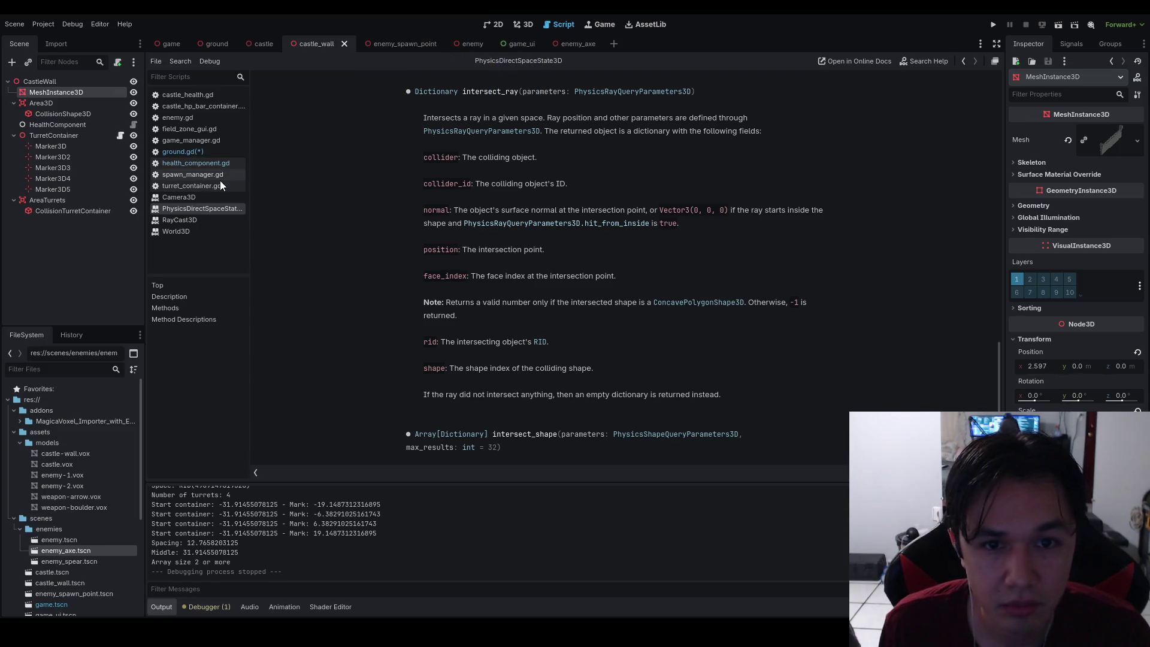
left_click(200, 152)
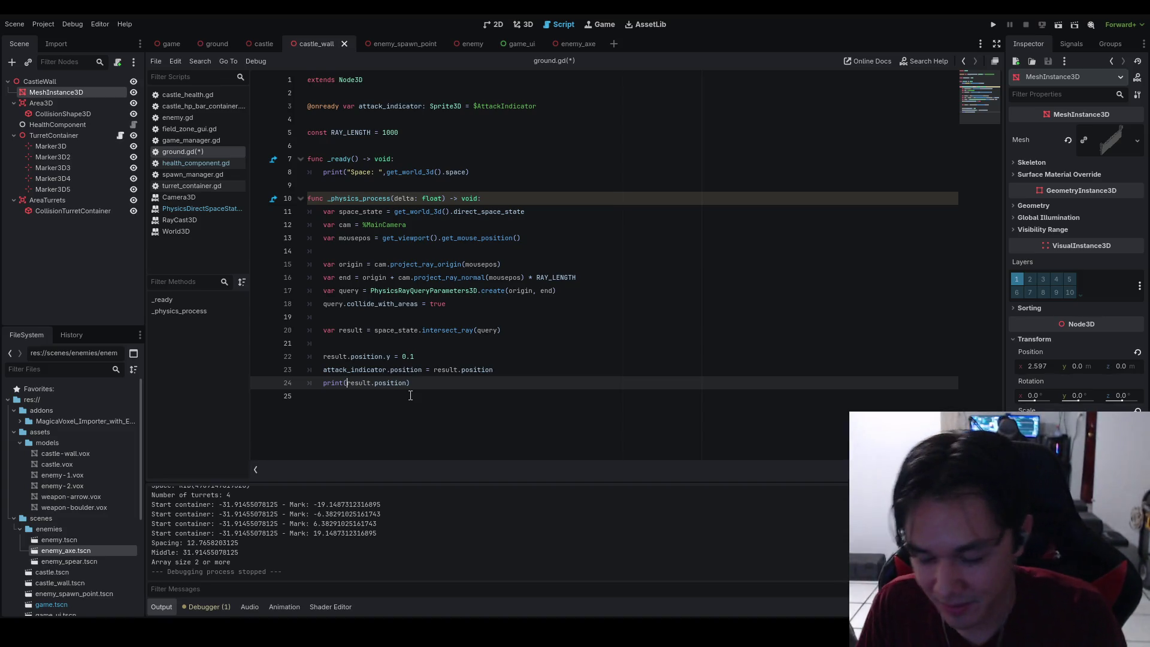
- Add result.collider to the line 24 print call and test-run the game
type("result")
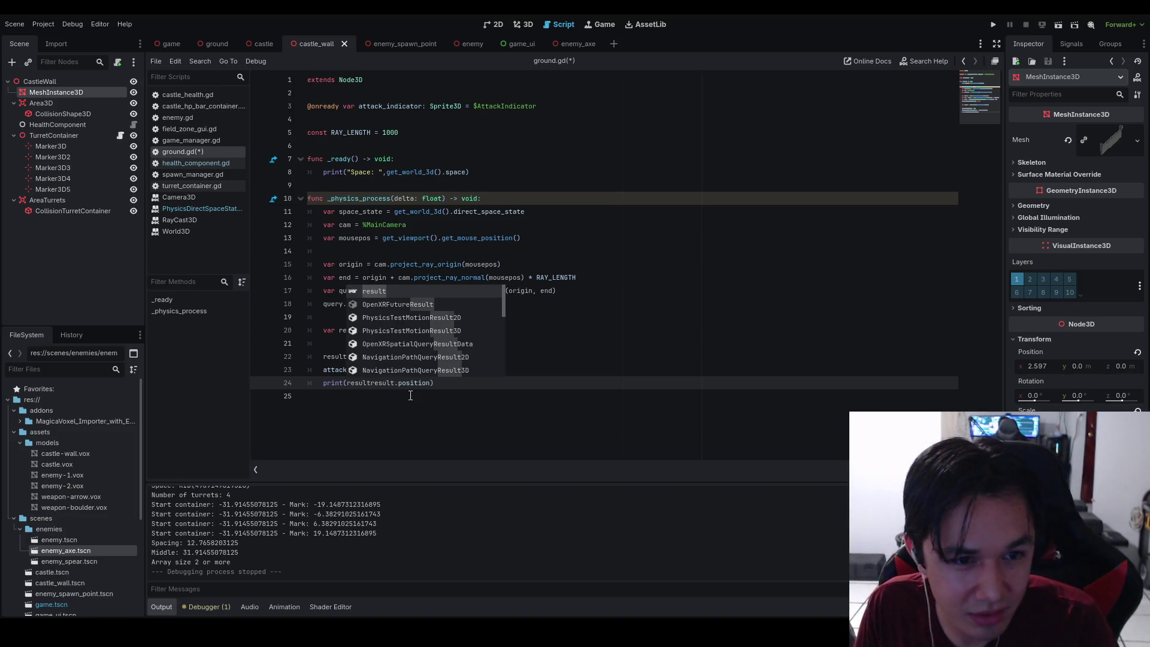
type(".")
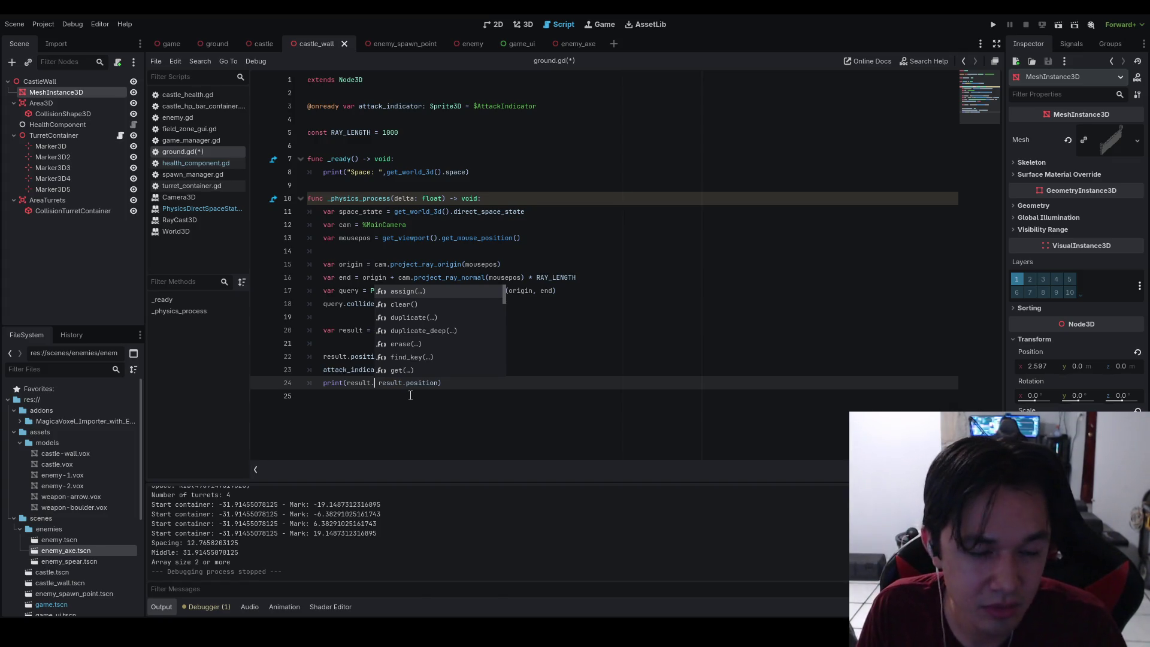
type(" co")
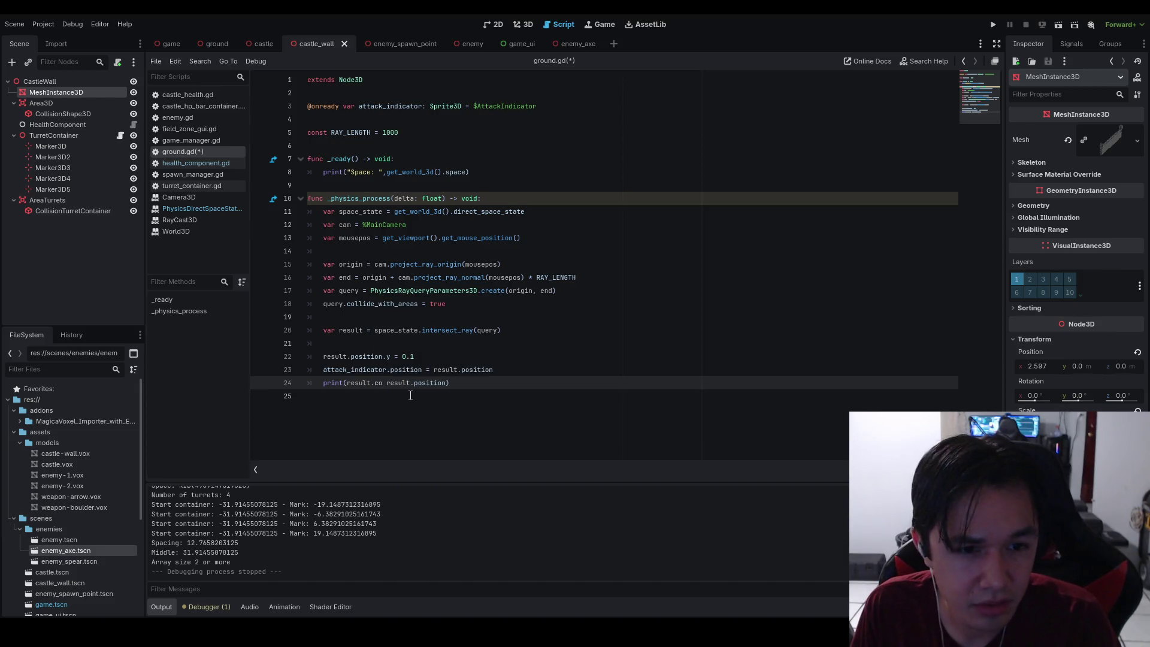
type("lider,")
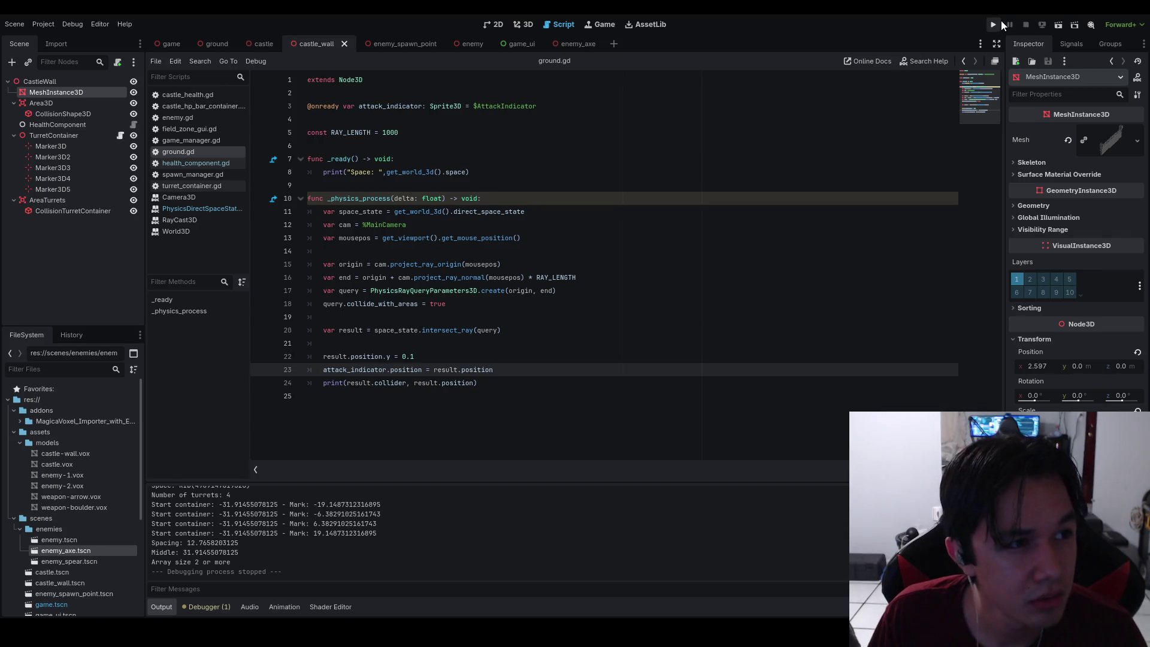
left_click(995, 24)
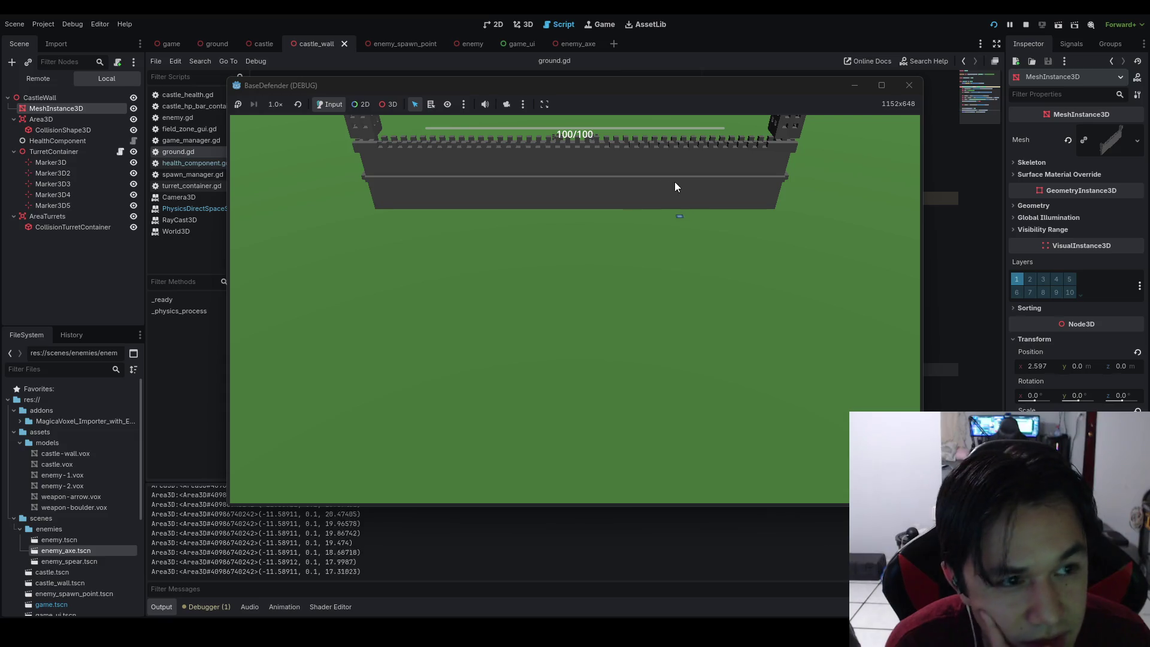
left_click(909, 85)
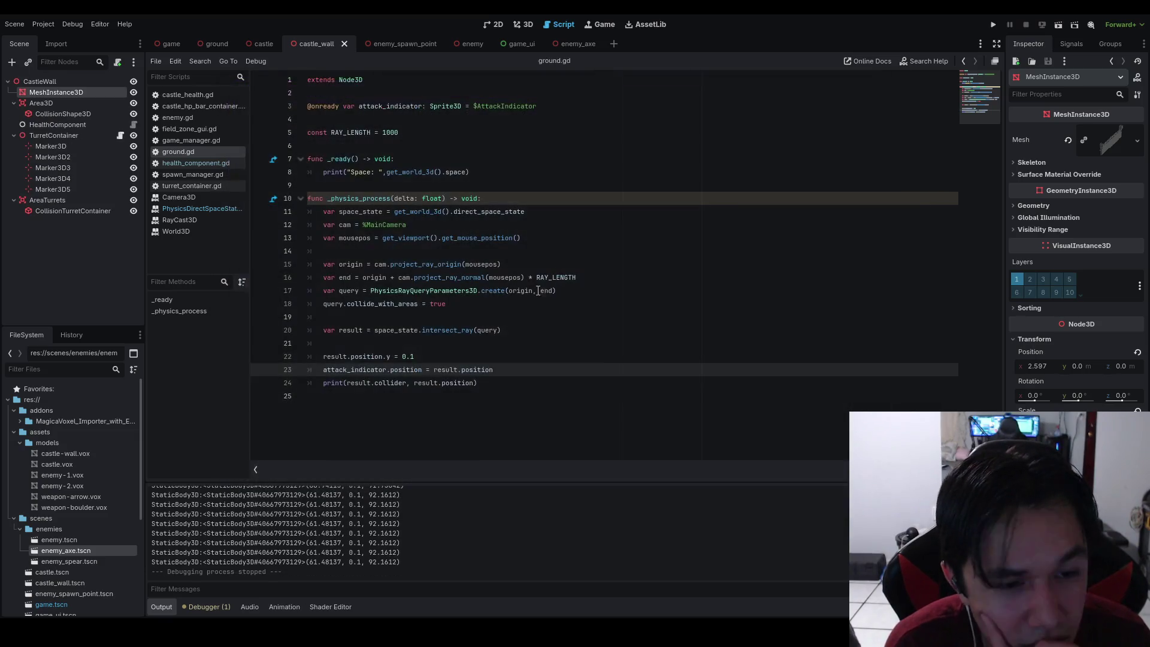
- Change it to print result.collider.name and run the game twice to check the output
left_click(408, 381)
type(".name")
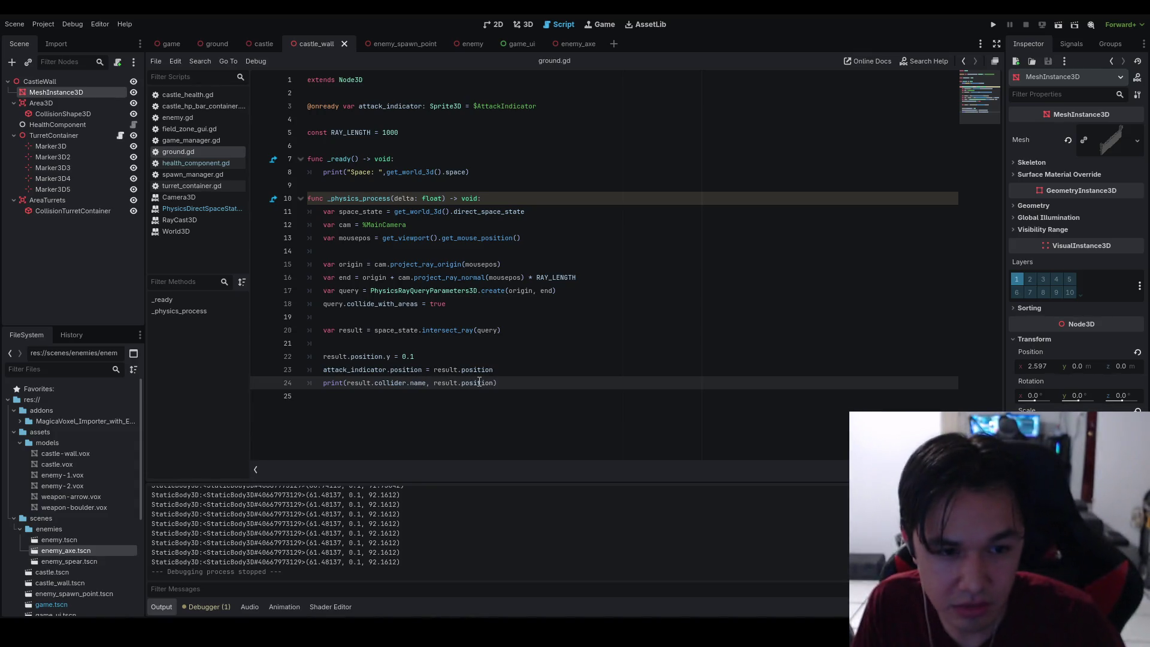
left_click(567, 382)
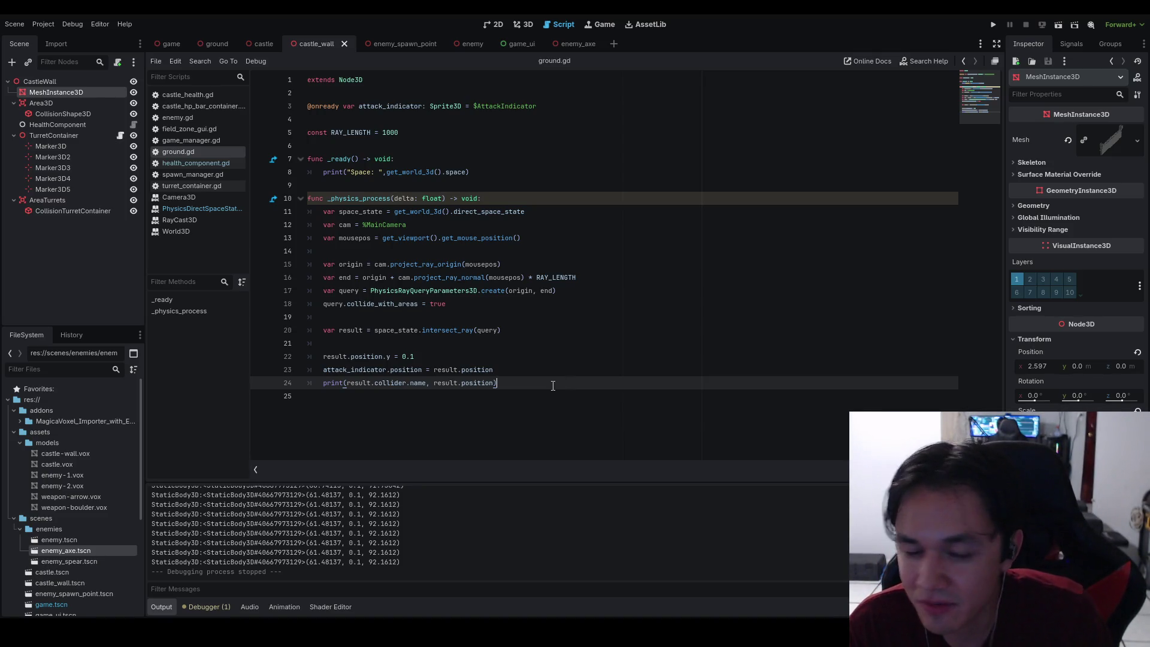
left_click(996, 29)
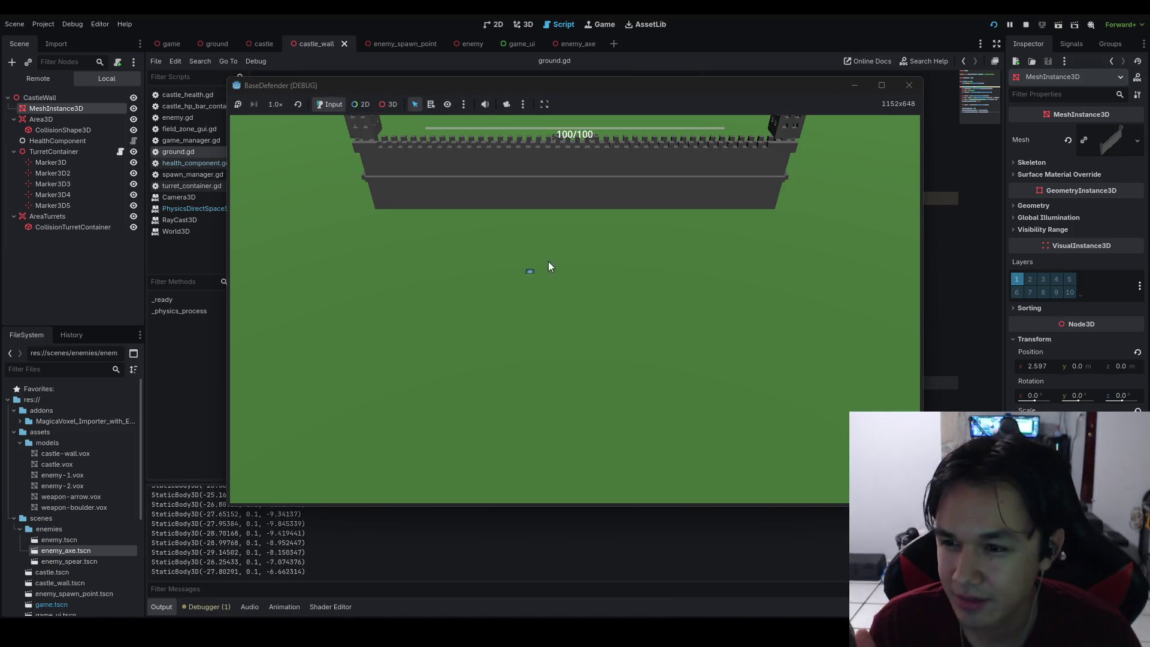
key("F8")
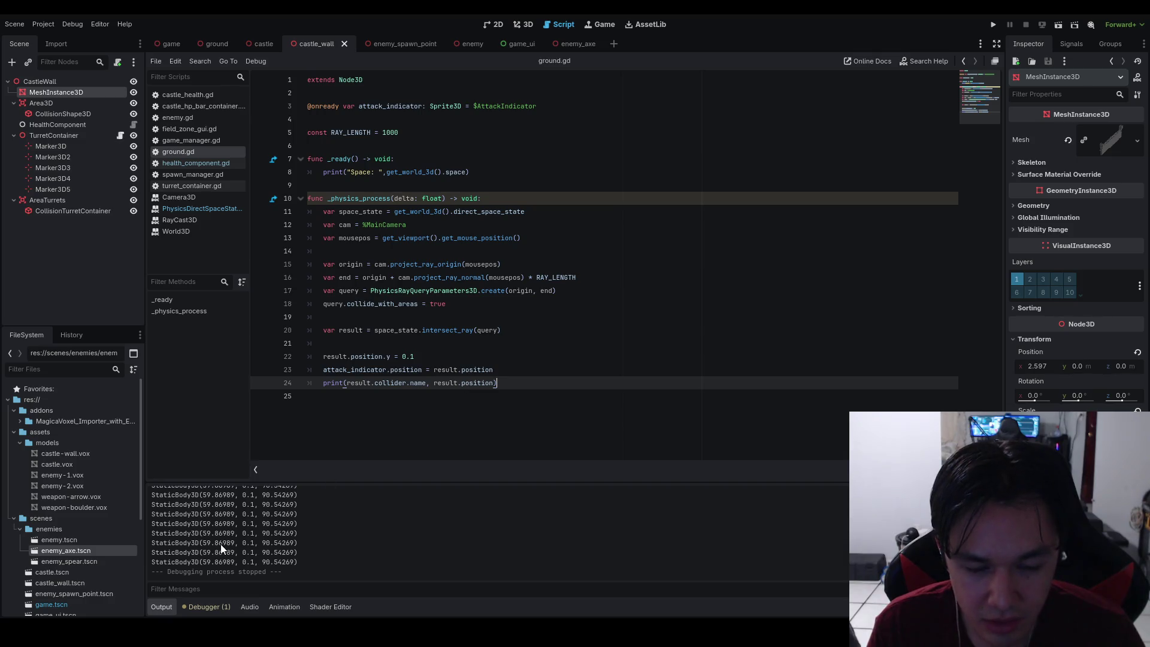
left_click(992, 24)
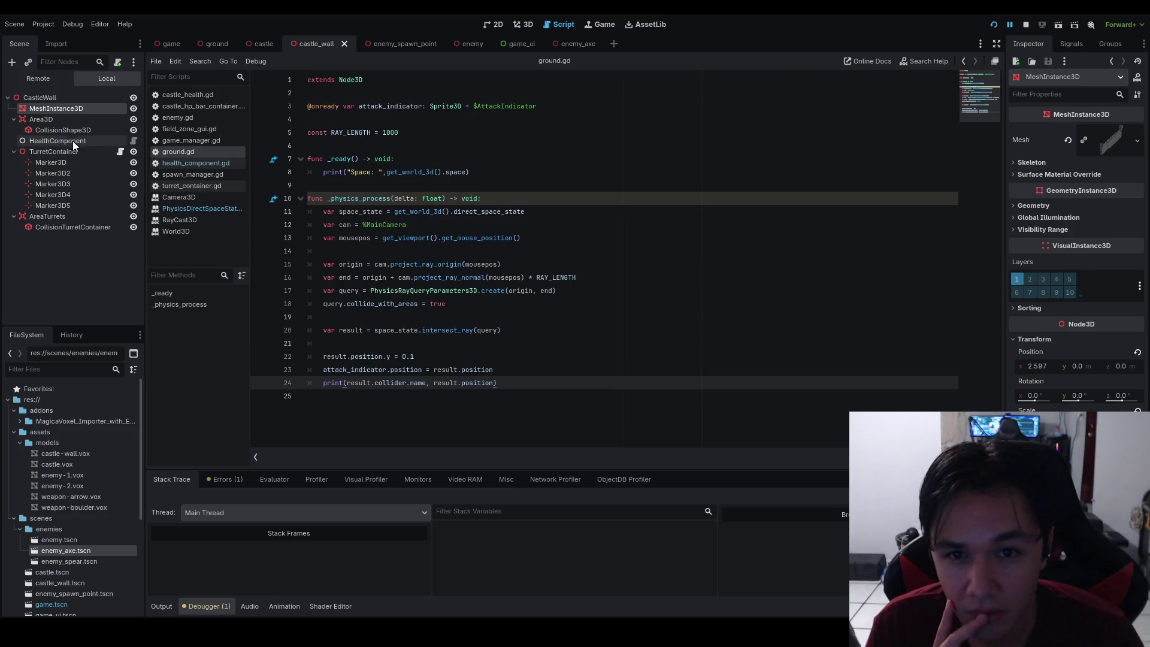
left_click(52, 118)
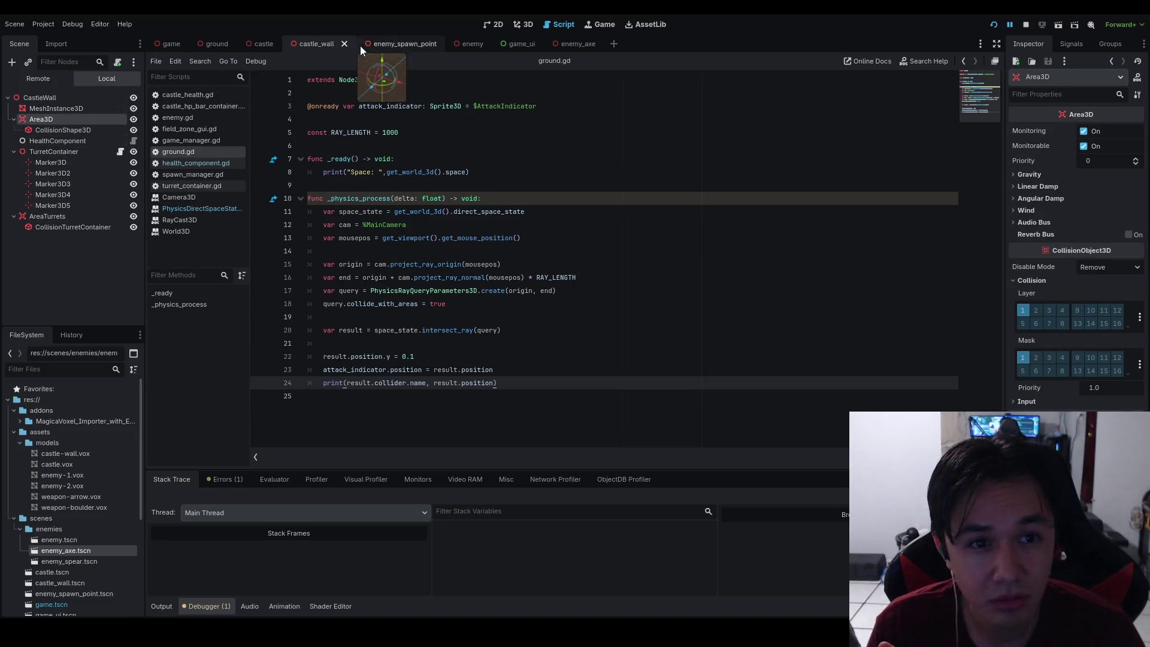
- Orbit around the wall's CollisionShape3D box (2.361 × 8.335 × 70.404), show the Output log, and run with F5
left_click(527, 23)
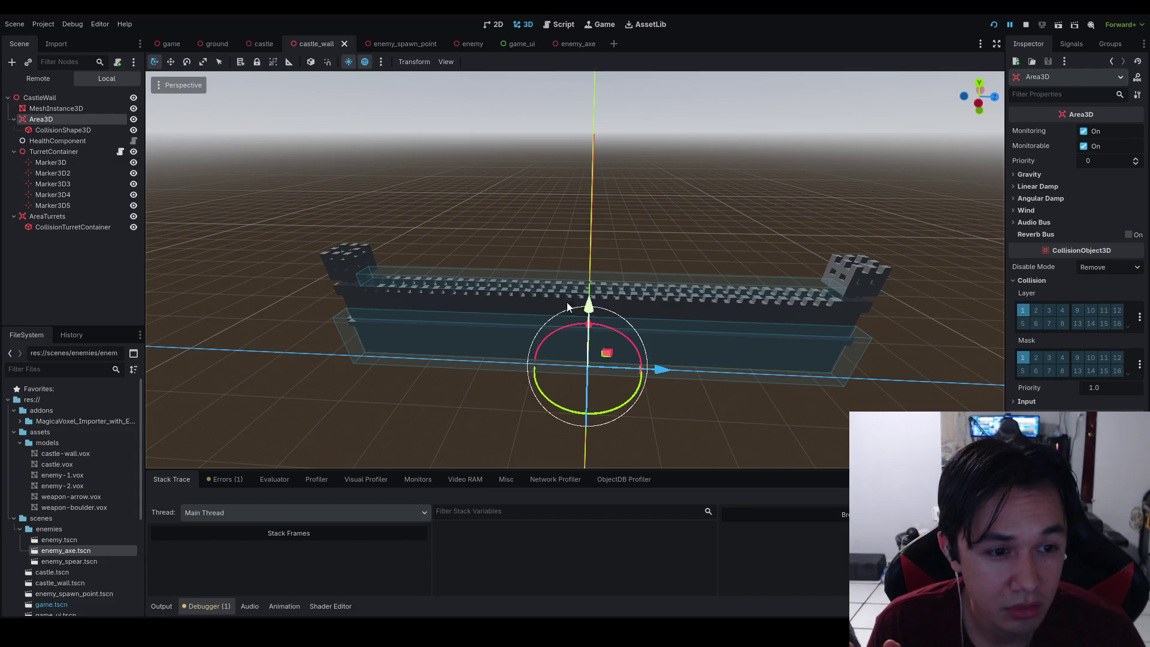
mouse_move(519, 232)
left_mouse_down()
mouse_move(353, 193)
mouse_move(381, 171)
mouse_move(465, 158)
mouse_move(538, 169)
mouse_move(339, 164)
mouse_move(317, 196)
mouse_move(379, 234)
mouse_move(522, 211)
mouse_move(473, 184)
mouse_move(307, 172)
left_mouse_up()
left_click(86, 130)
mouse_move(540, 204)
left_mouse_down()
mouse_move(580, 207)
mouse_move(470, 212)
mouse_move(587, 257)
mouse_move(680, 246)
mouse_move(537, 237)
mouse_move(577, 254)
mouse_move(641, 243)
mouse_move(707, 255)
left_mouse_up()
left_click(165, 607)
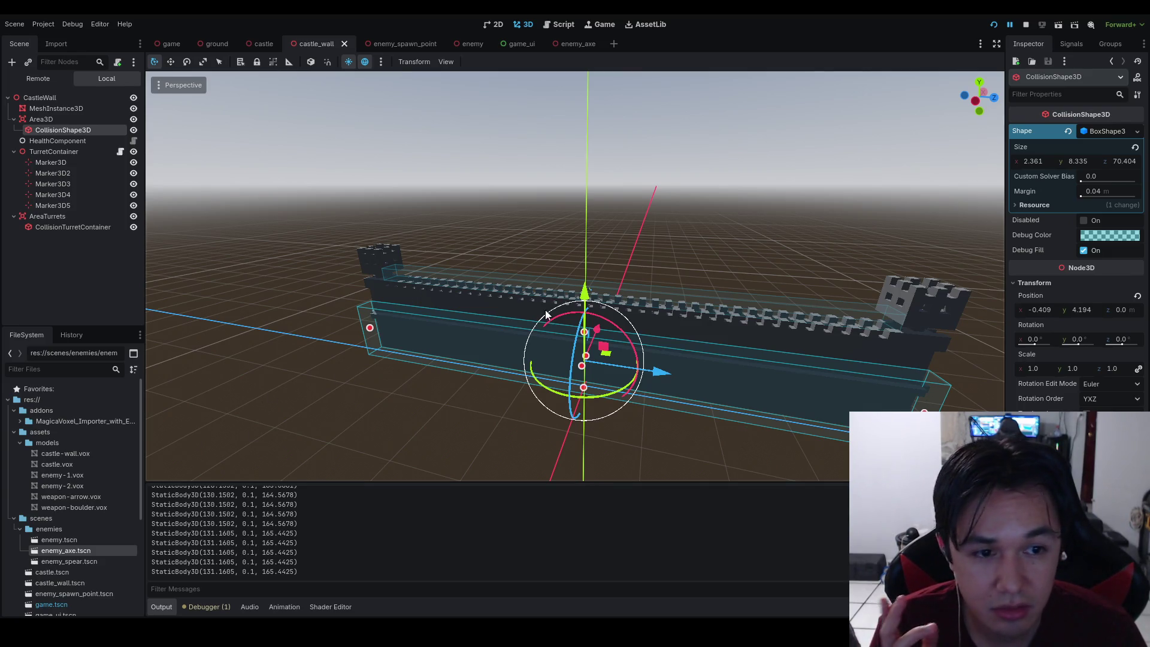
mouse_move(467, 307)
left_mouse_down()
mouse_move(477, 294)
mouse_move(403, 265)
mouse_move(520, 304)
left_mouse_up()
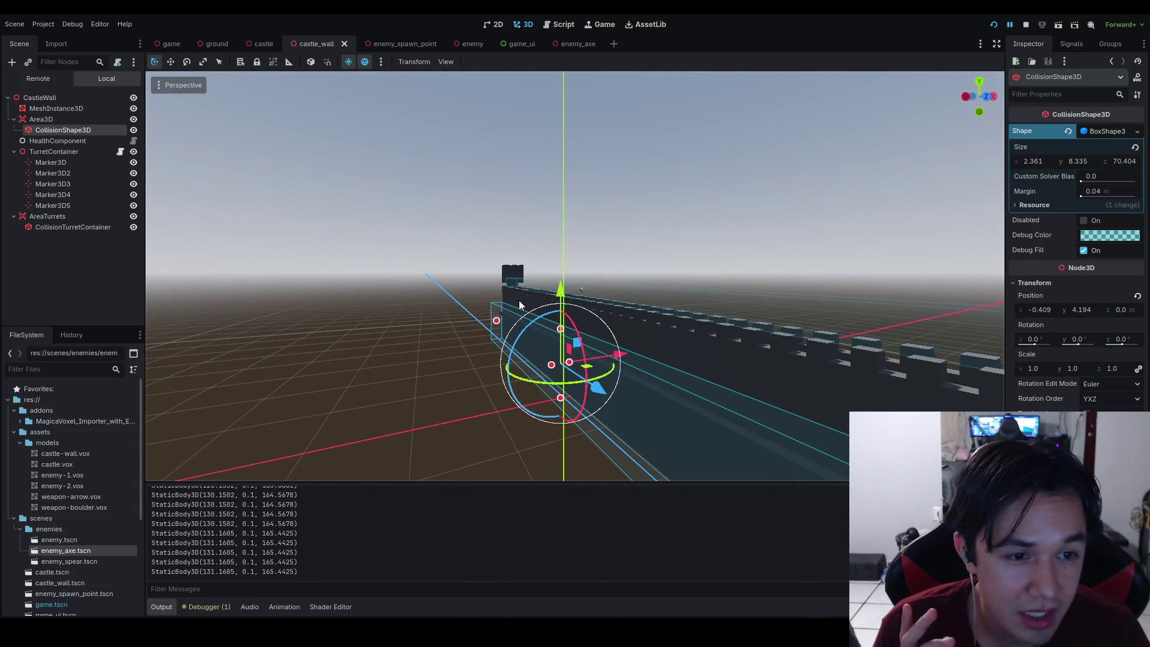
left_click_drag(488, 230, 672, 273)
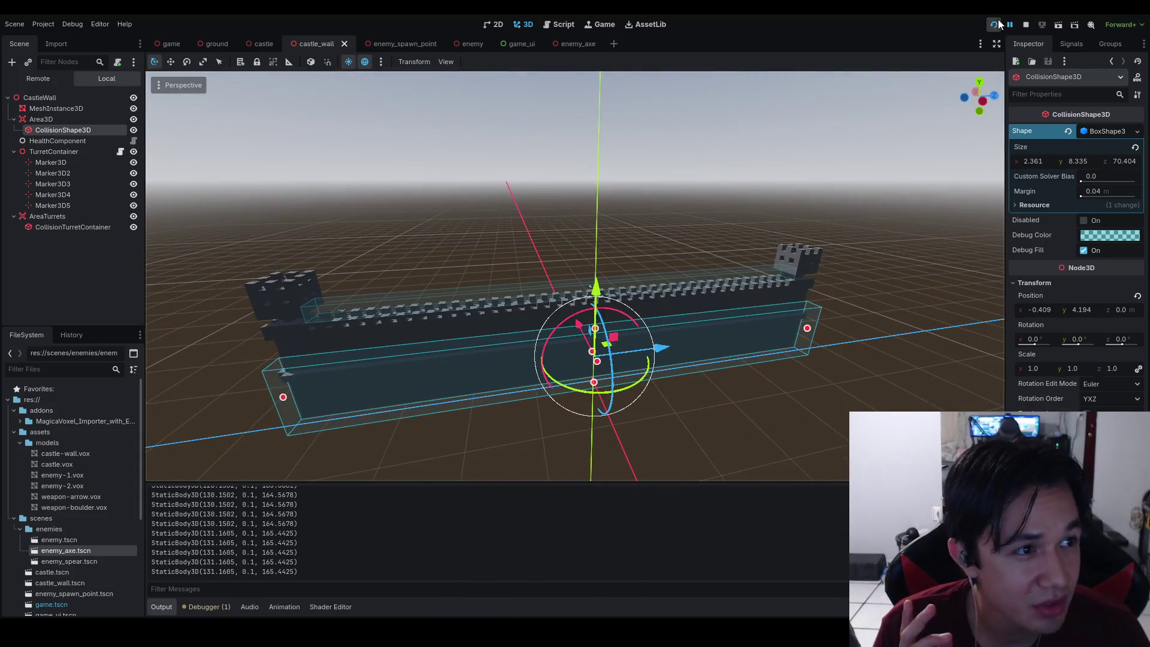
key("F5")
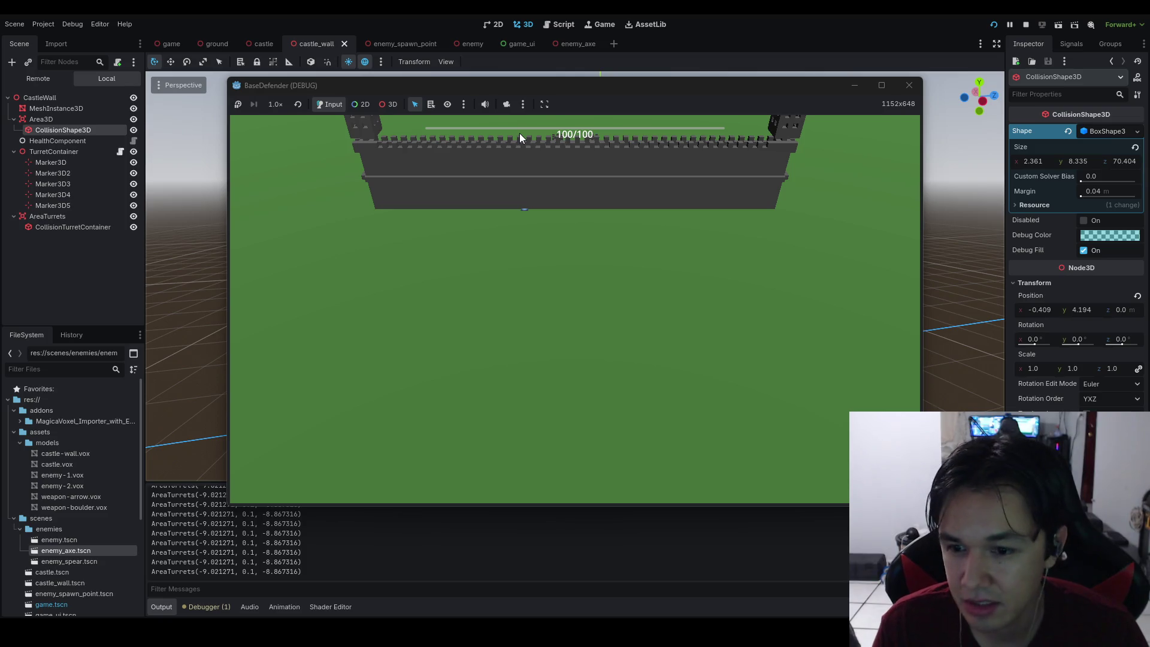
- Close the BaseDefender game window, orbit around the castle wall, and select the AreaTurrets node
left_click(915, 90)
left_click(915, 90)
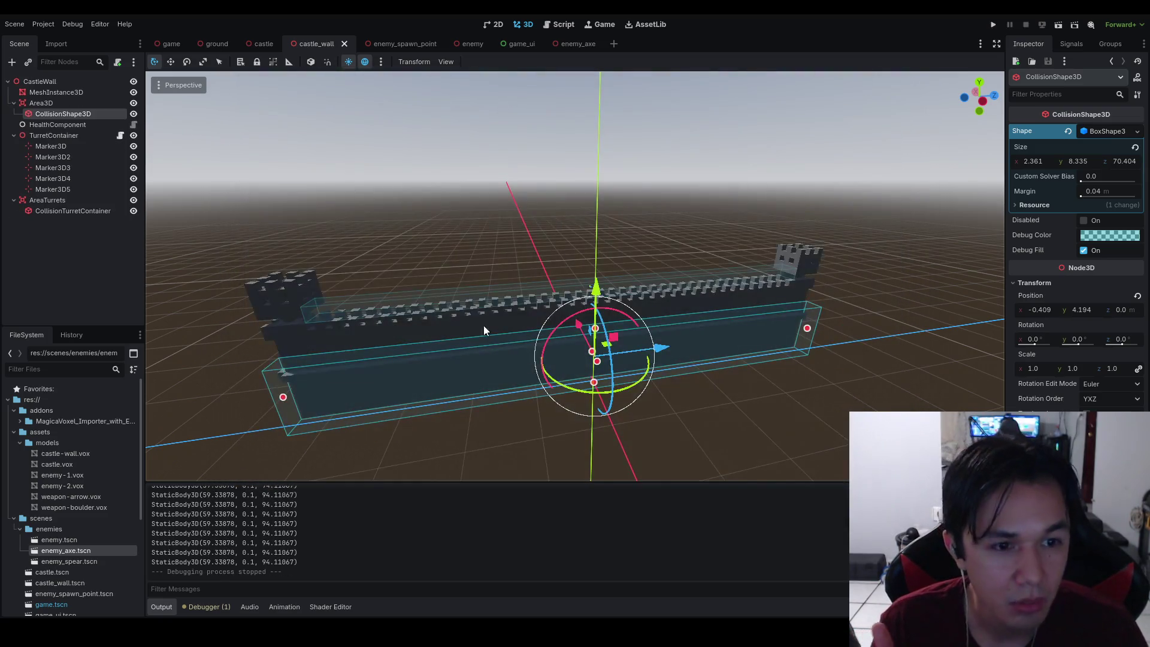
mouse_move(397, 268)
left_mouse_down()
mouse_move(343, 292)
mouse_move(390, 289)
left_mouse_up()
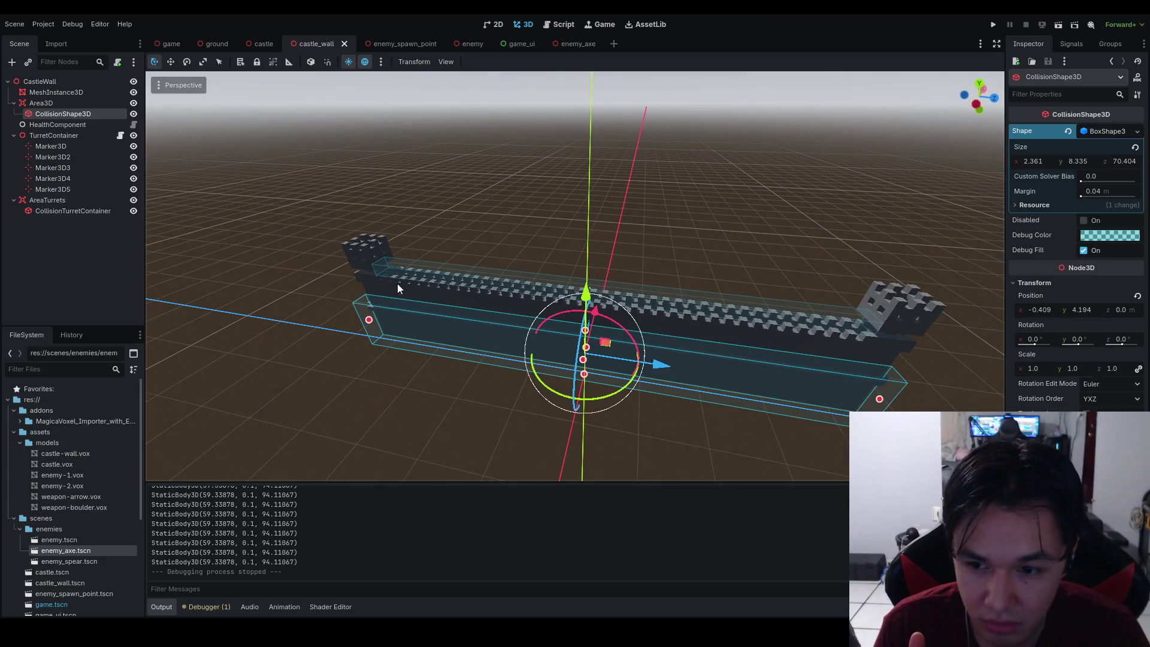
mouse_move(447, 276)
left_mouse_down()
mouse_move(466, 253)
mouse_move(531, 229)
mouse_move(411, 339)
left_mouse_up()
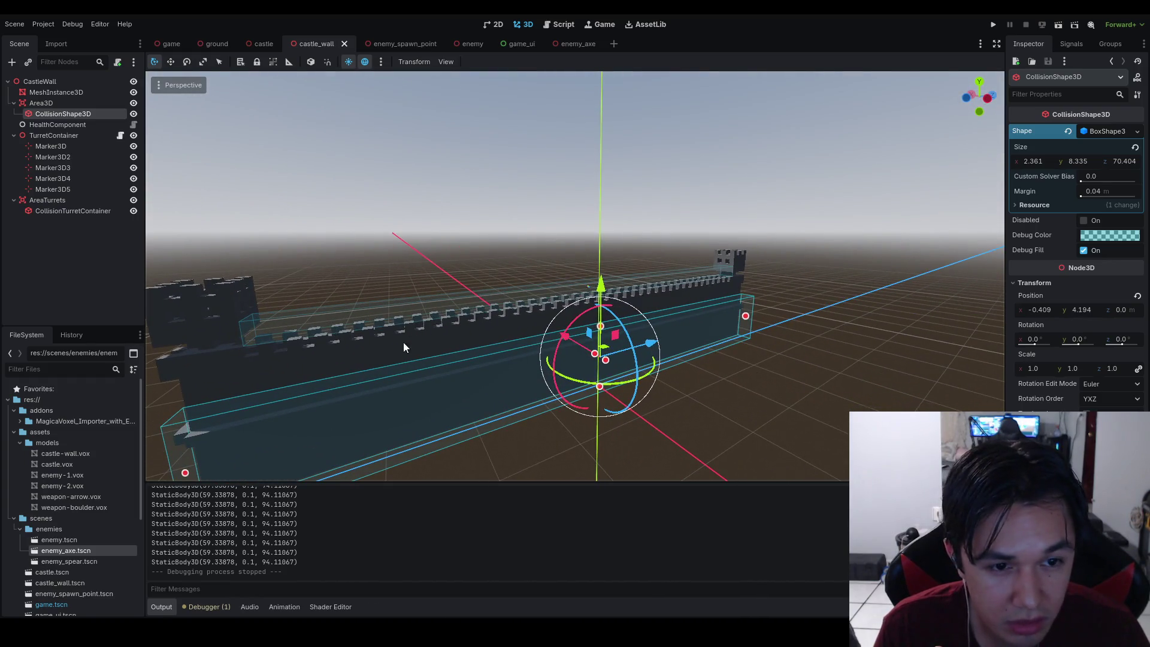
mouse_move(403, 345)
left_mouse_down()
mouse_move(360, 387)
mouse_move(656, 354)
mouse_move(437, 333)
mouse_move(356, 345)
mouse_move(361, 373)
mouse_move(451, 323)
mouse_move(465, 298)
mouse_move(471, 316)
left_mouse_up()
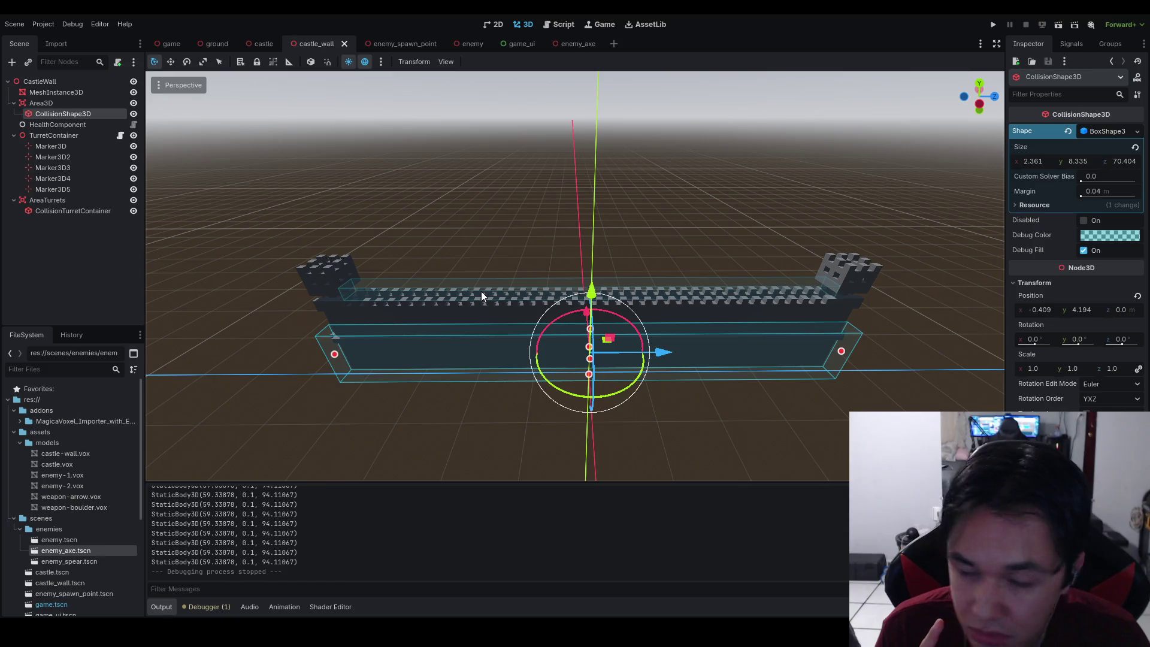
left_click(45, 200)
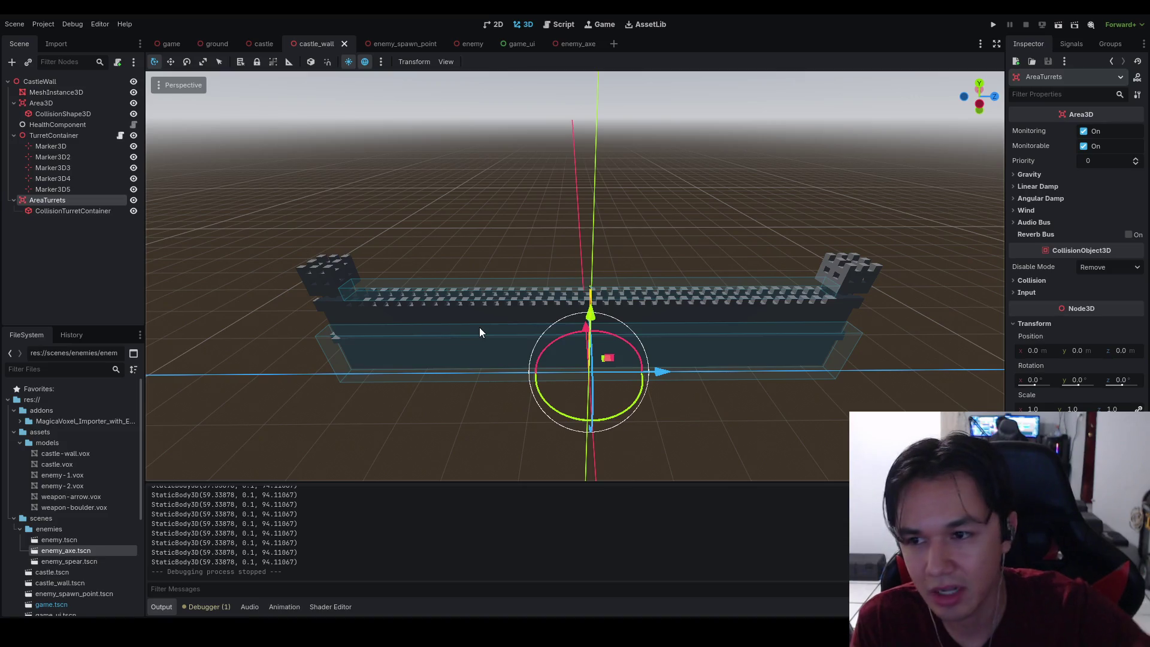
mouse_move(535, 632)
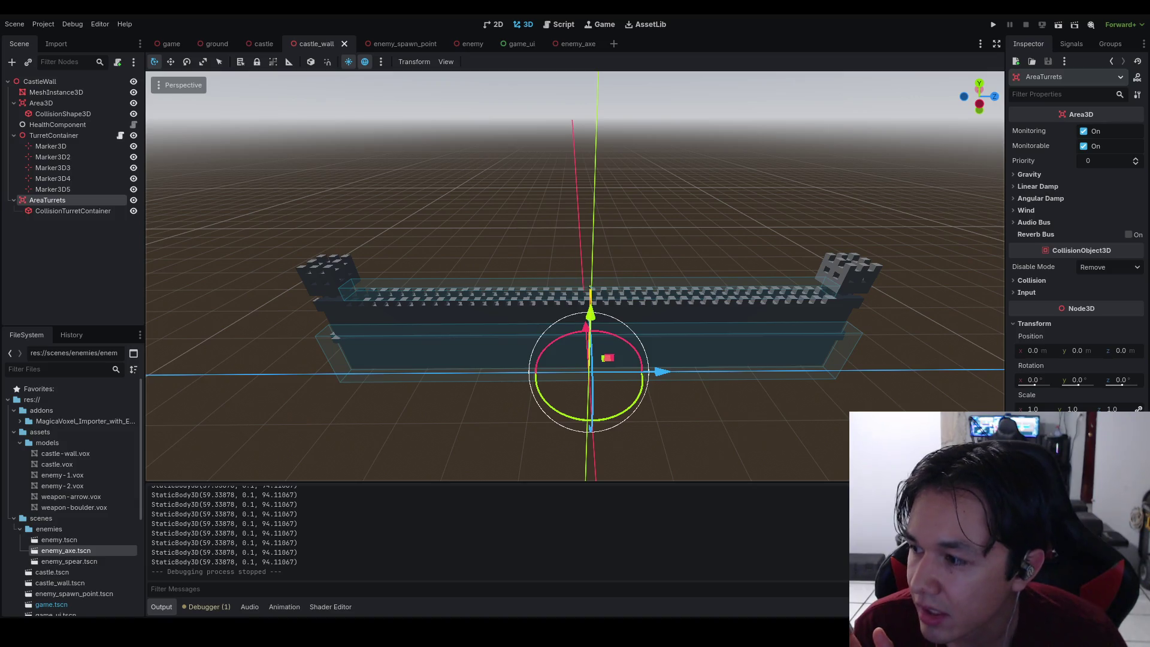
- Open a maximized Zen private window and load azulnatural.net
key("super+2")
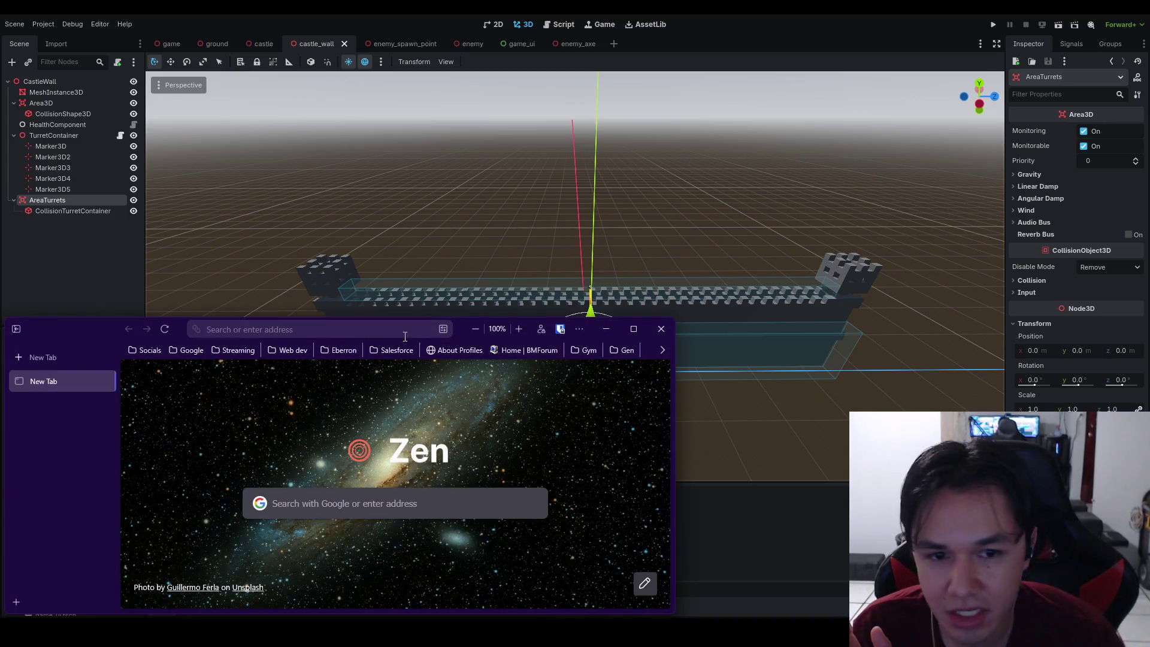
mouse_move(465, 336)
left_mouse_down()
mouse_move(691, 137)
mouse_move(652, 177)
left_mouse_up()
key("super+2")
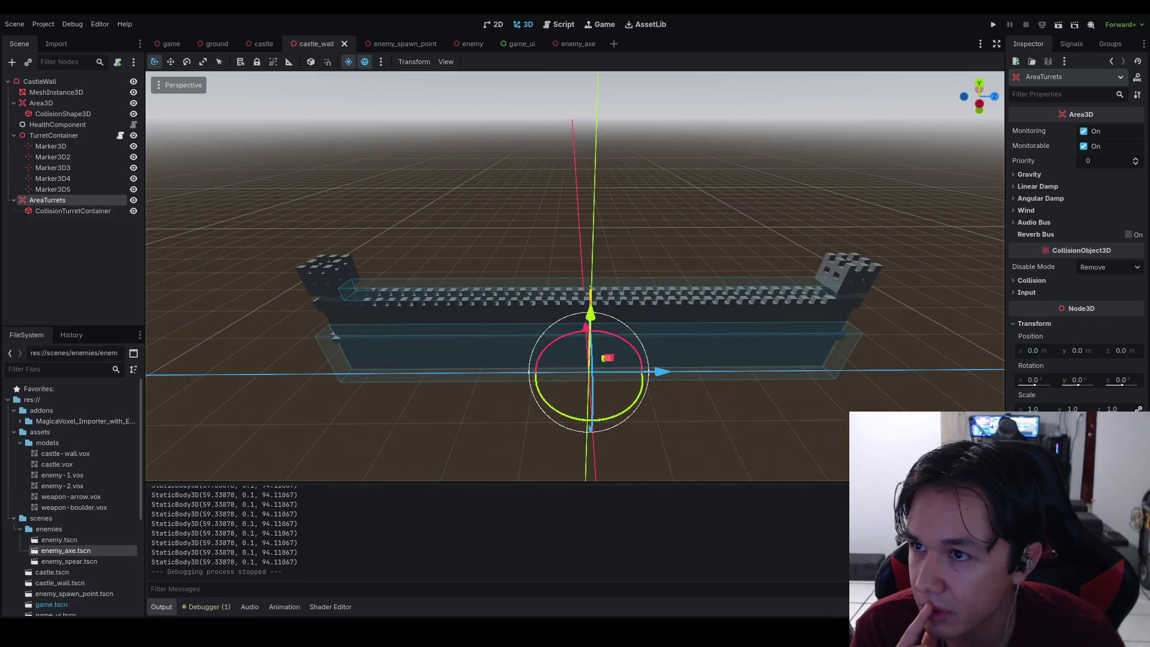
key("super+2")
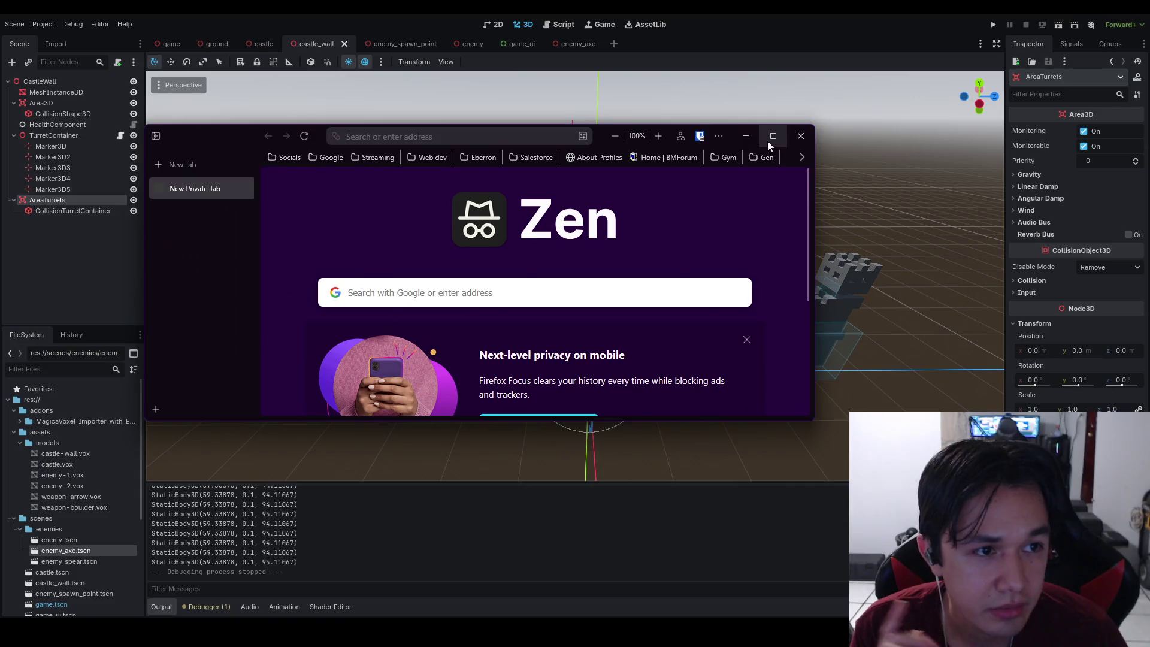
left_click(770, 138)
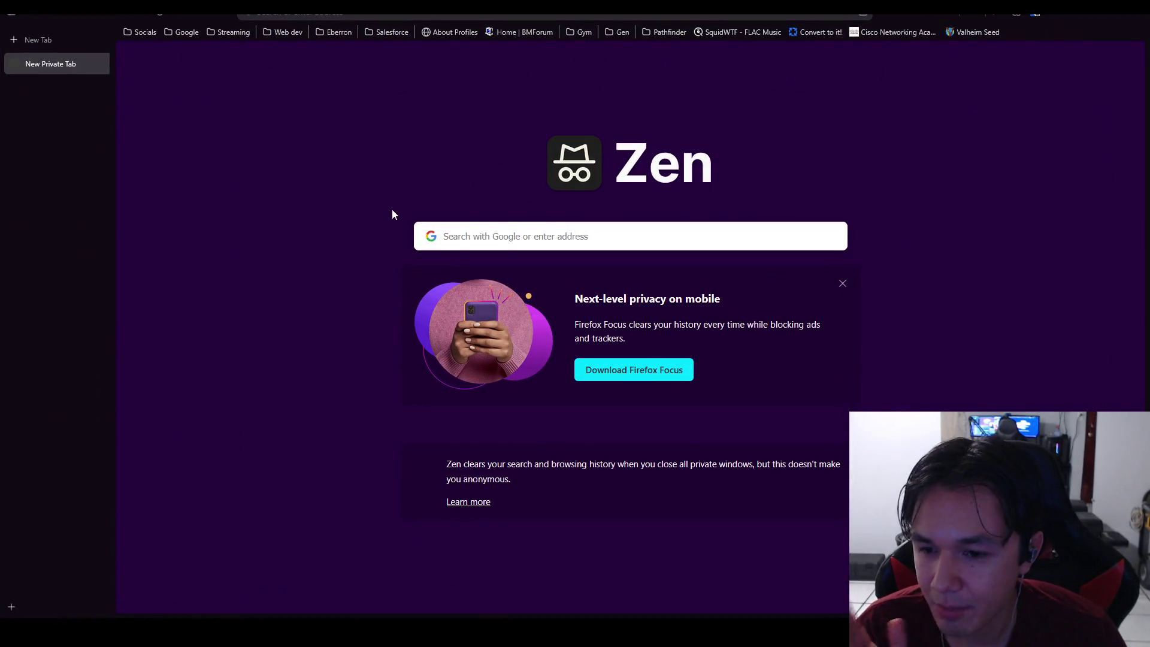
left_click(296, 13)
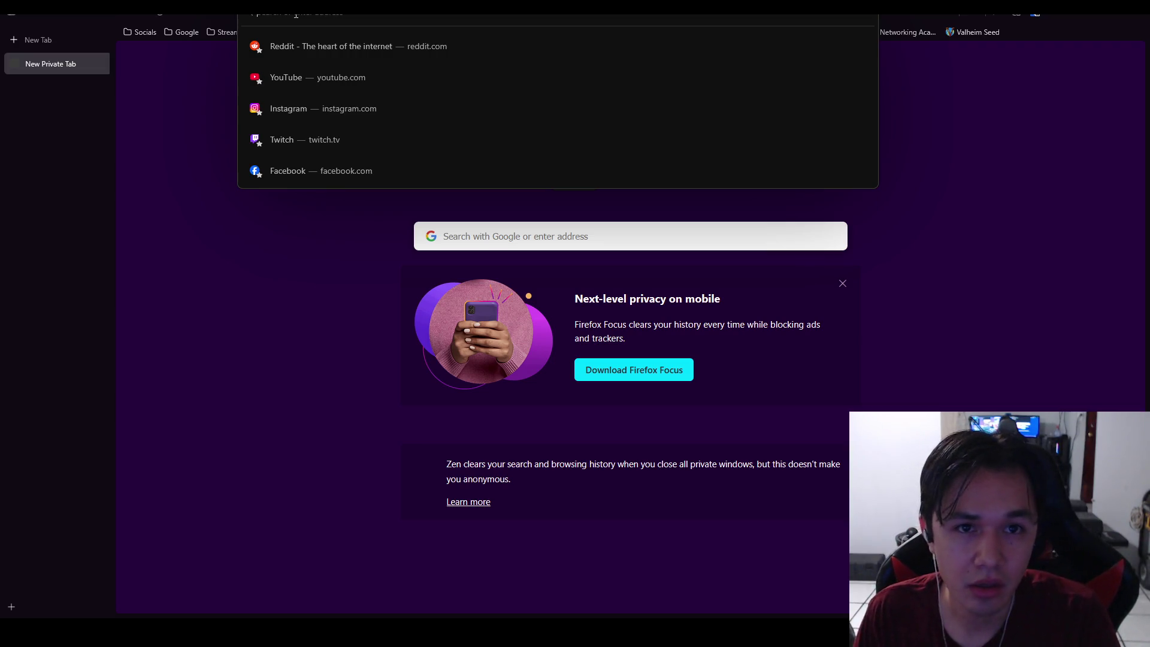
type("azulnatural.net")
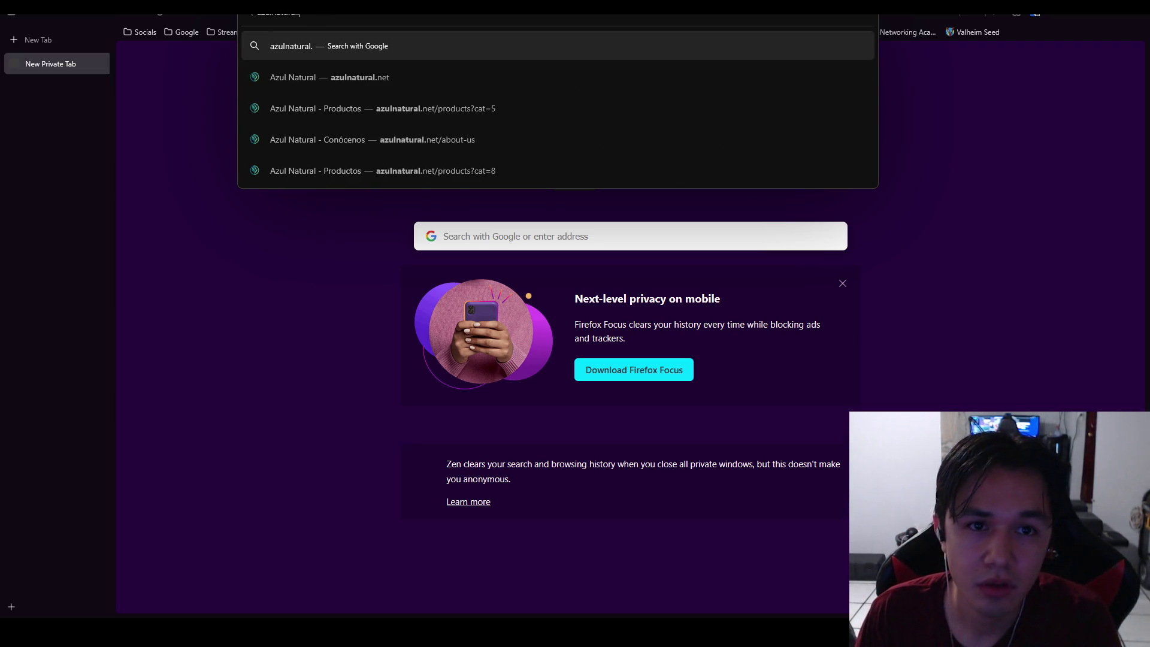
key("Return")
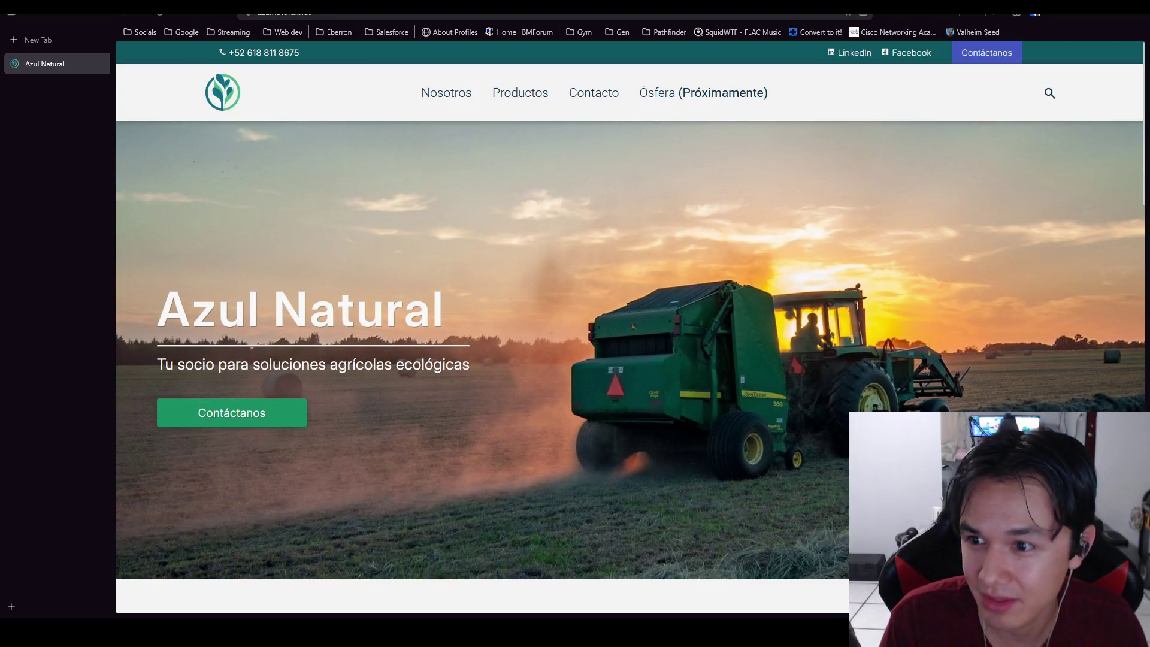
- Scroll through the Azul Natural home page, briefly selecting the heading and title text
scroll(438, 249, "down", 2)
scroll(439, 250, "up", 2)
scroll(444, 316, "down", 5)
left_click_drag(328, 342, 763, 403)
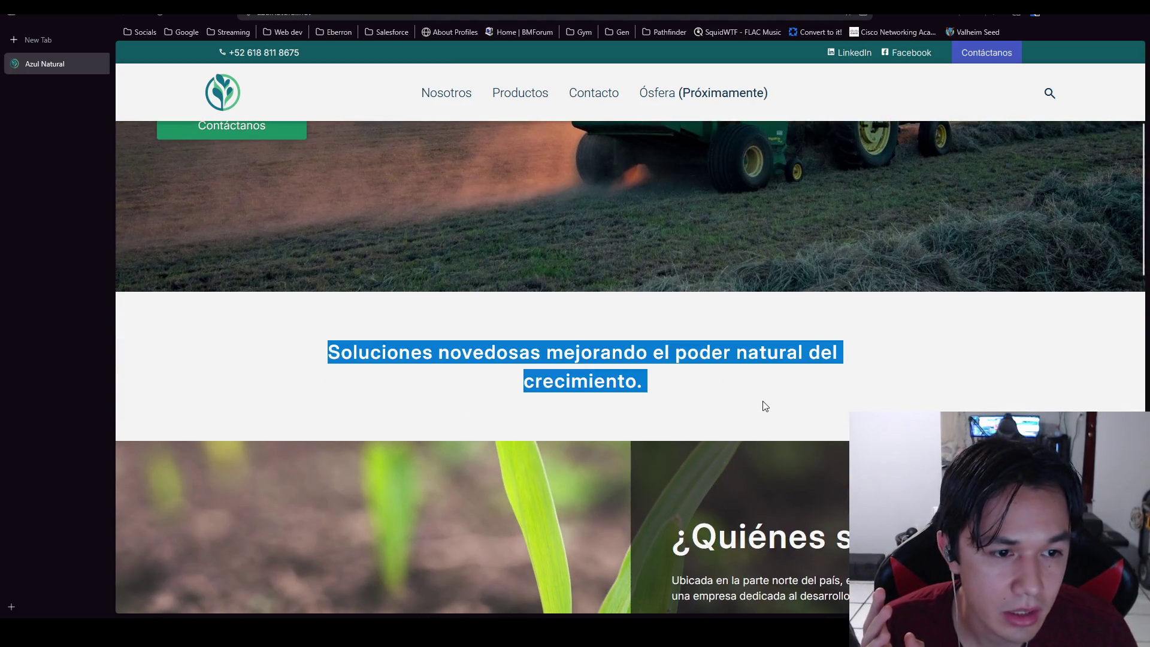
left_click(761, 401)
scroll(757, 400, "up", 3)
scroll(757, 405, "down", 8)
scroll(749, 398, "up", 10)
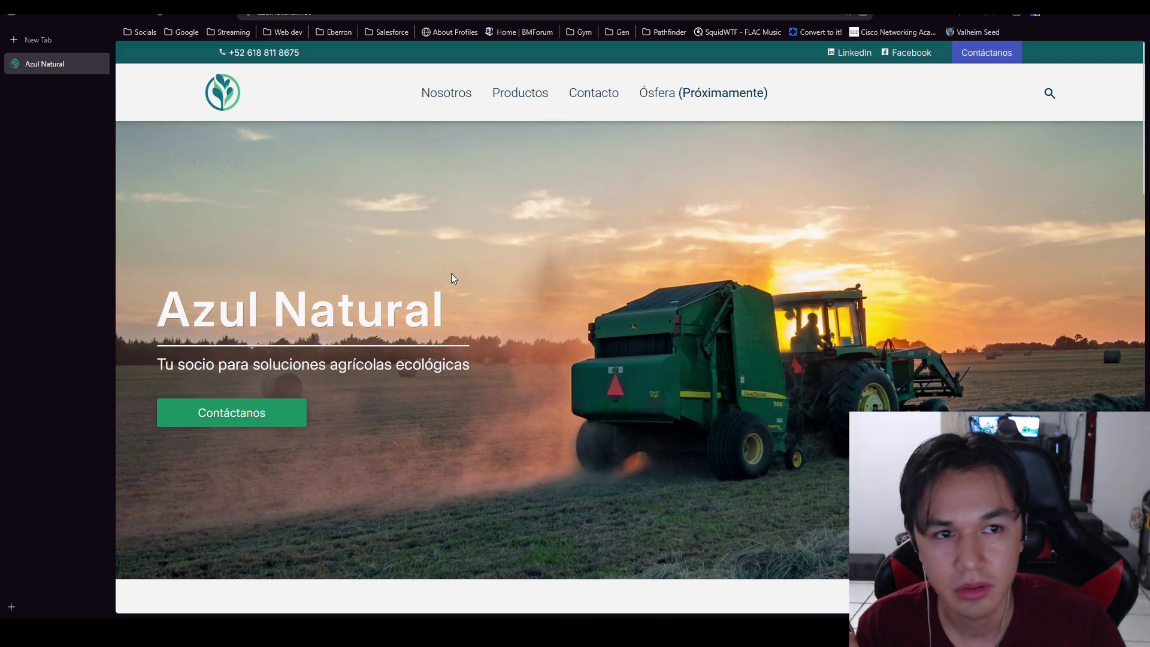
scroll(439, 95, "down", 1)
left_click_drag(165, 252, 541, 289)
scroll(541, 290, "up", 1)
left_click(417, 319)
double_click(433, 310)
left_click(491, 334)
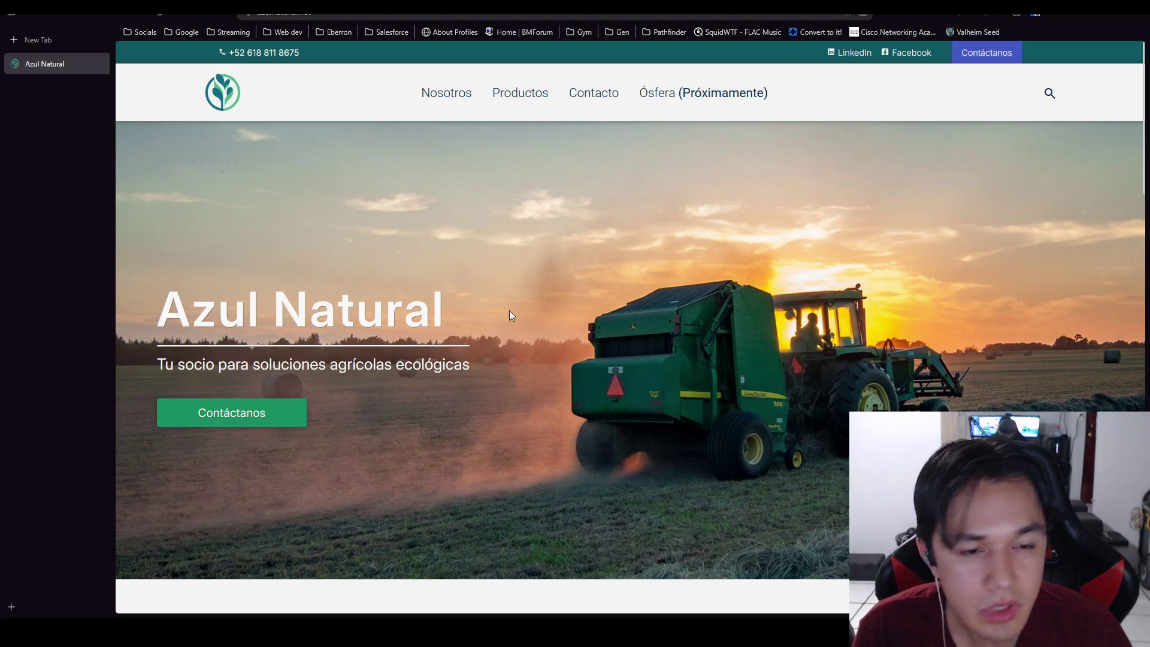
scroll(660, 321, "down", 10)
scroll(503, 354, "up", 9)
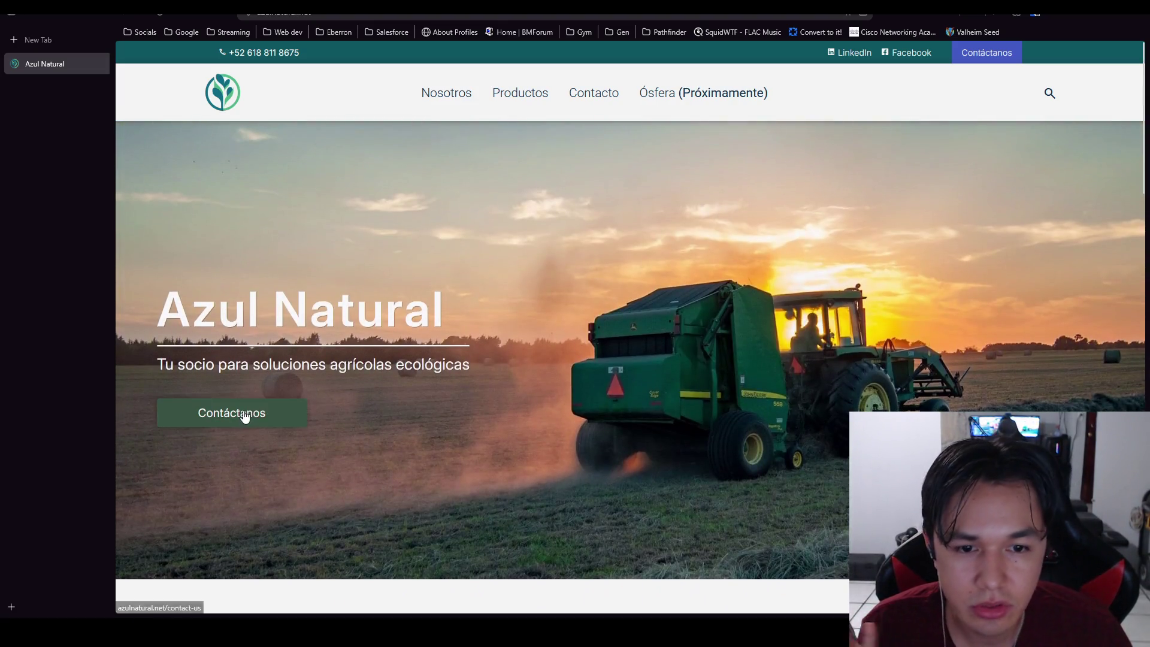
- Review the Contáctanos page's address and sign-up form fields, then go to Productos
left_click(270, 413)
left_click_drag(476, 219, 322, 150)
left_click(461, 288)
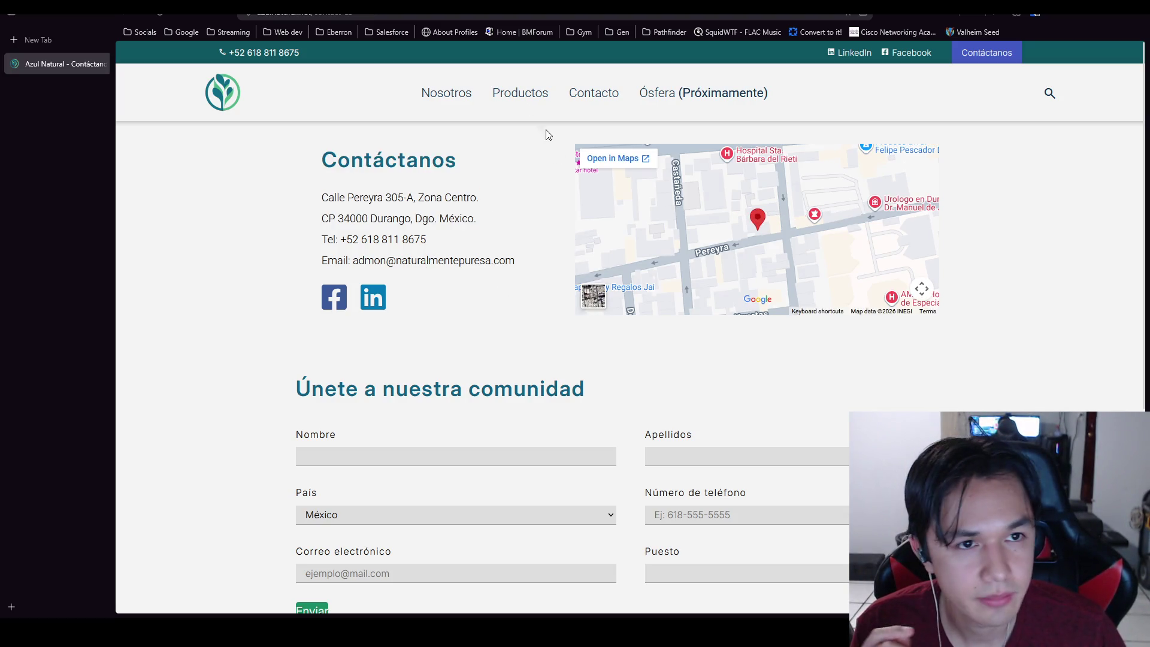
scroll(531, 375, "down", 5)
scroll(503, 437, "up", 5)
scroll(261, 411, "down", 4)
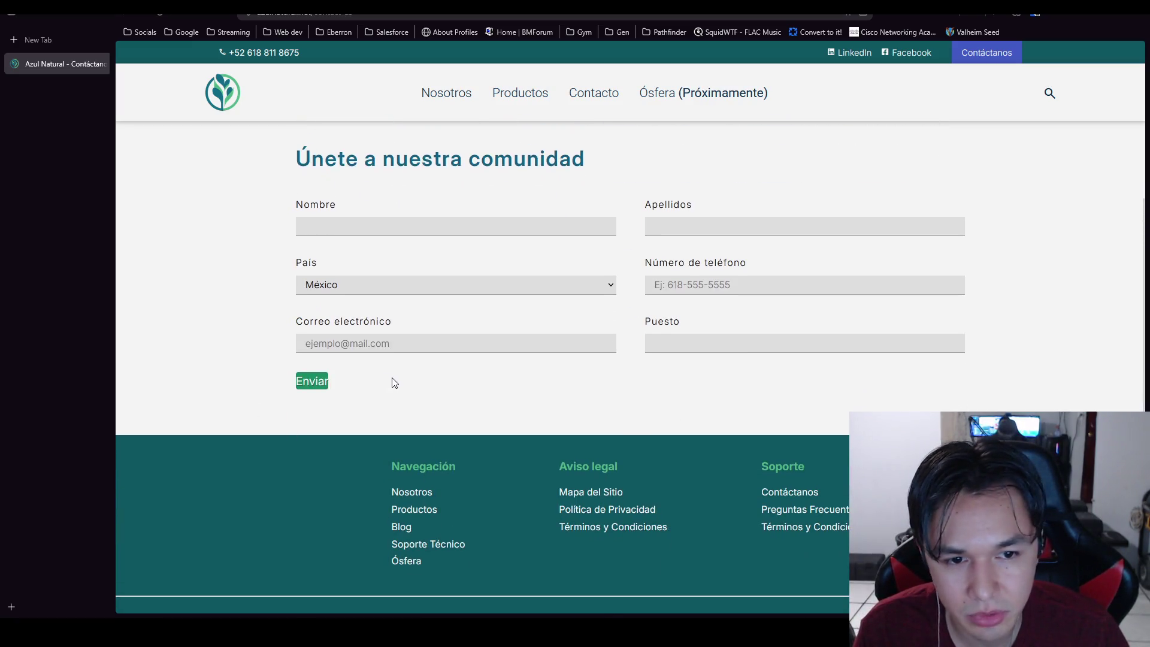
key("Tab")
key("Tab")
key("Tab")
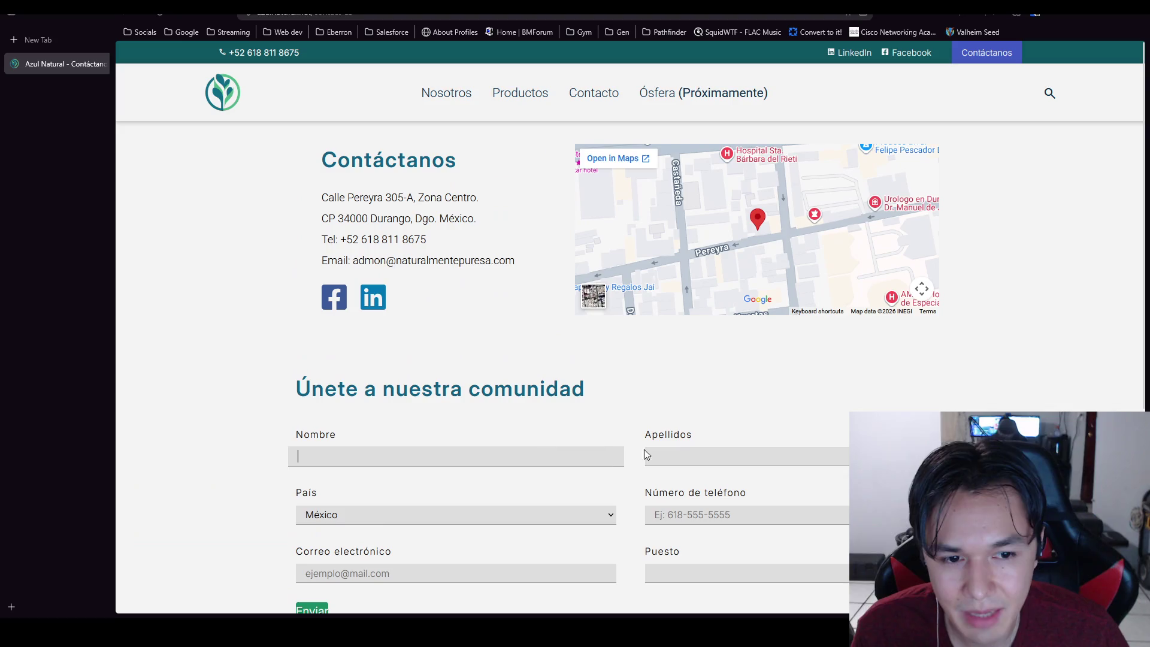
scroll(652, 560, "down", 3)
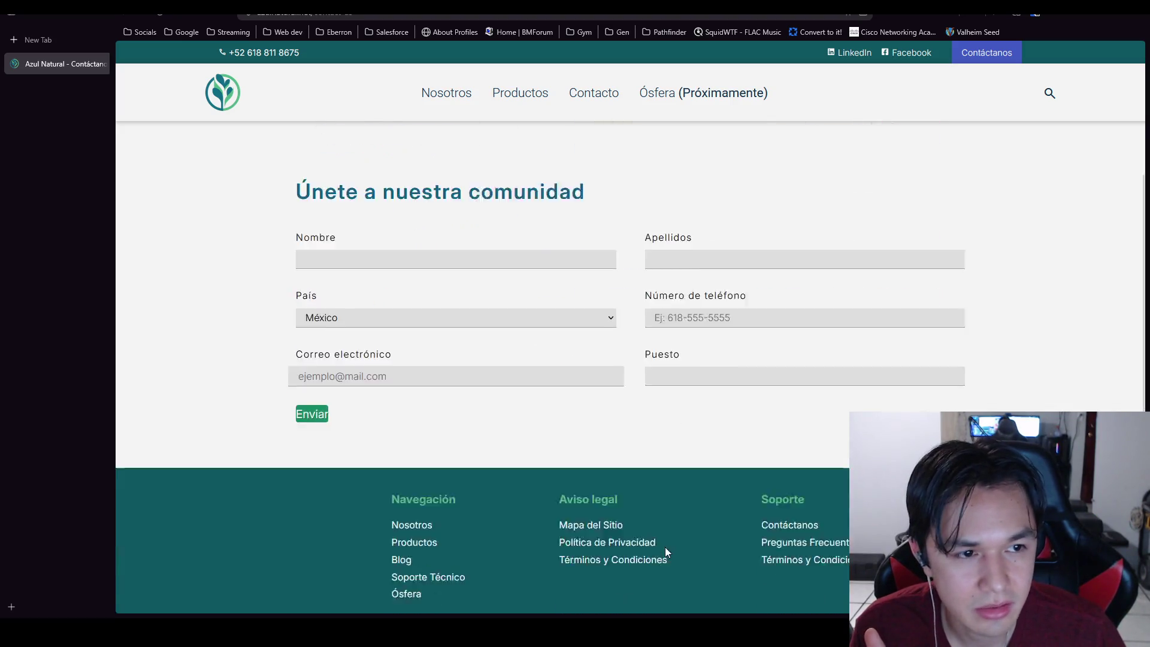
scroll(665, 547, "up", 3)
mouse_move(338, 160)
left_mouse_down()
mouse_move(479, 203)
mouse_move(515, 255)
left_mouse_up()
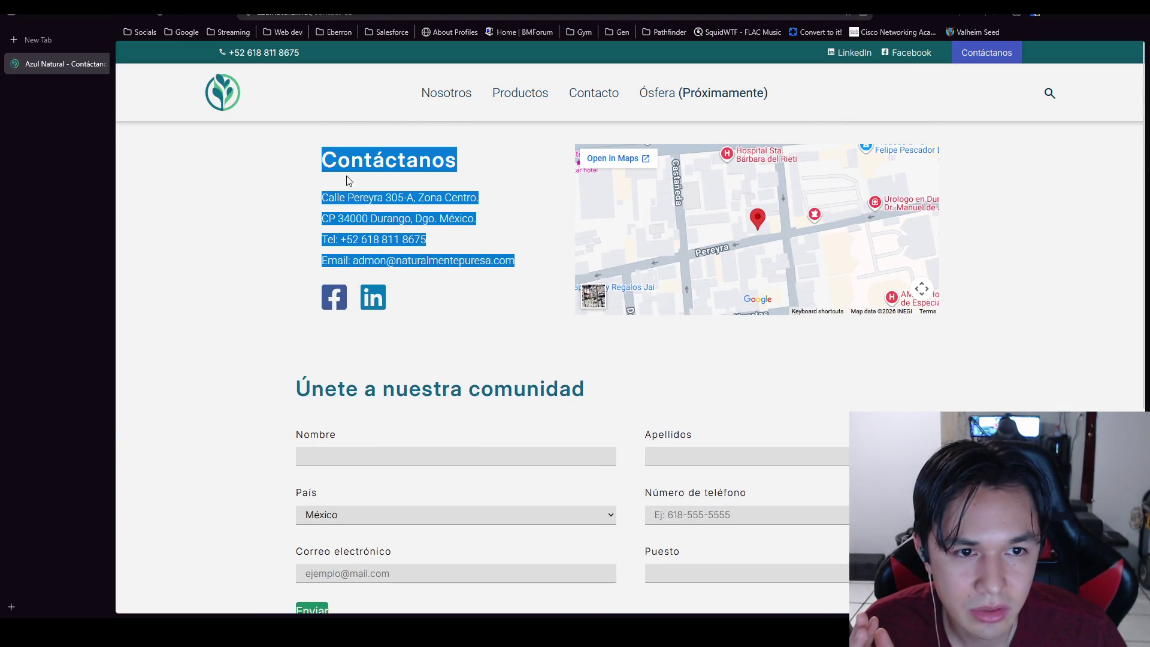
left_click(318, 171)
left_click(518, 105)
- Open the Natural CH product details and view, then close, its presentation sheet
scroll(548, 353, "down", 3)
scroll(517, 295, "up", 3)
scroll(554, 372, "down", 3)
scroll(569, 395, "up", 3)
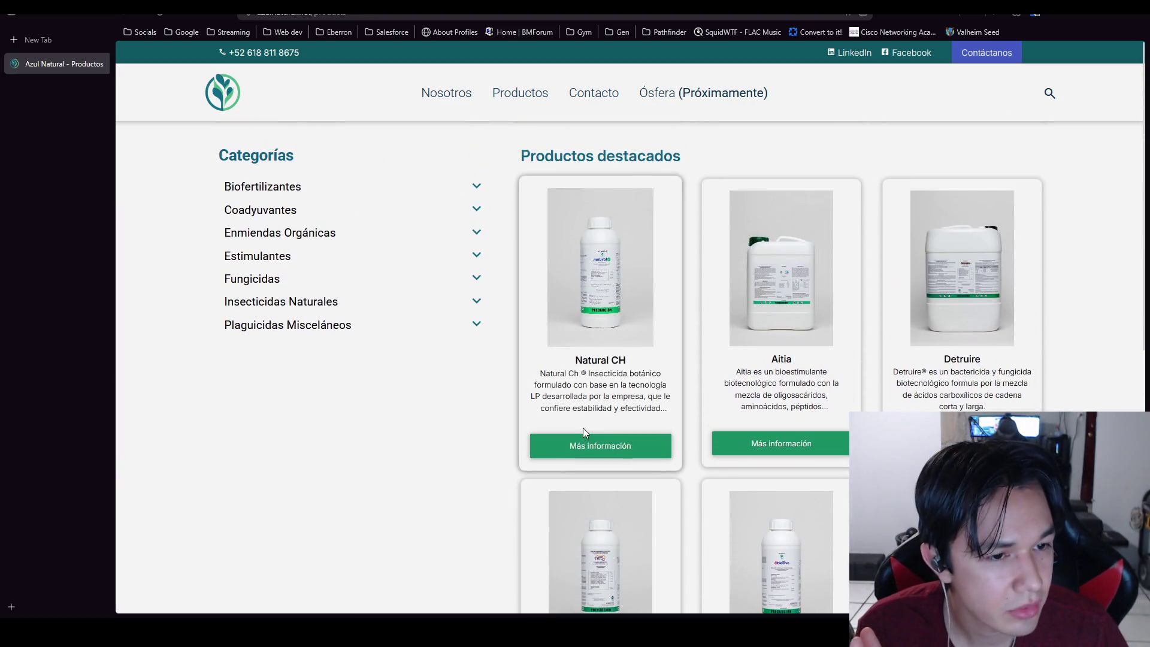
left_click(590, 445)
scroll(449, 380, "down", 8)
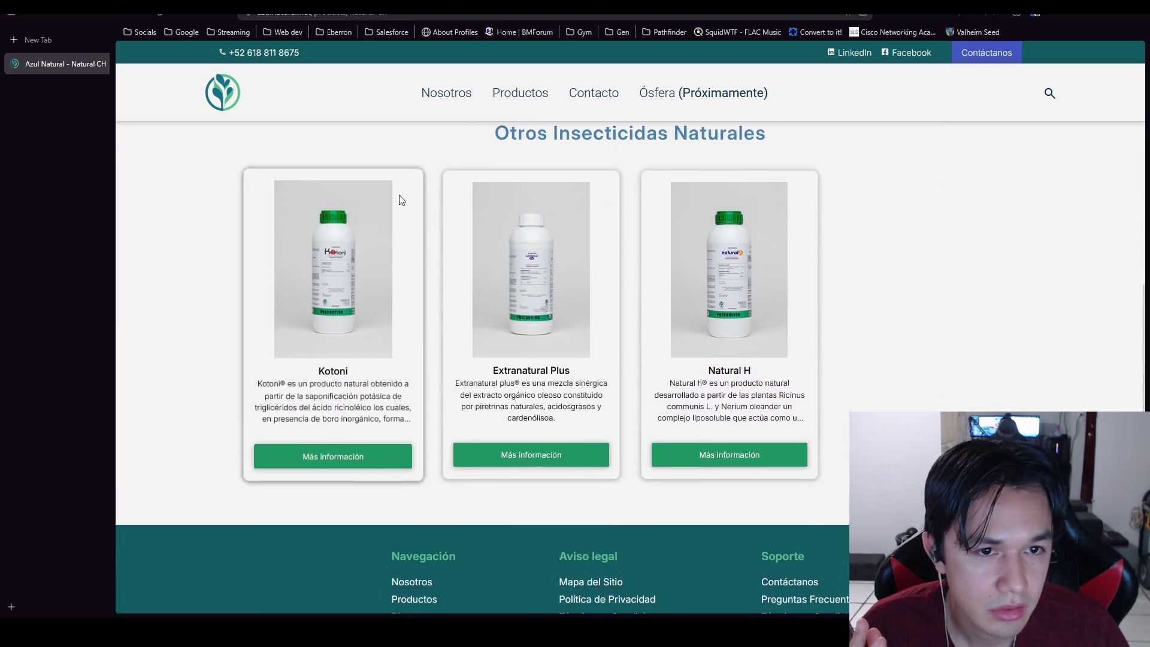
scroll(413, 342, "up", 5)
left_click(418, 326)
scroll(240, 377, "down", 5)
scroll(237, 359, "up", 5)
scroll(466, 433, "down", 5)
scroll(466, 433, "down", 10)
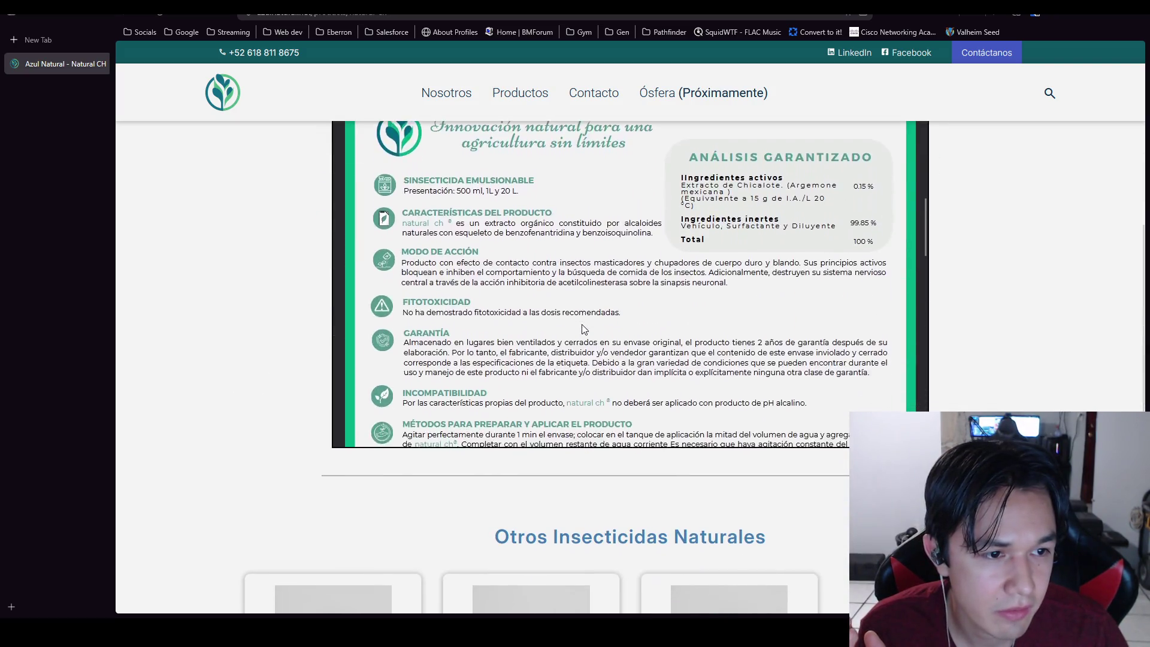
scroll(285, 352, "up", 5)
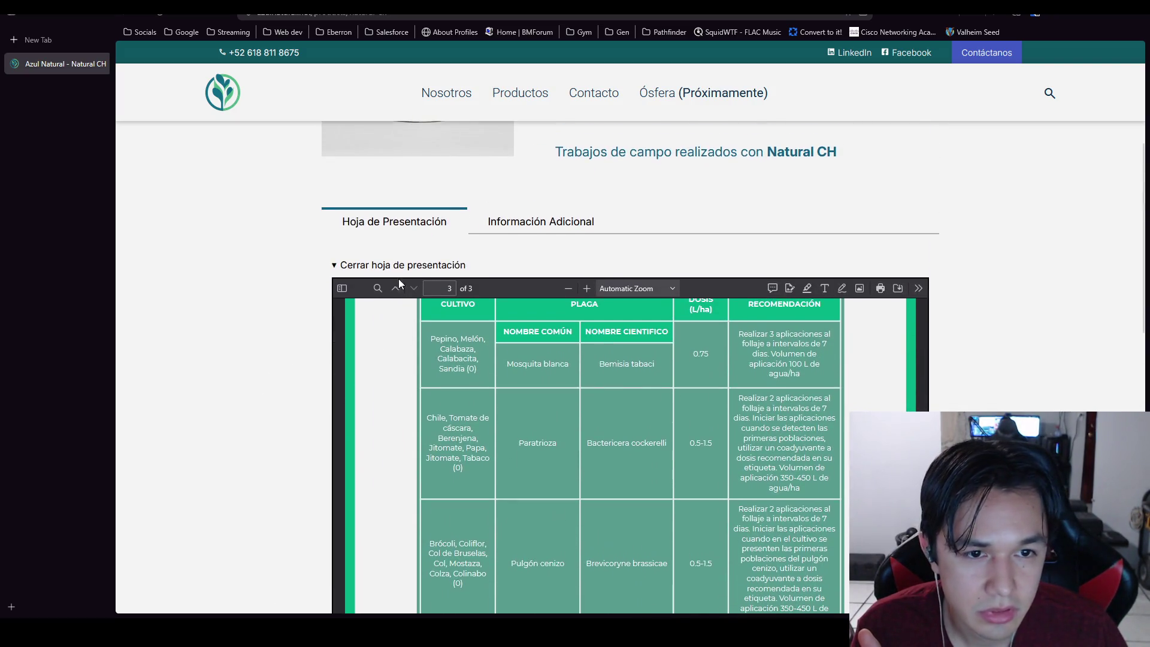
left_click(398, 276)
- Show Natural CH's Información Adicional details table and read through it
scroll(517, 349, "down", 1)
left_click(523, 288)
scroll(480, 380, "down", 5)
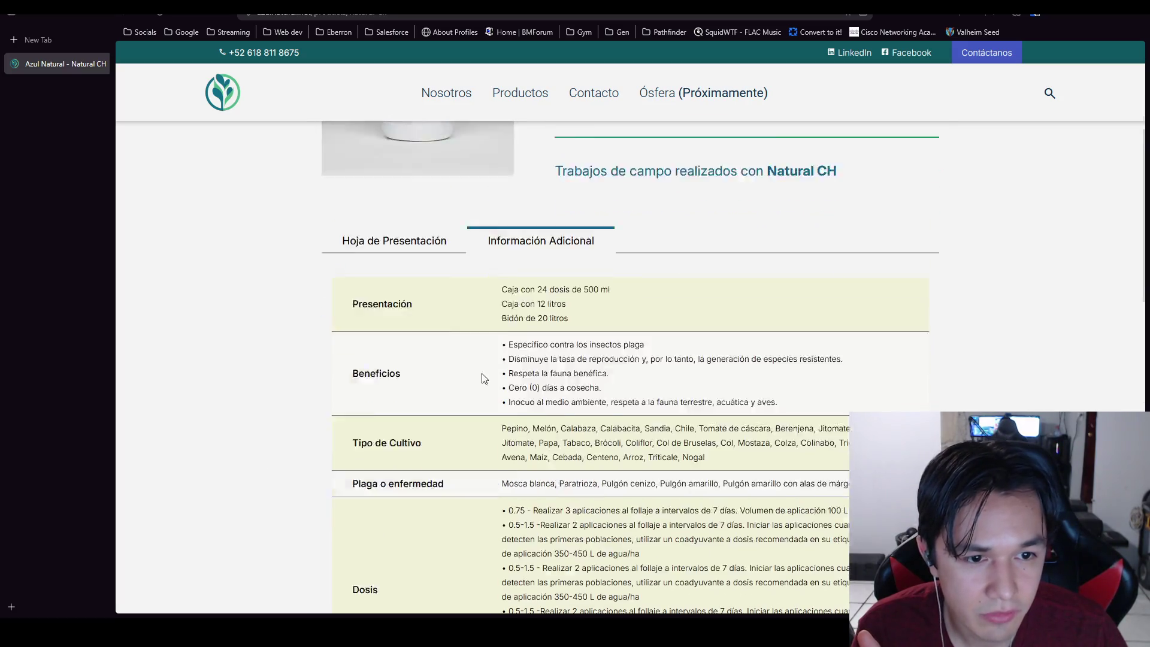
scroll(599, 299, "up", 3)
left_click_drag(502, 211, 680, 272)
left_click(680, 273)
scroll(680, 272, "down", 7)
mouse_move(422, 252)
left_mouse_down()
mouse_move(688, 342)
mouse_move(743, 311)
mouse_move(503, 263)
left_mouse_up()
left_click(740, 329)
left_click(503, 264)
scroll(540, 270, "up", 10)
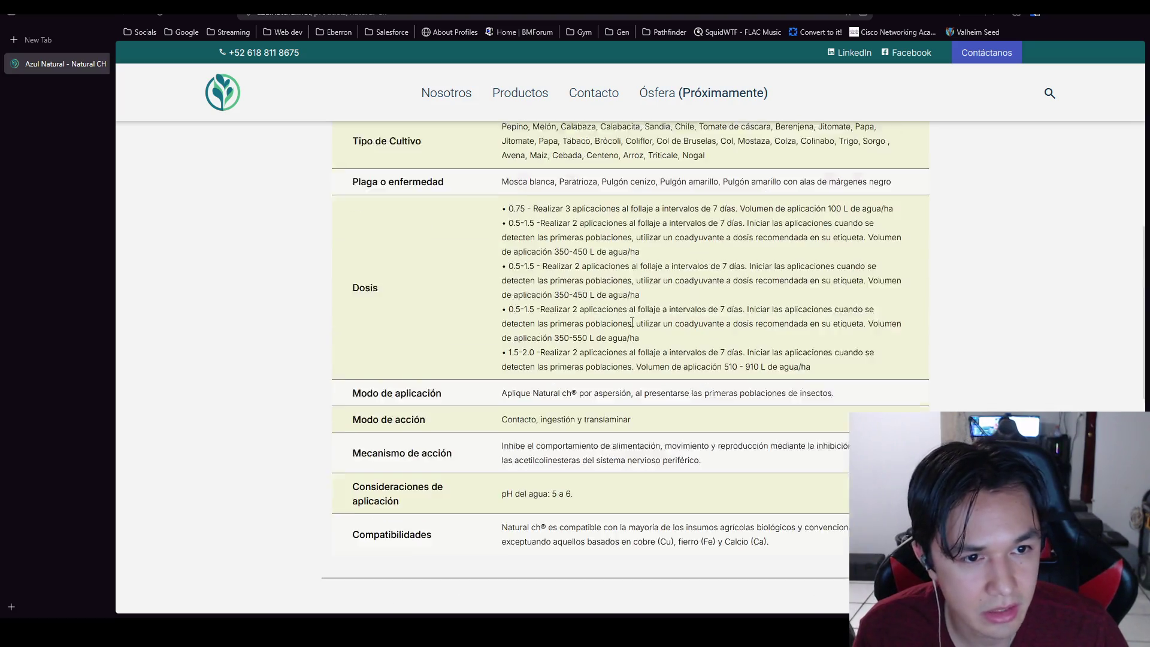
- Open the Productos catalogue with the Biofertilizantes category expanded
left_click(530, 100)
scroll(629, 302, "down", 5)
scroll(868, 380, "up", 5)
left_click(300, 198)
scroll(600, 359, "down", 5)
scroll(631, 365, "up", 5)
scroll(631, 365, "down", 5)
scroll(870, 316, "up", 5)
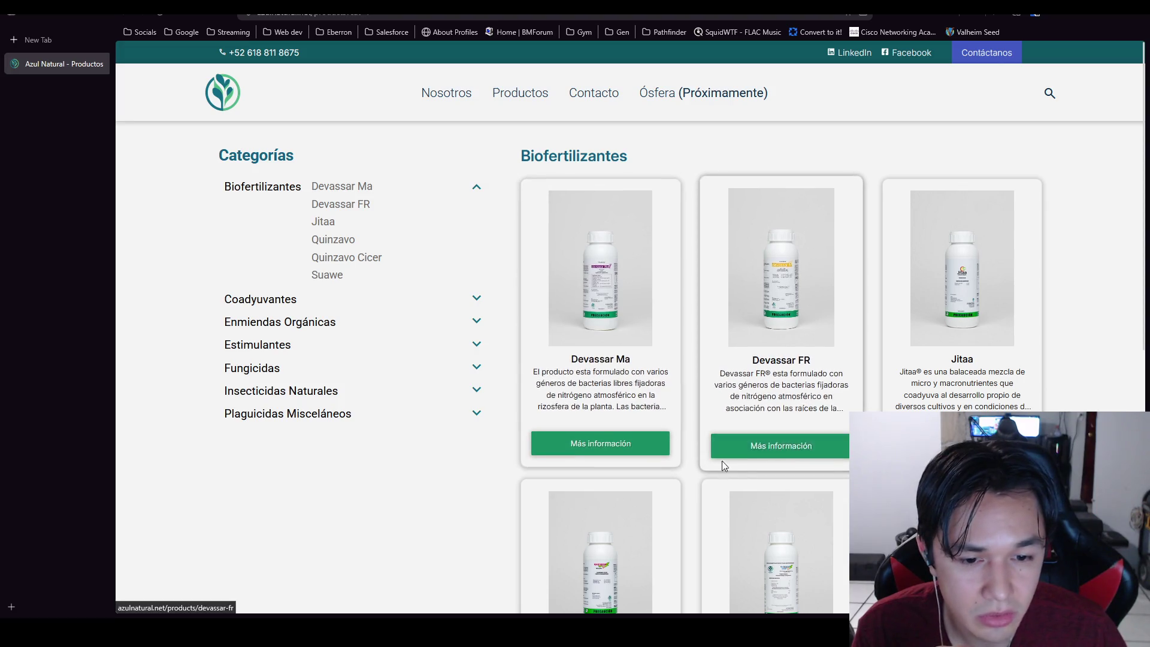
- Open the Devassar Ma page briefly, then return to the Productos catalogue
left_click(605, 444)
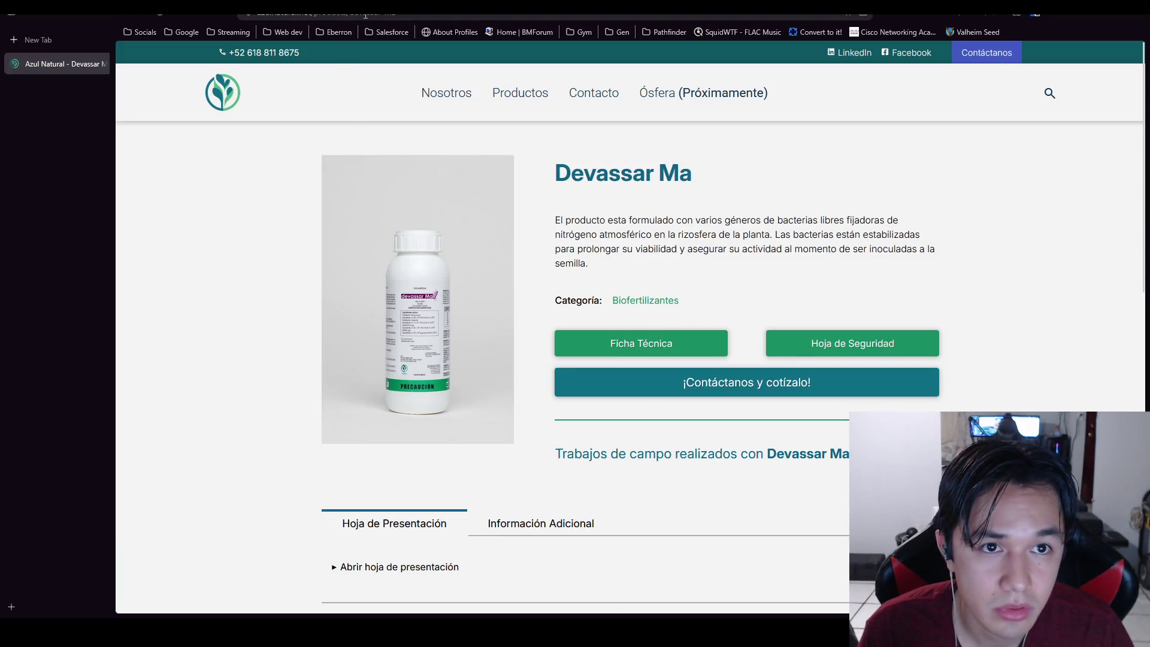
left_click(366, 15)
left_click(245, 278)
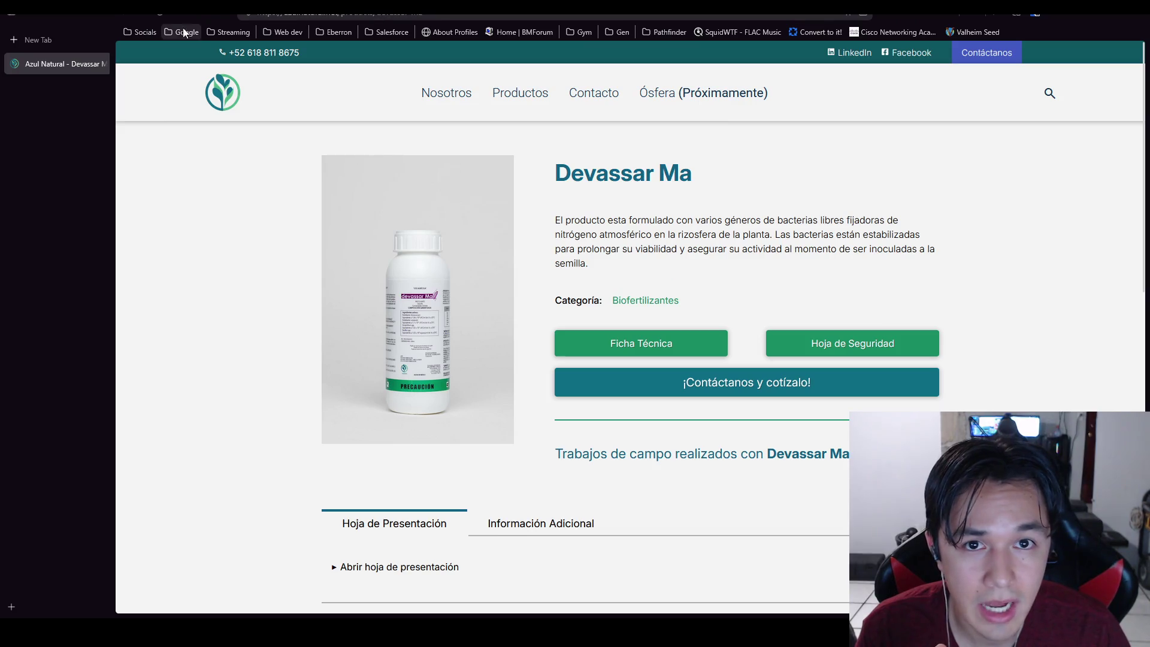
key("alt+Left")
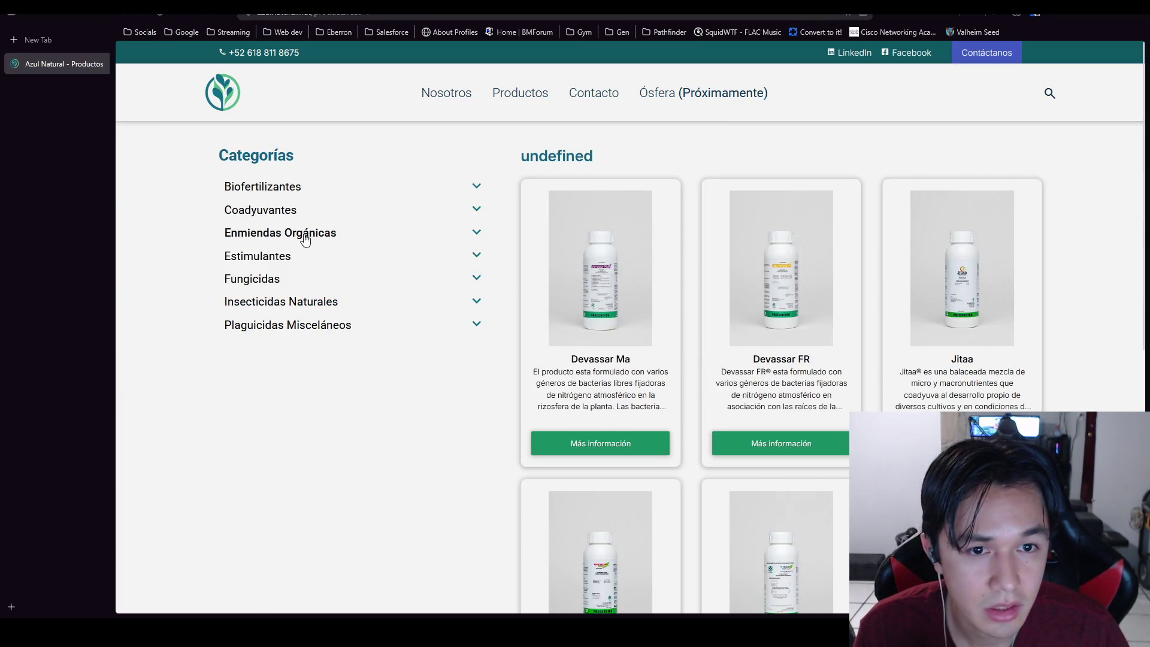
- Expand Enmiendas Orgánicas, look over the Natural Soil product page, and go back
left_click(305, 239)
left_click(584, 395)
scroll(566, 372, "down", 5)
scroll(567, 372, "up", 5)
scroll(347, 395, "down", 5)
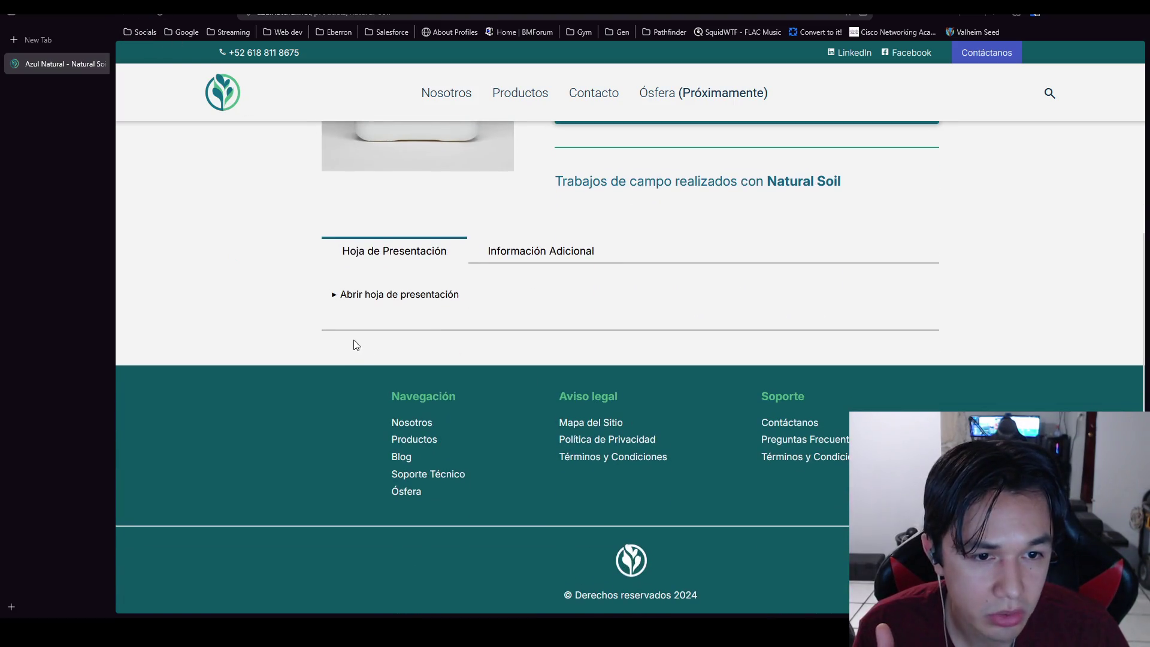
left_click(129, 14)
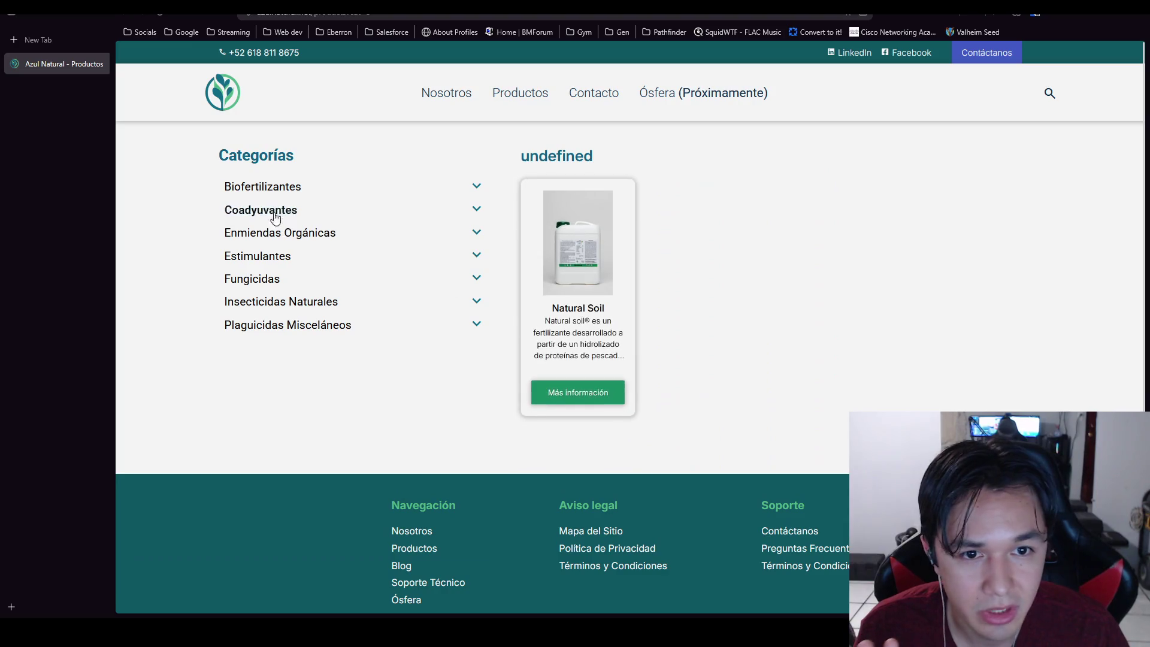
- Expand Biofertilizantes and open the Devassar Ma product page, scrolling through it
left_click(264, 186)
left_click(600, 444)
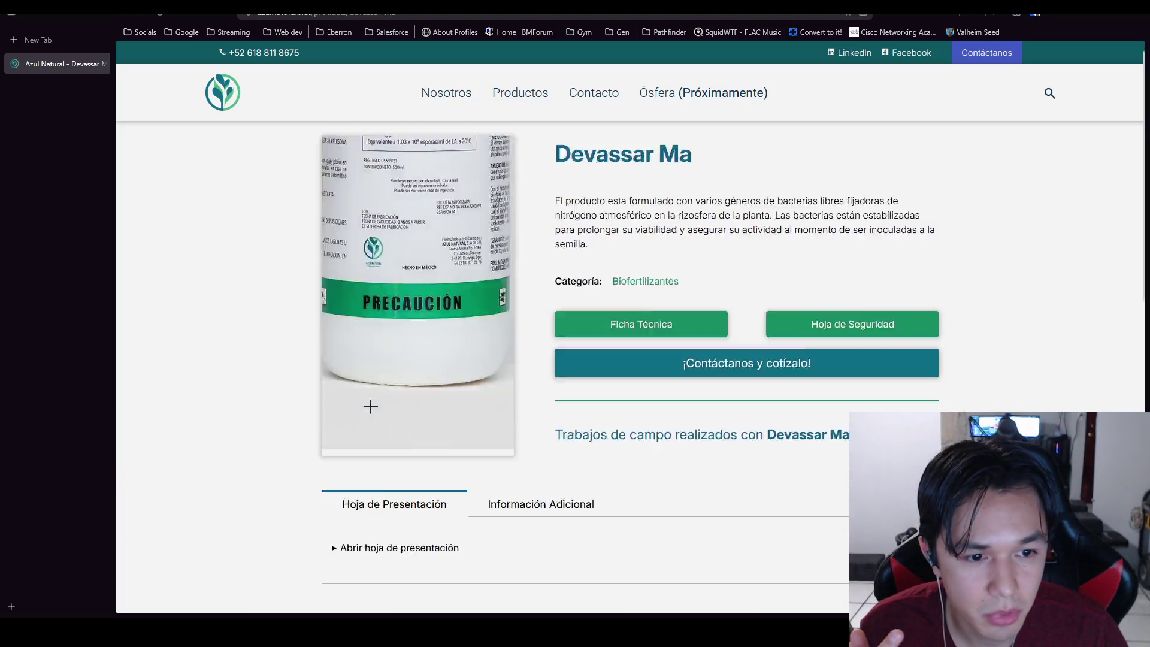
scroll(440, 299, "down", 5)
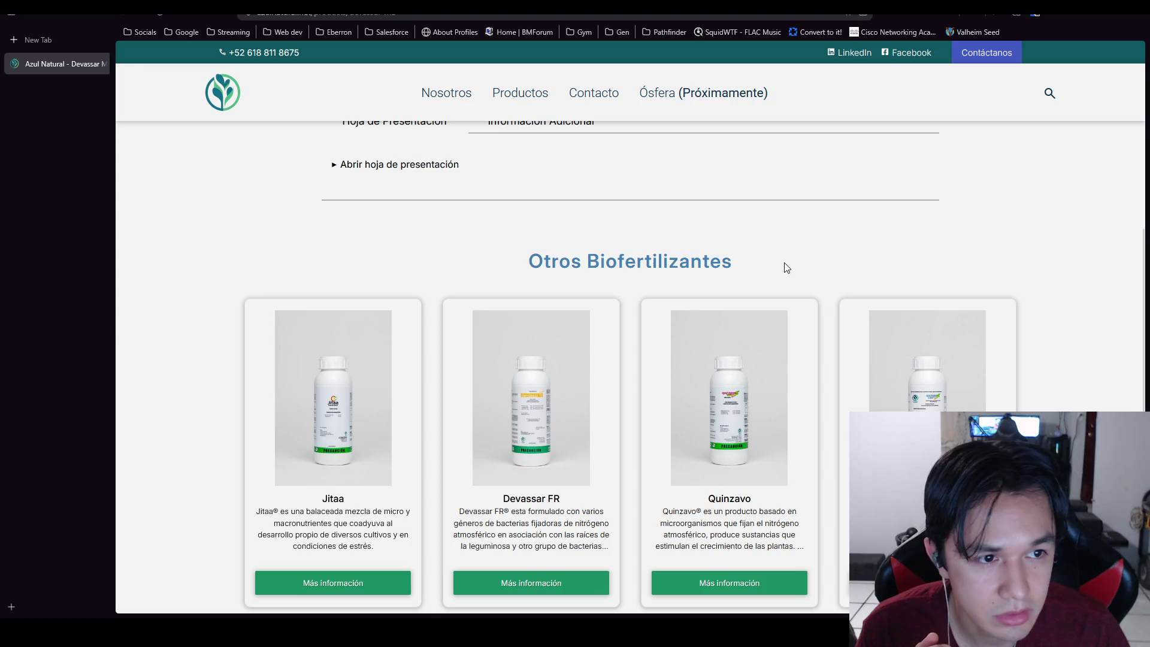
scroll(786, 268, "down", 3)
mouse_move(719, 252)
left_mouse_down()
mouse_move(630, 292)
mouse_move(685, 299)
left_mouse_up()
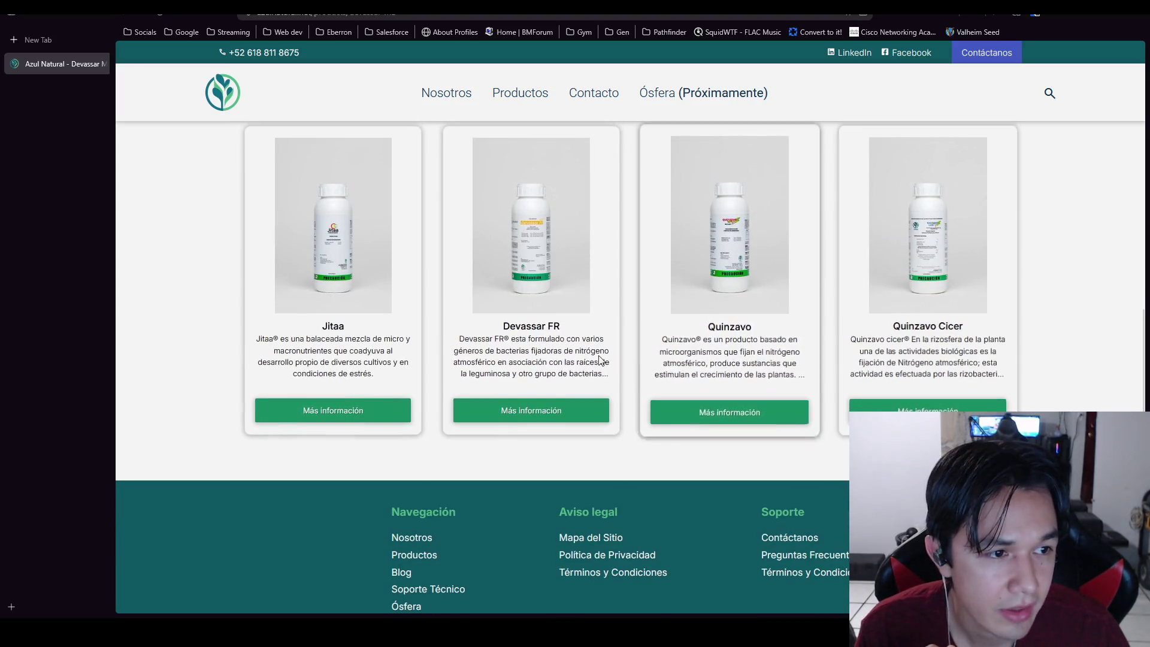
scroll(520, 371, "up", 10)
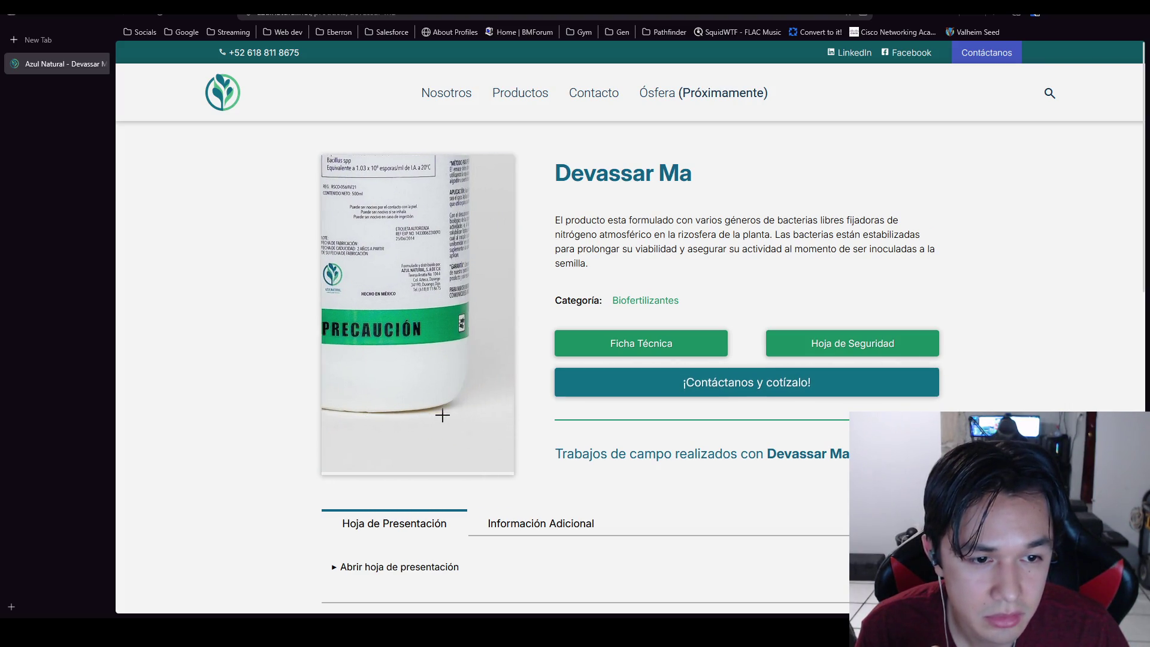
- View and close Devassar Ma's Ficha Técnica and Hoja de Seguridad, then open ¡Contáctanos y cotízalo!
left_click(645, 343)
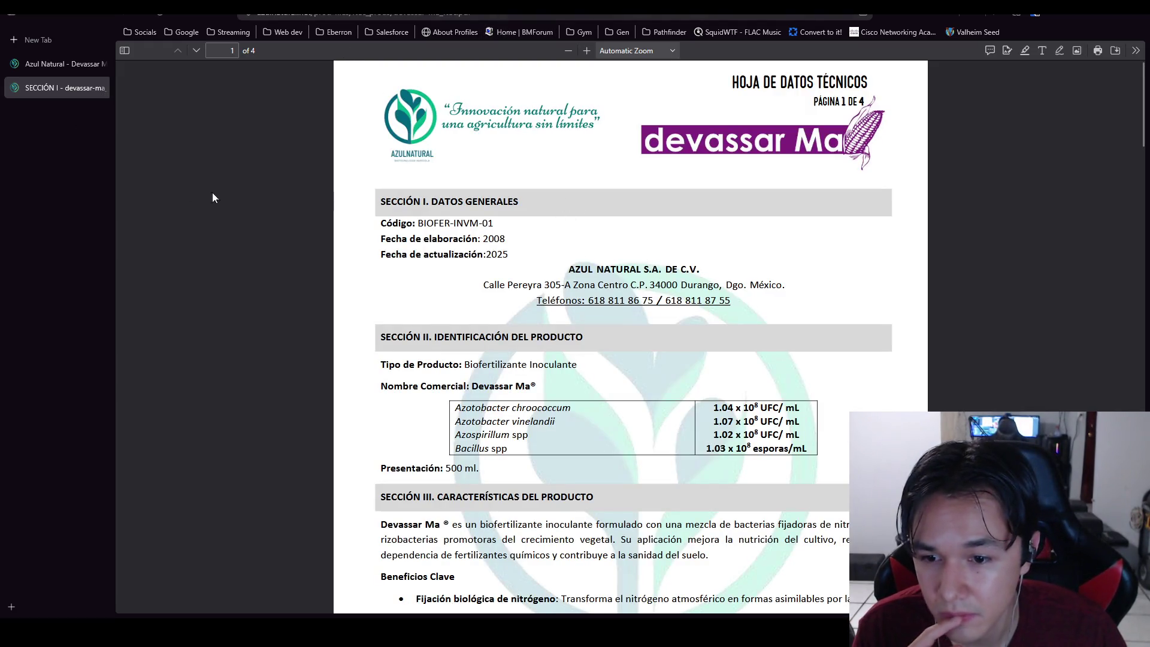
key("ctrl+w")
left_click(779, 339)
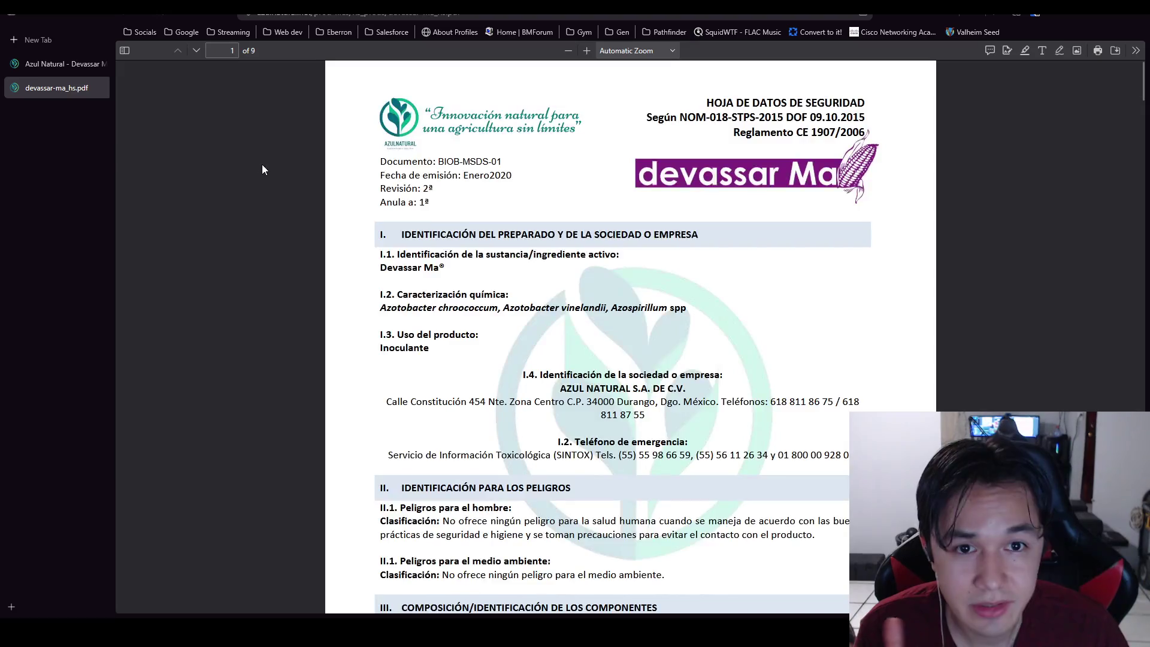
scroll(560, 239, "up", 2)
scroll(561, 238, "down", 4)
middle_click(54, 87)
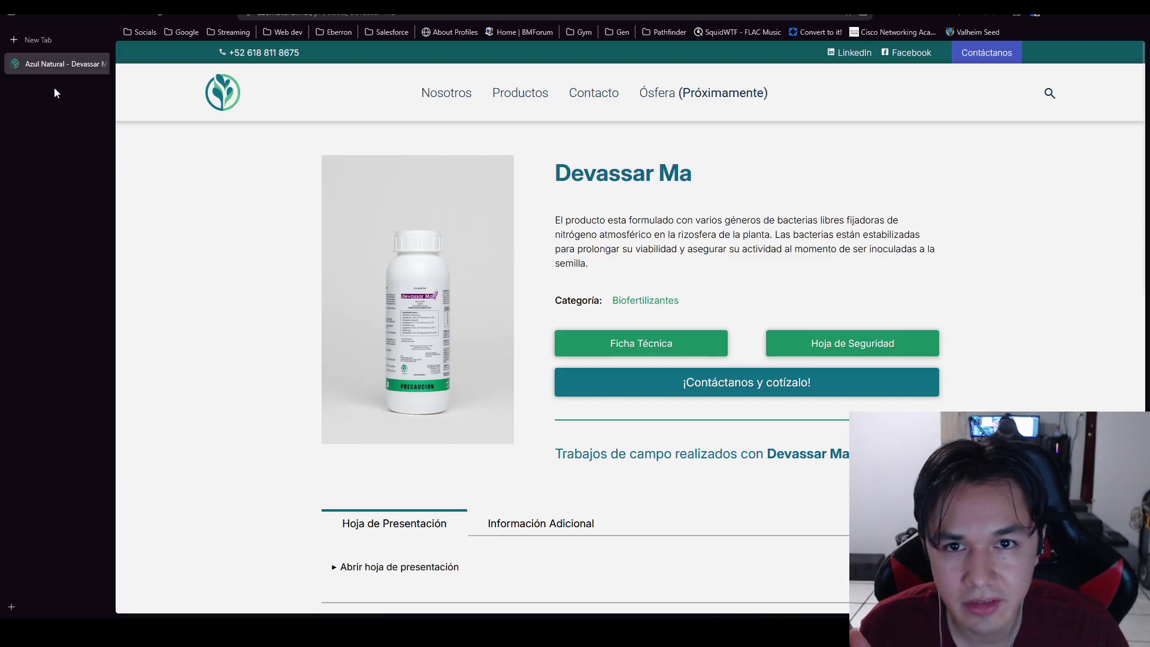
left_click(711, 375)
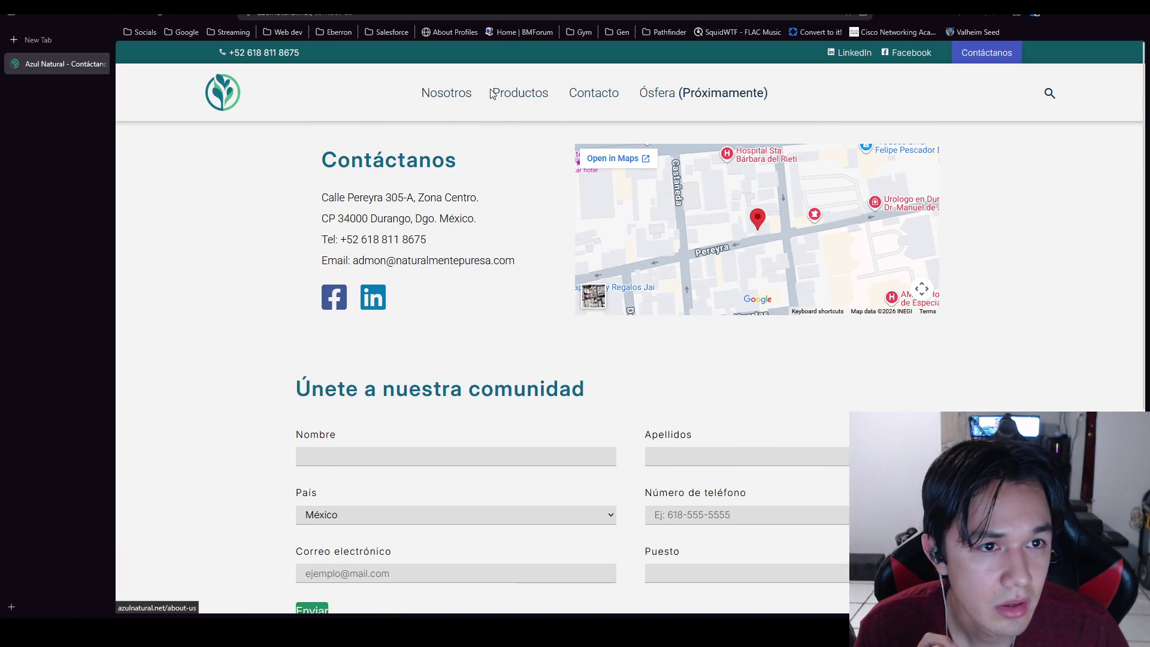
- Scroll the Nosotros page down to Nuestros Colaboradores, then return home via the site logo
left_click(460, 99)
scroll(596, 285, "down", 10)
scroll(522, 290, "down", 15)
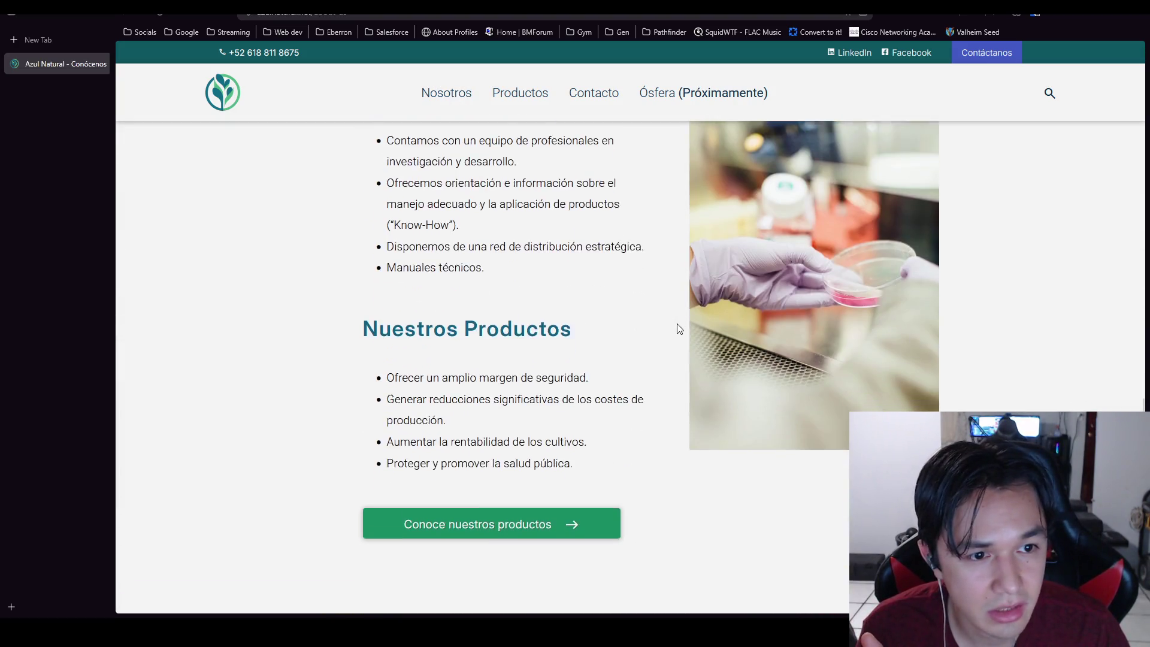
scroll(599, 323, "down", 4)
scroll(593, 336, "down", 5)
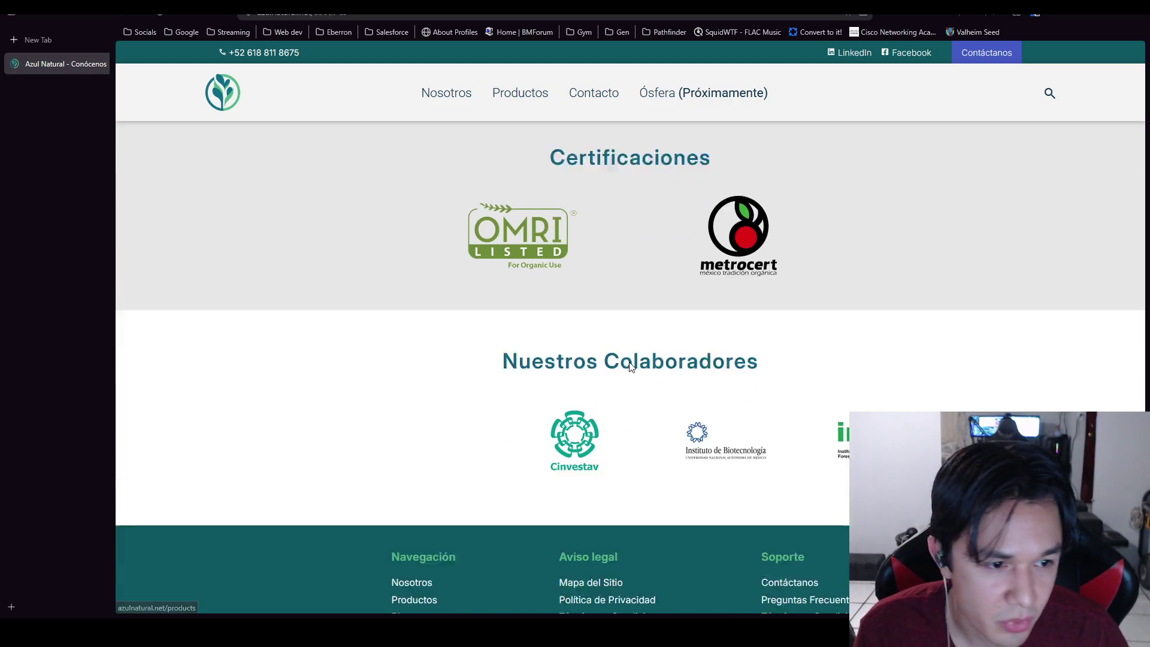
scroll(630, 367, "down", 1)
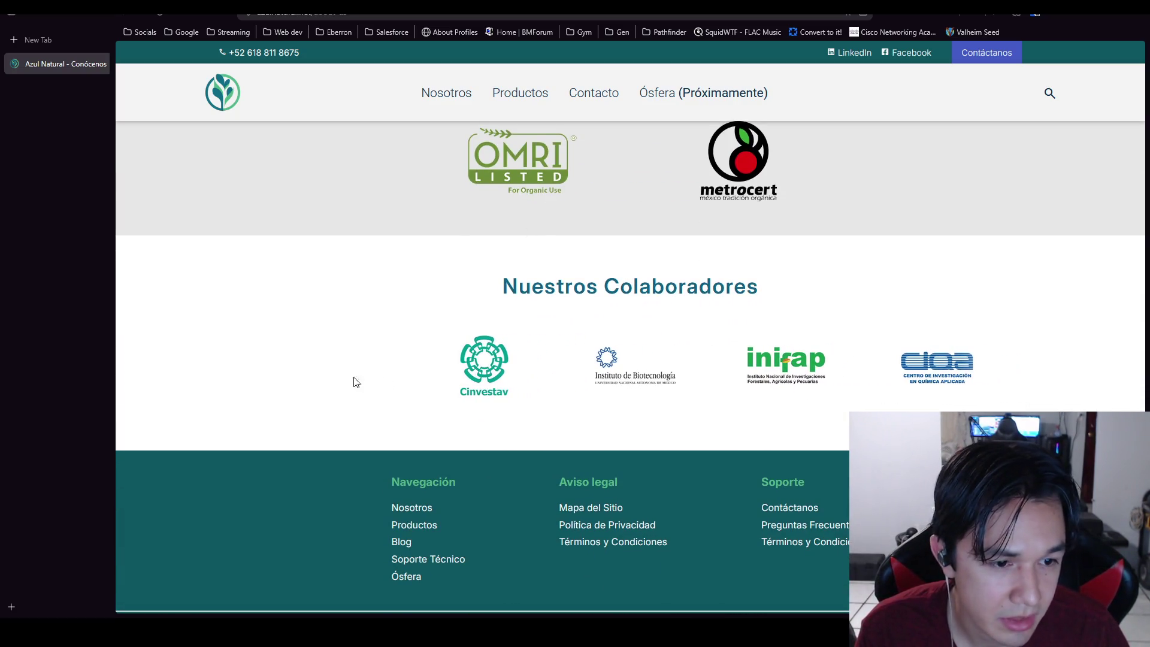
scroll(468, 306, "up", 3)
scroll(480, 336, "down", 4)
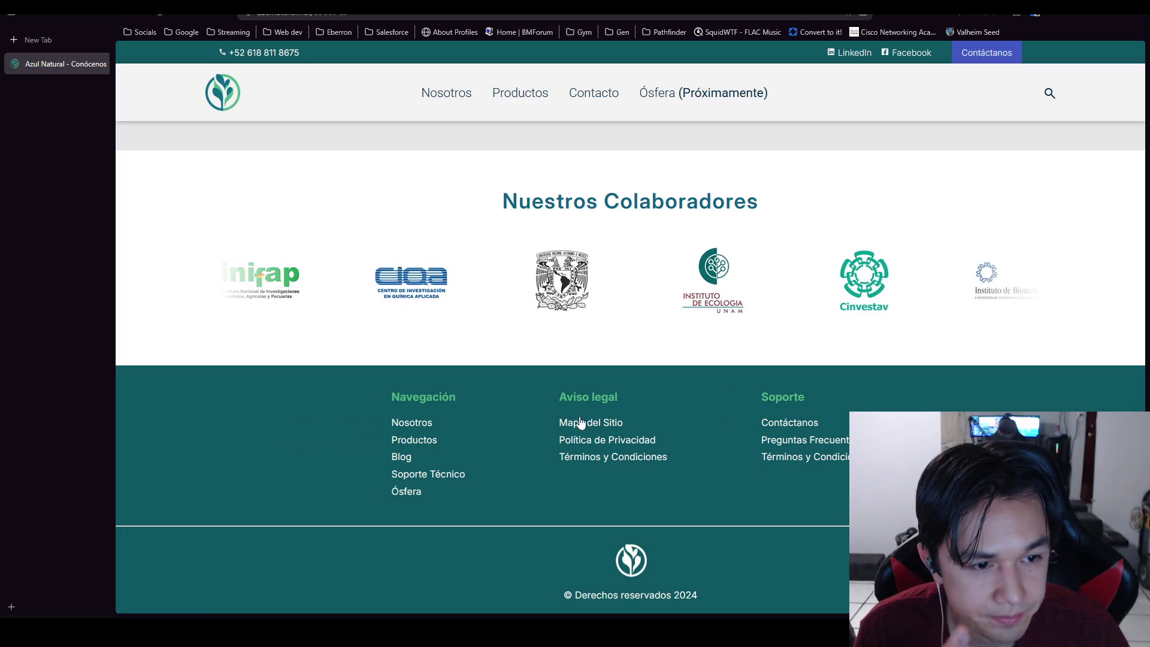
scroll(691, 497, "up", 1)
scroll(692, 497, "down", 1)
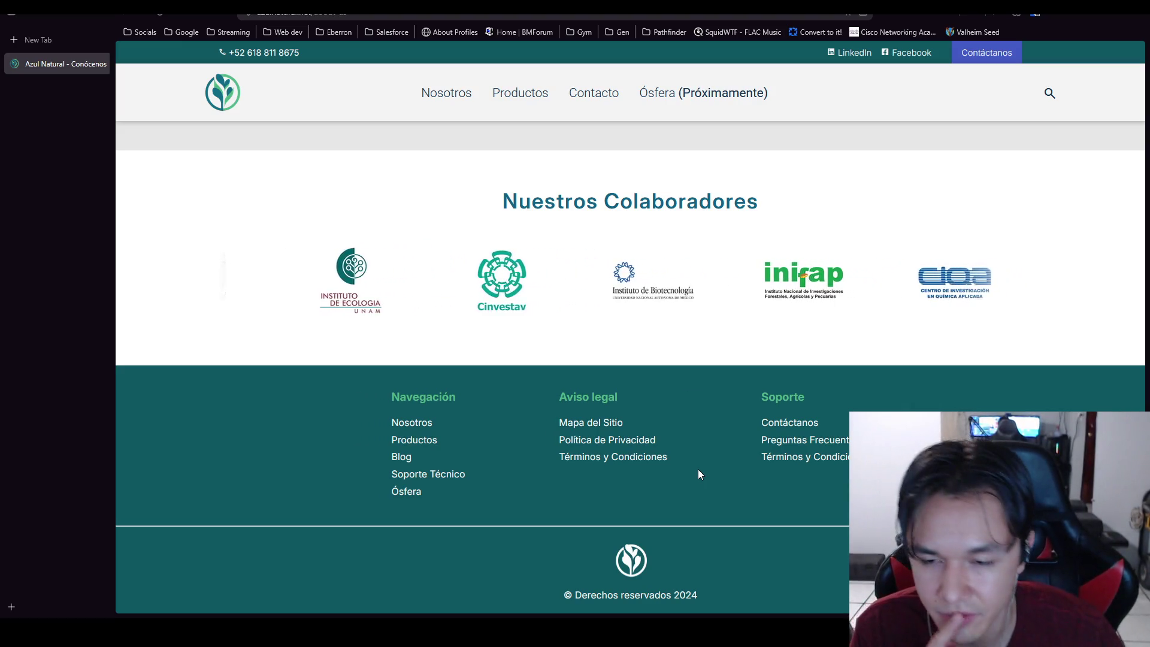
scroll(572, 447, "up", 10)
middle_click(291, 360)
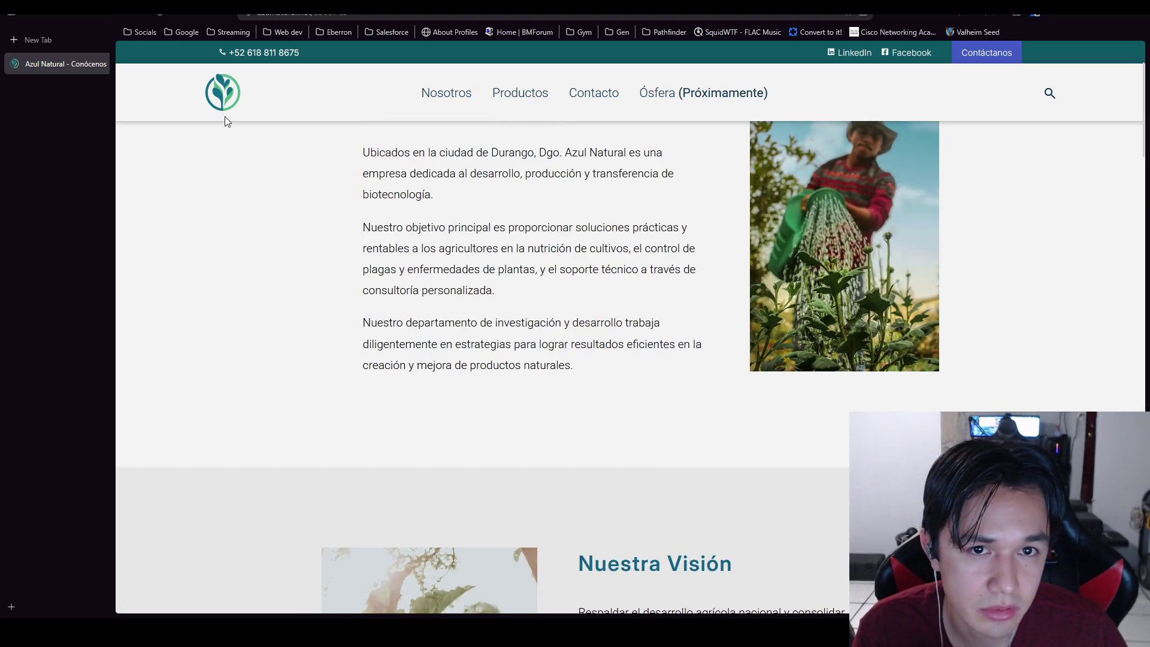
left_click(224, 108)
scroll(579, 362, "down", 4)
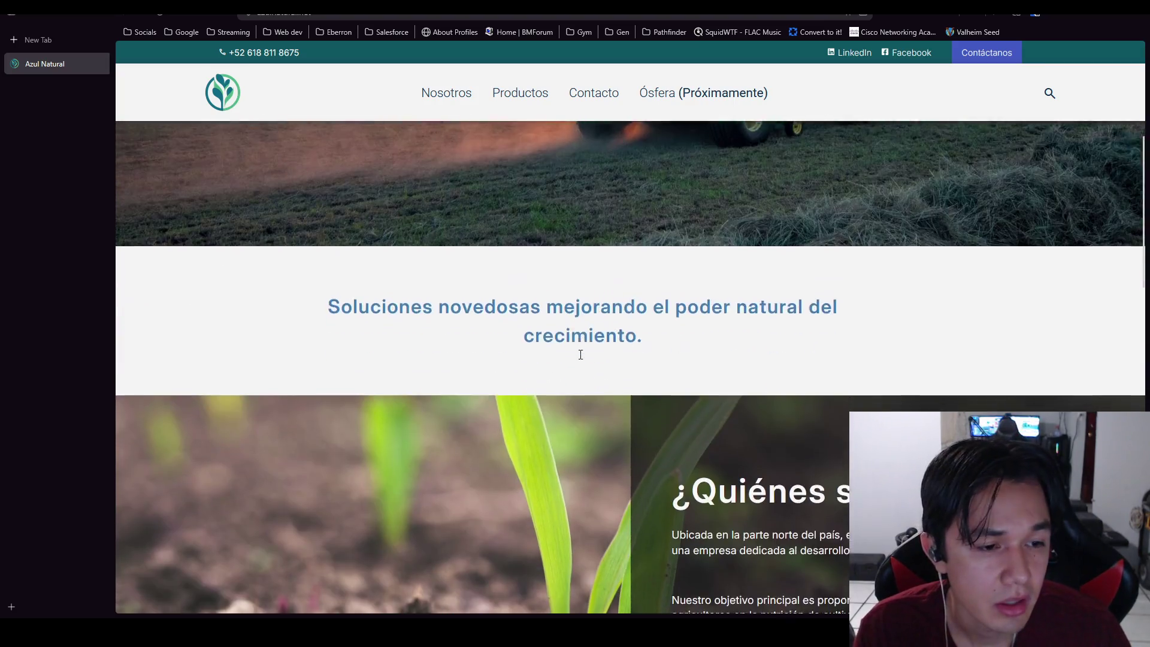
- Expand the home page's Buscar producto field and type sdfg into it
scroll(581, 355, "up", 4)
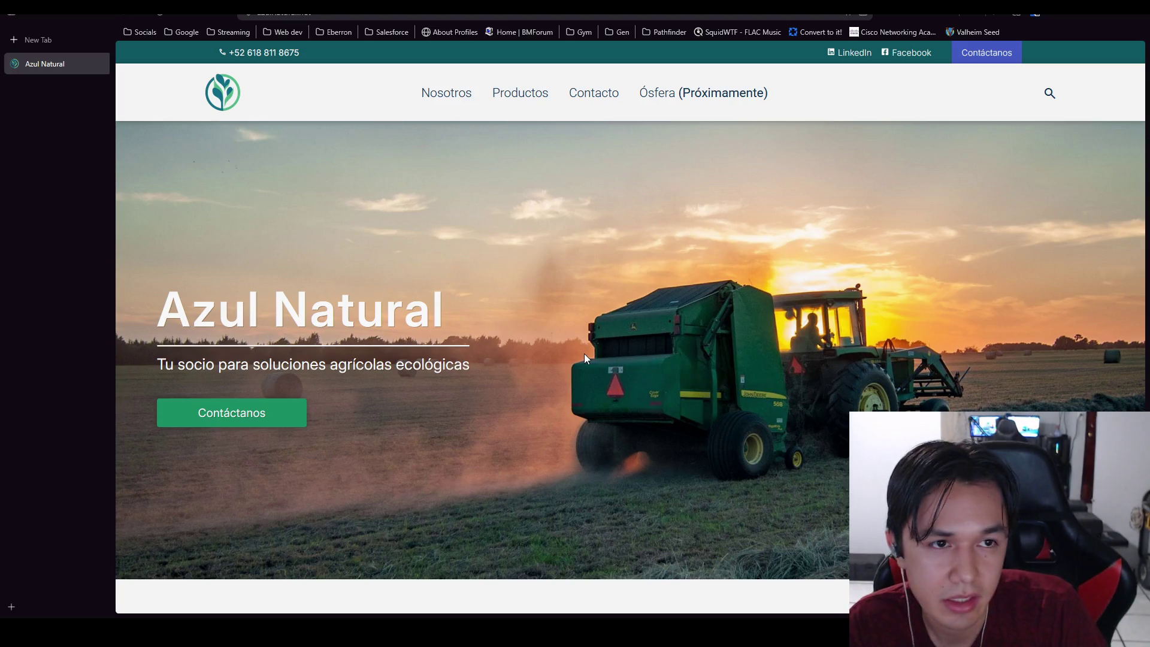
left_click(1050, 94)
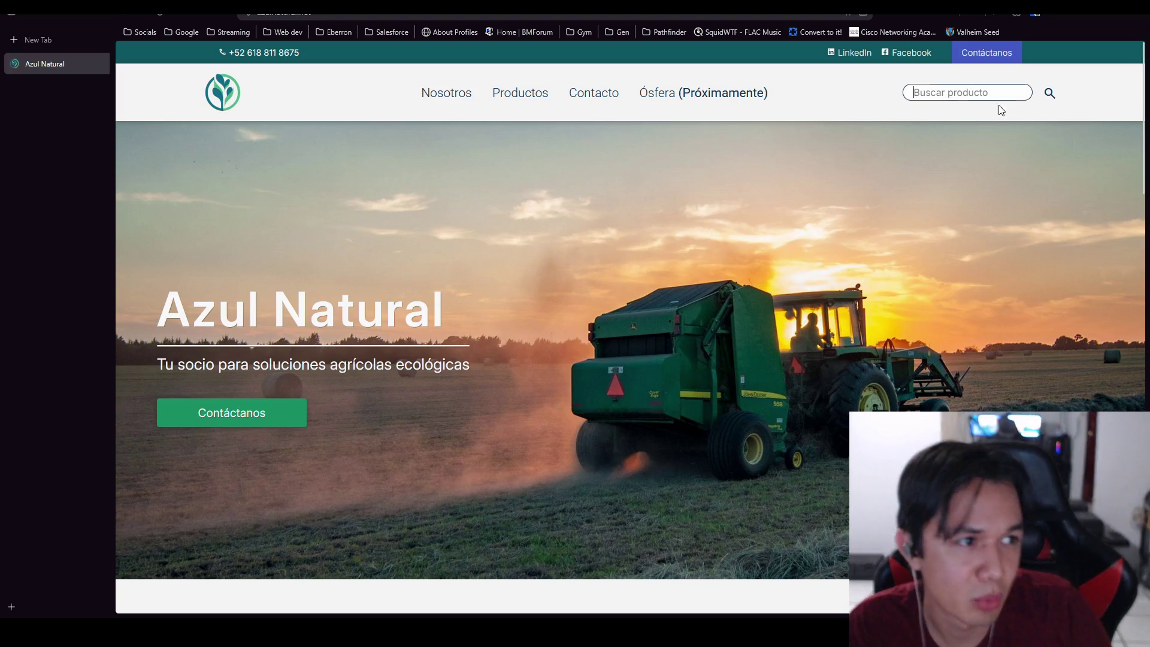
type("sdfg")
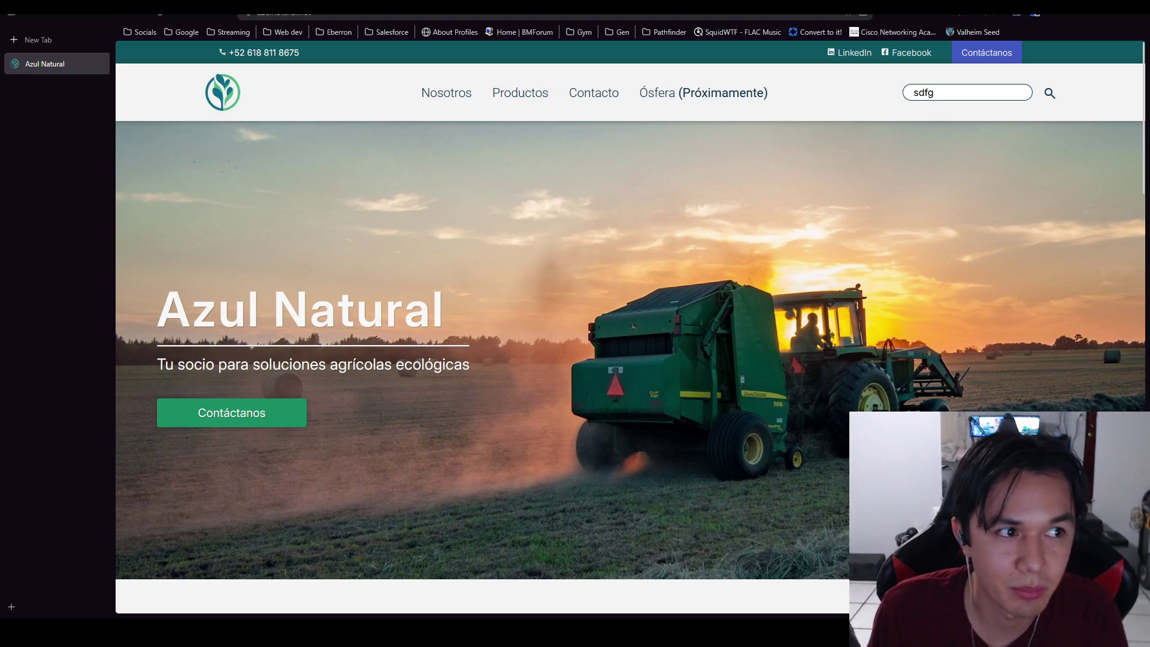
- Erase the search text and switch over to the Godot editor
key("BackSpace")
key("BackSpace")
key("BackSpace")
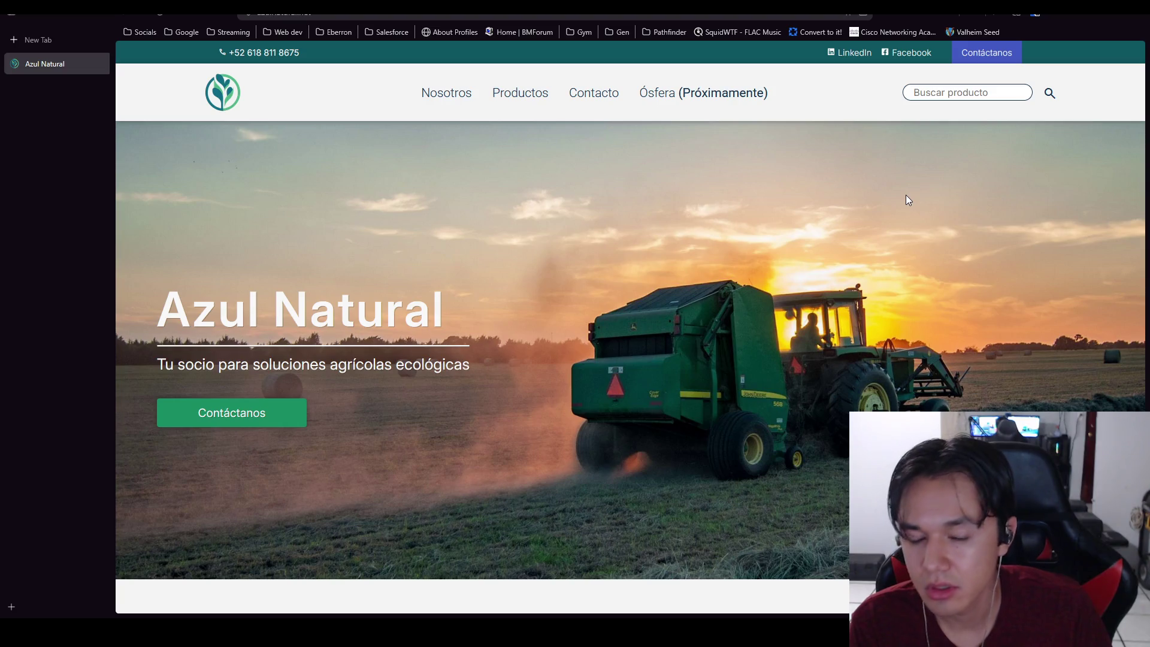
key("alt+Tab")
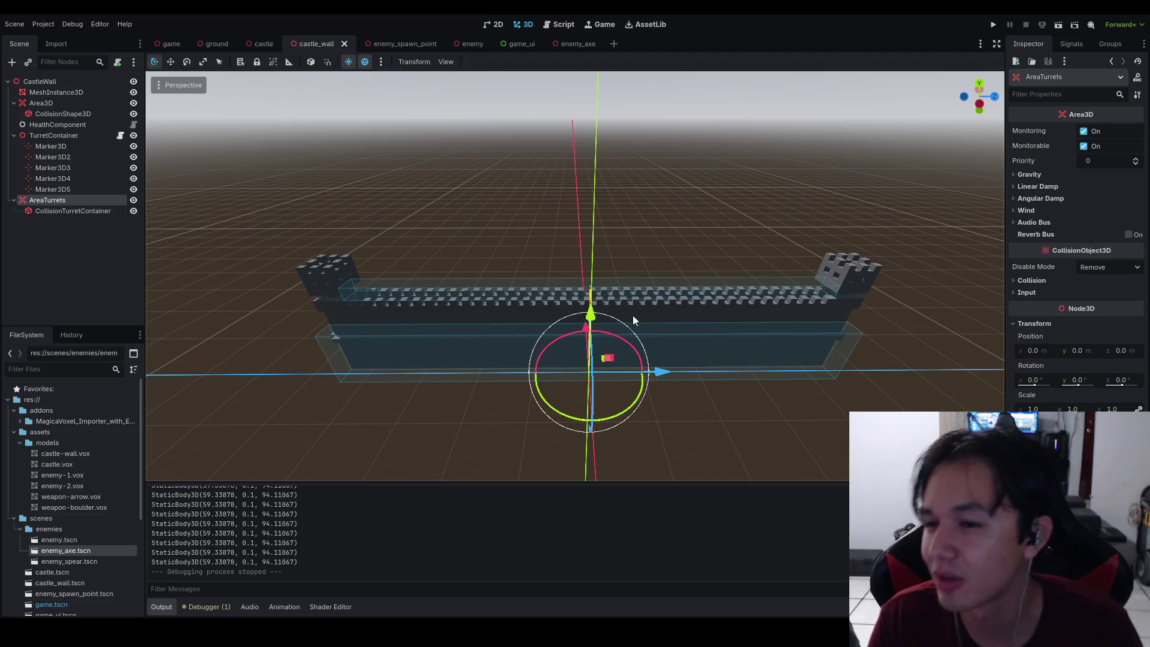
- Launch and stop the BaseDefender test run, then open and close the Start menu
left_click(994, 24)
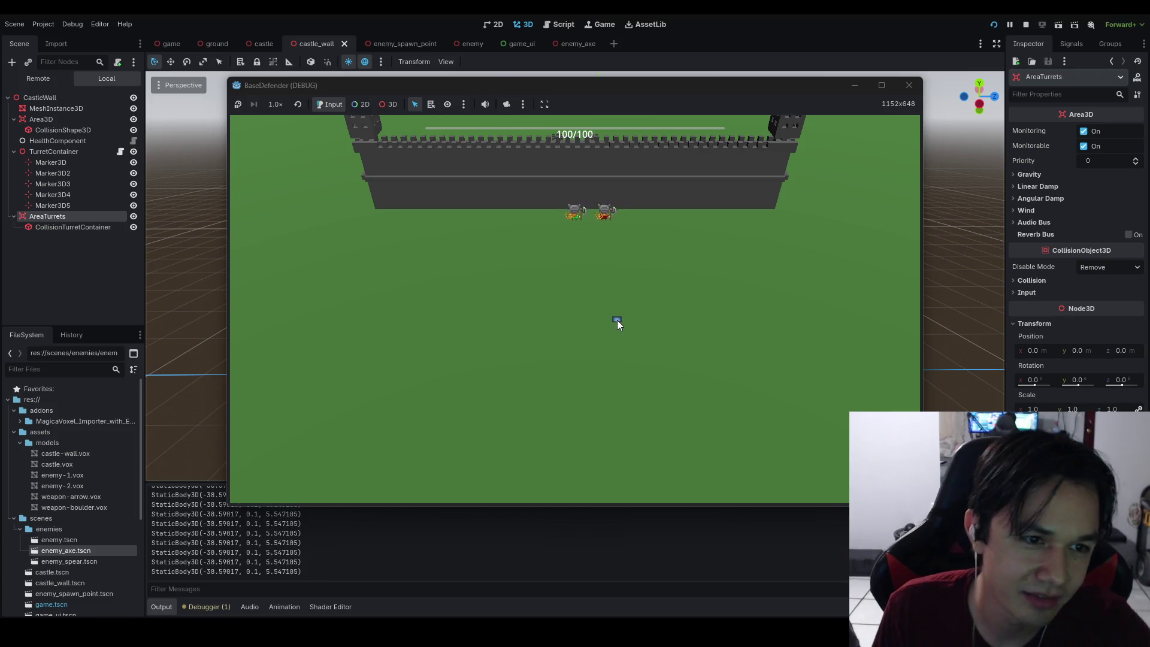
left_click(909, 85)
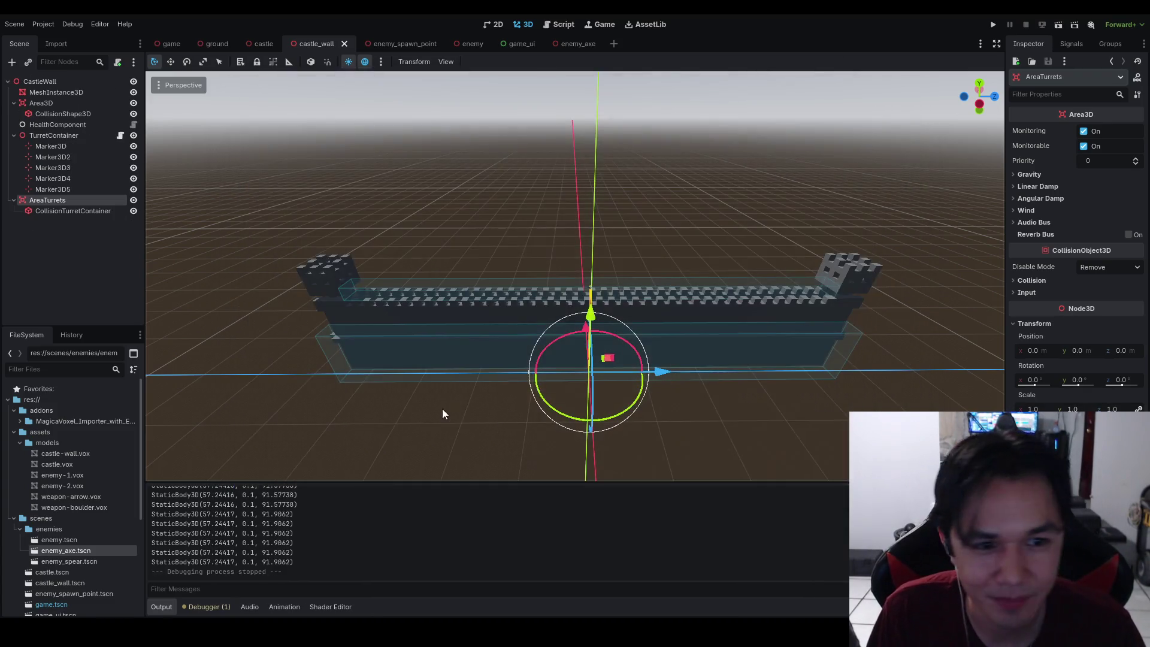
key("super")
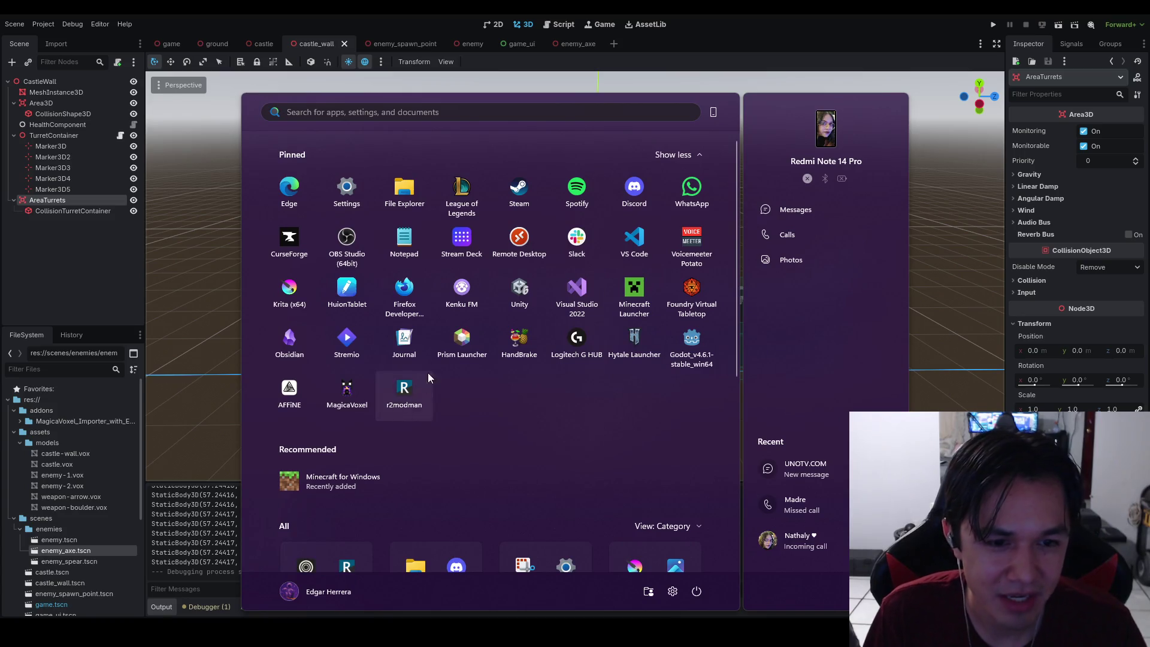
left_click(790, 27)
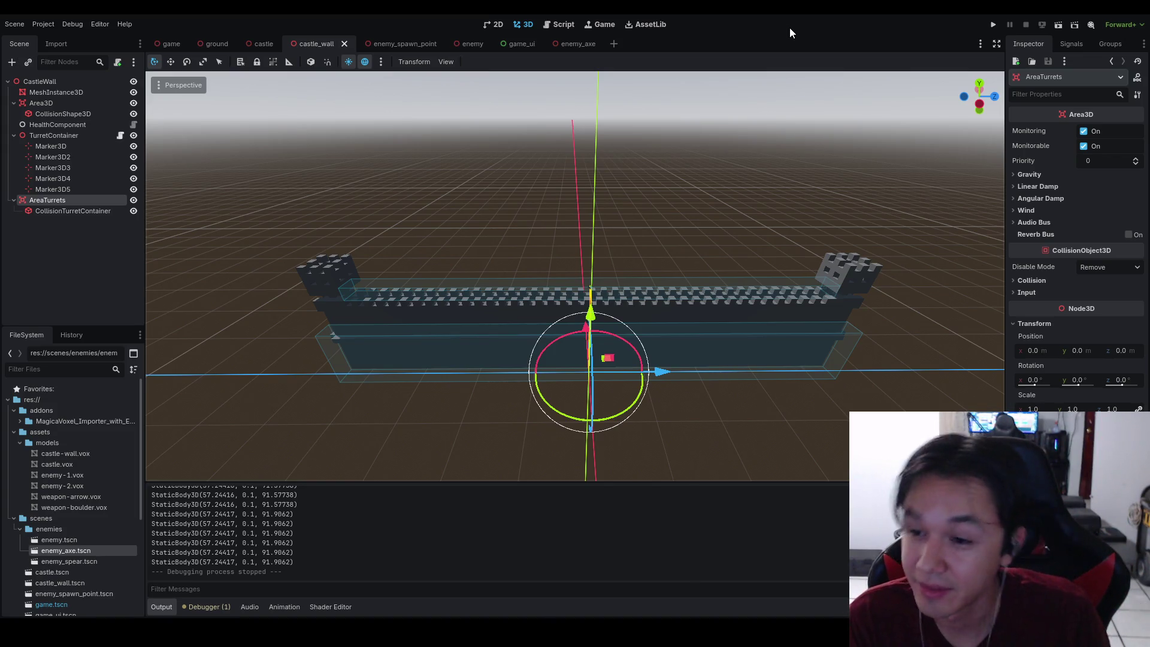
mouse_move(524, 633)
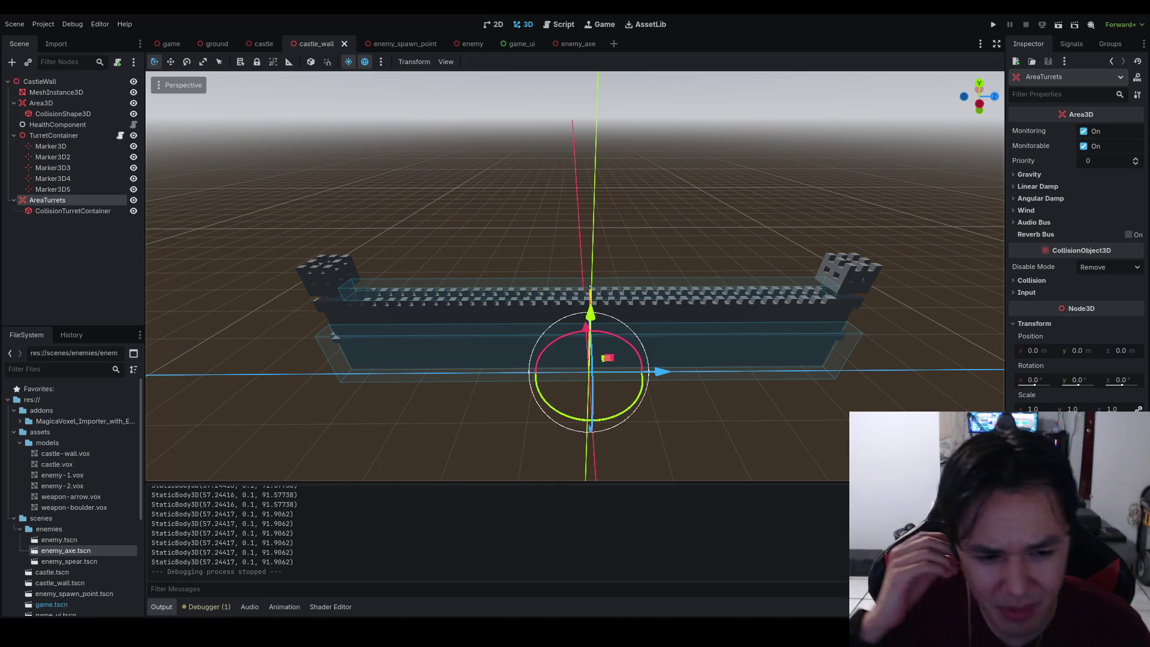
key("super")
type("ado")
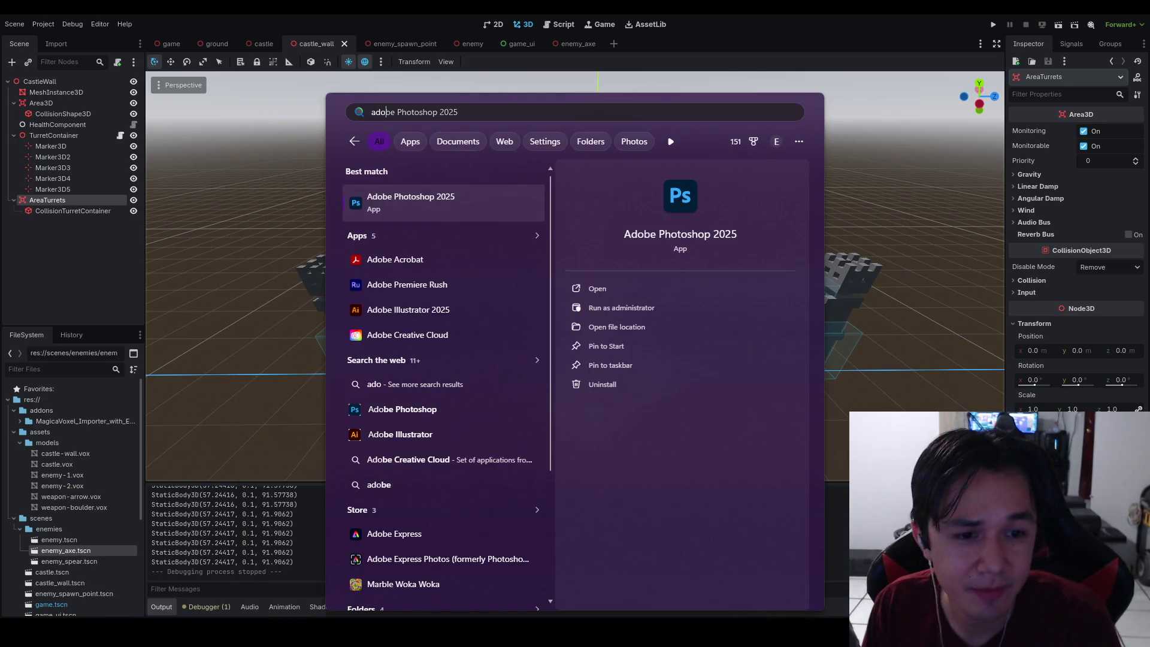
type("b")
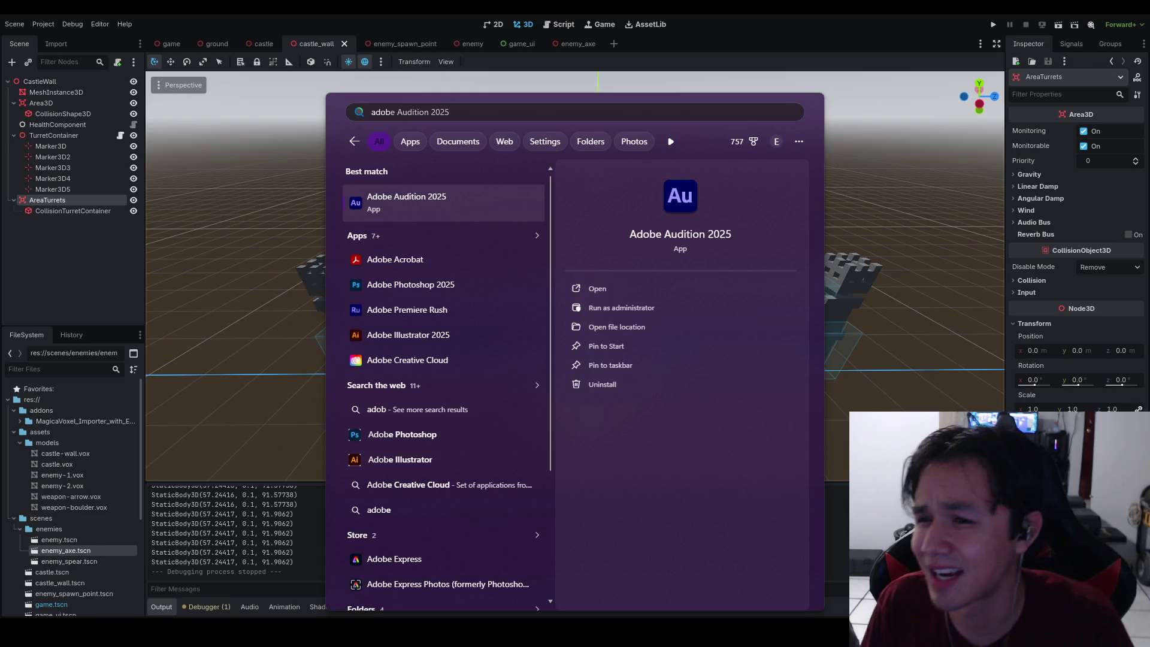
key("BackSpace")
key("BackSpace")
key("BackSpace")
key("Escape")
left_click(674, 279)
left_click(685, 222)
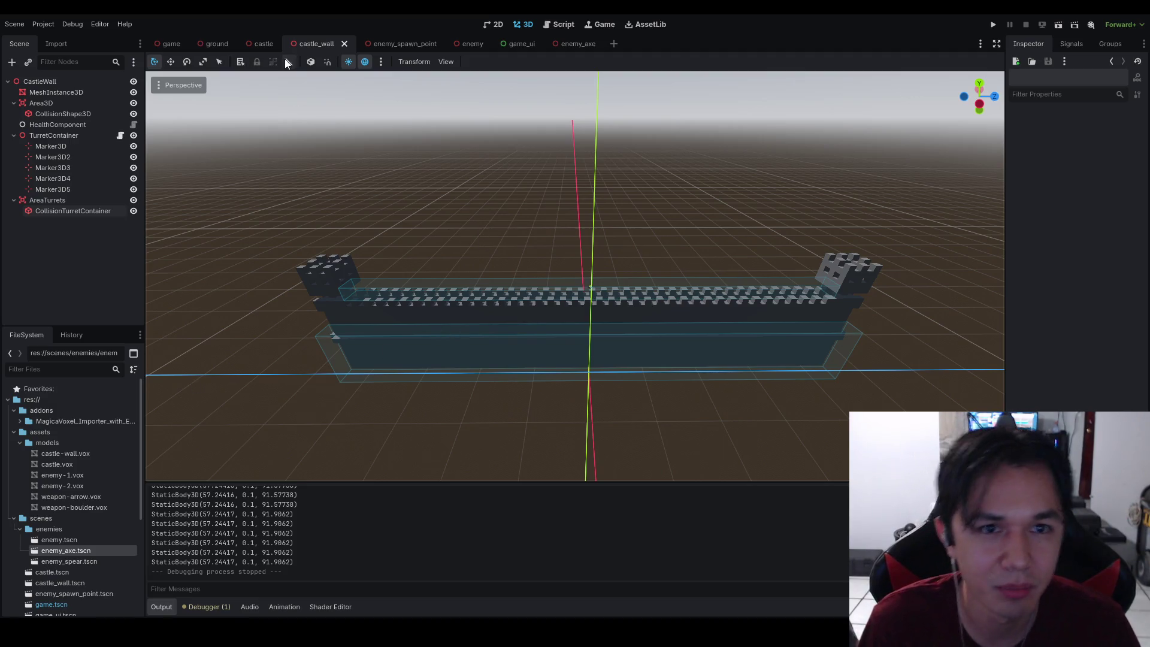
left_click(557, 26)
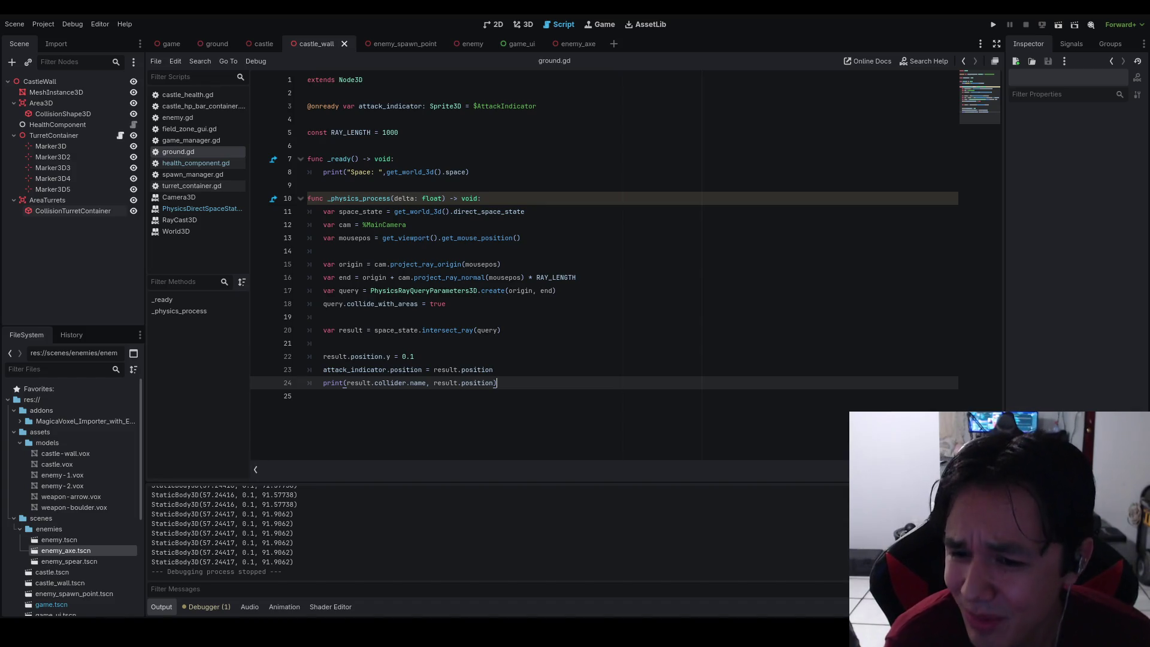
- Delete the print statement on line 24 of ground.gd's _physics_process
left_click(547, 196)
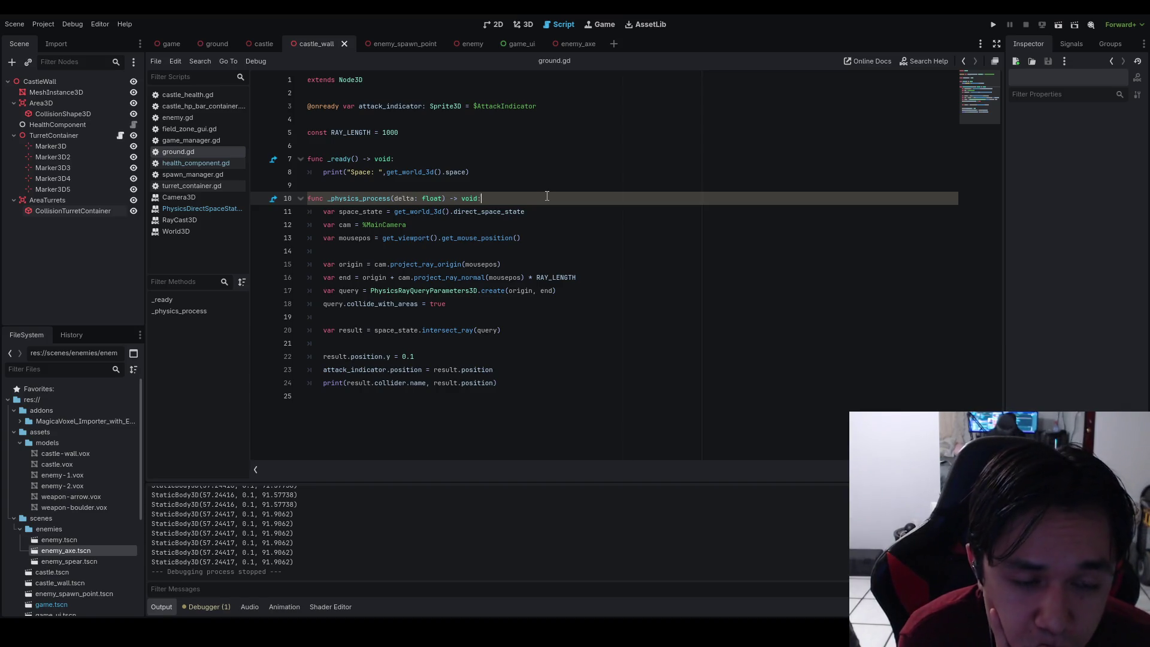
mouse_move(457, 336)
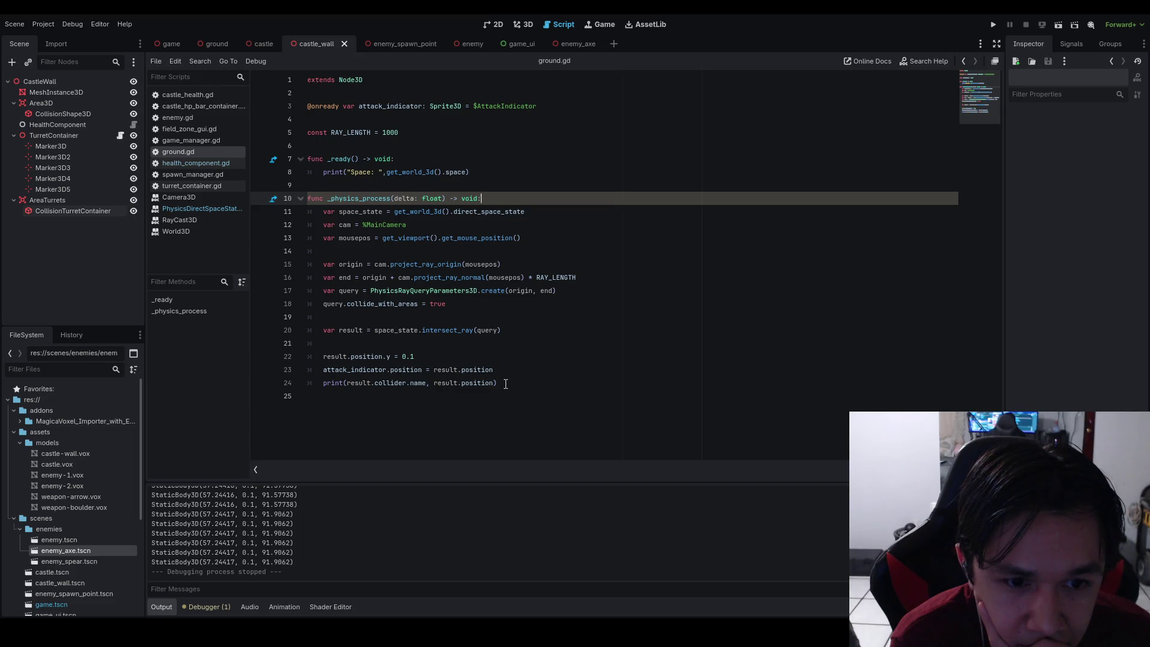
left_click_drag(507, 383, 510, 365)
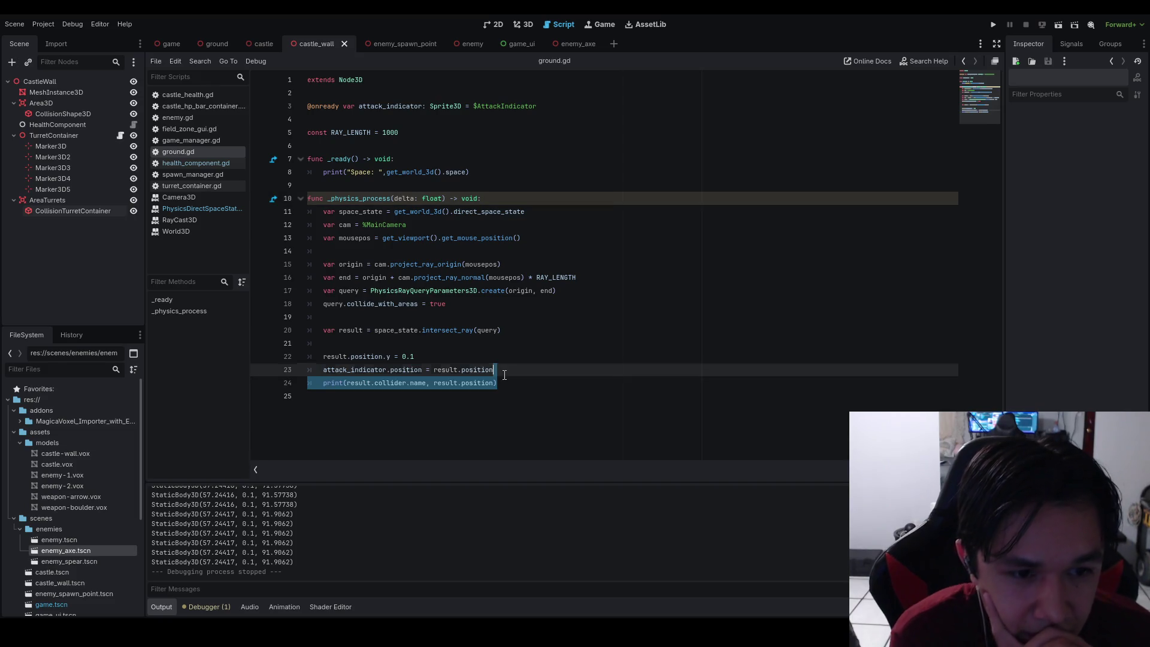
key("BackSpace")
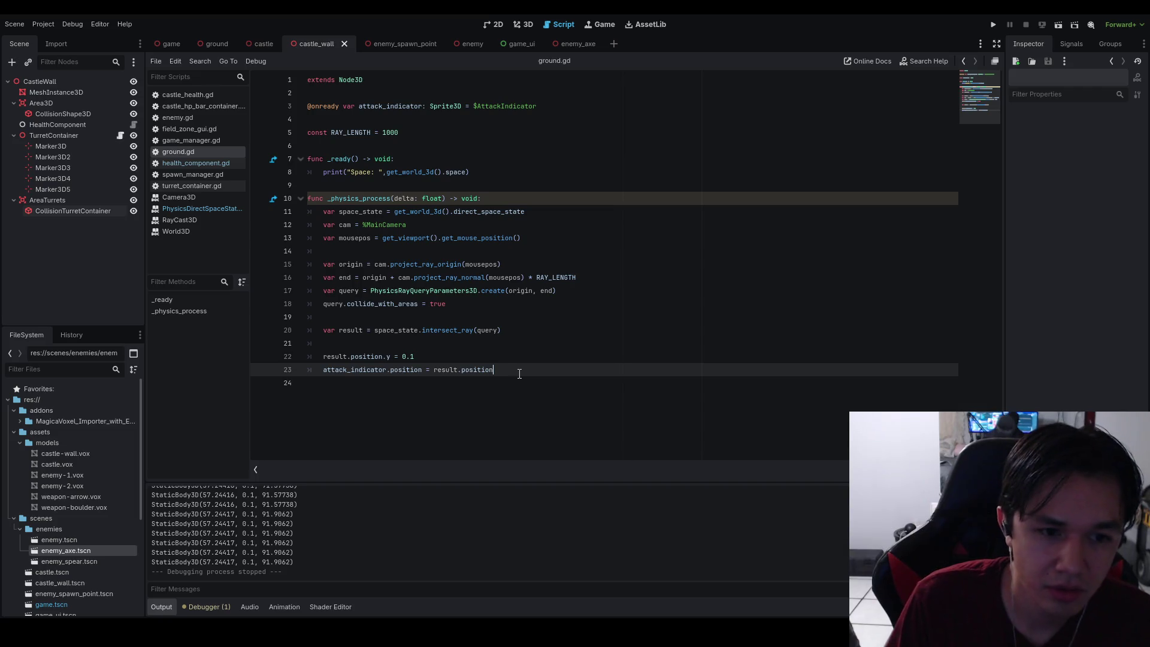
- Test-run the game, spawn axe enemies, then close the game window
left_click(993, 24)
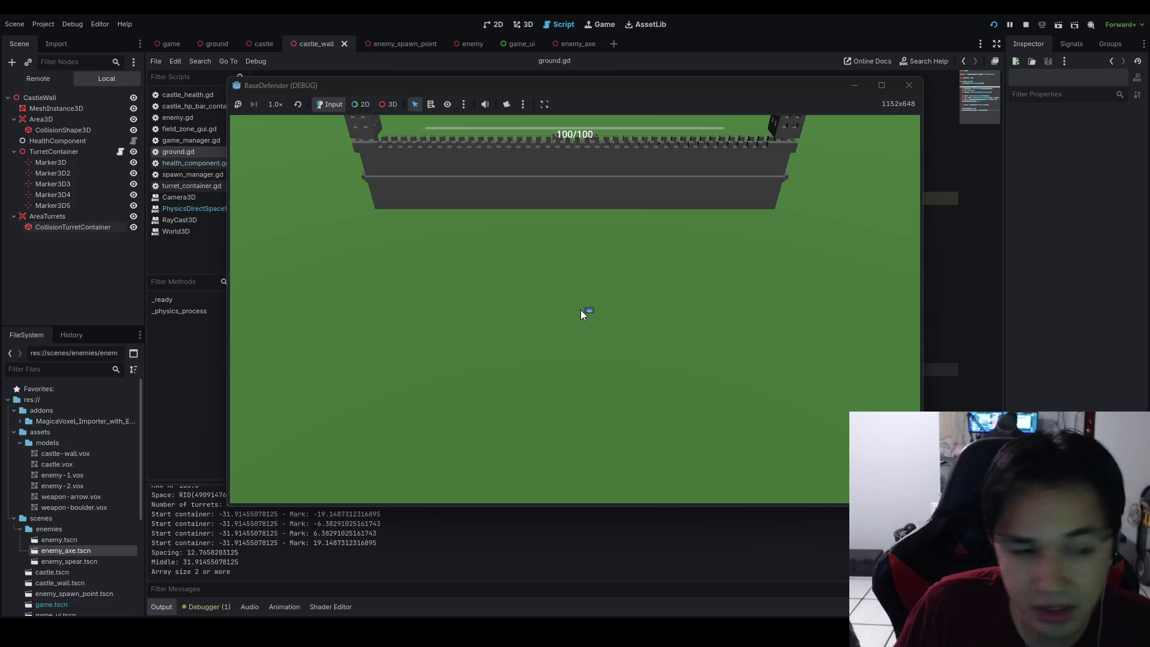
left_click(590, 254)
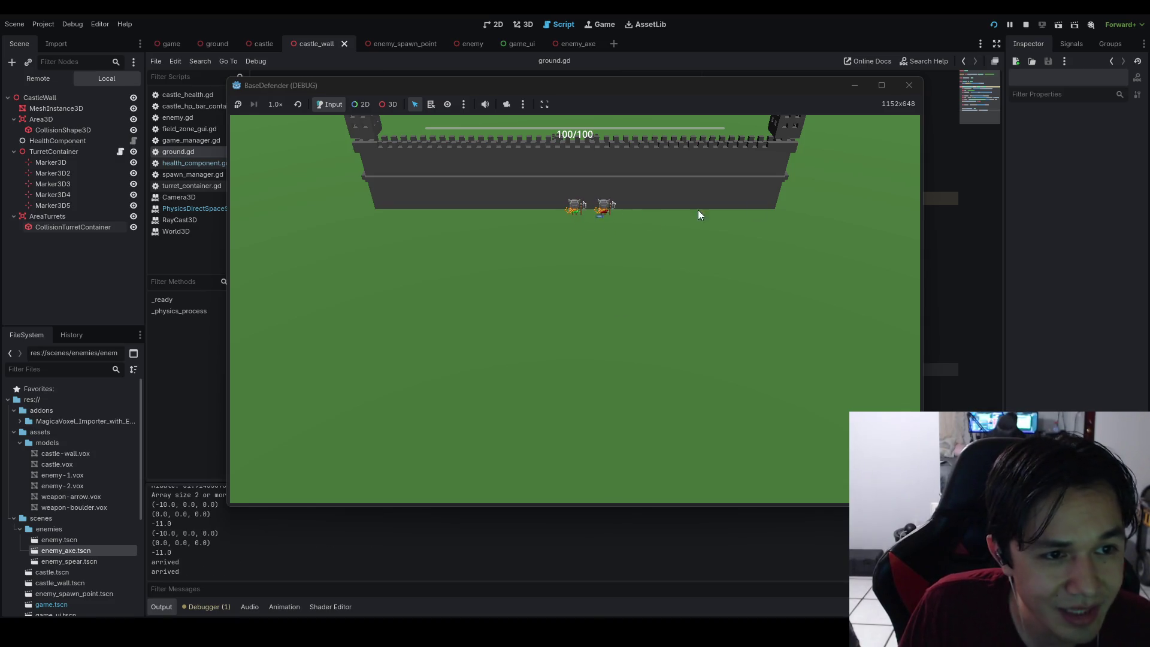
left_click(894, 85)
left_click(1113, 16)
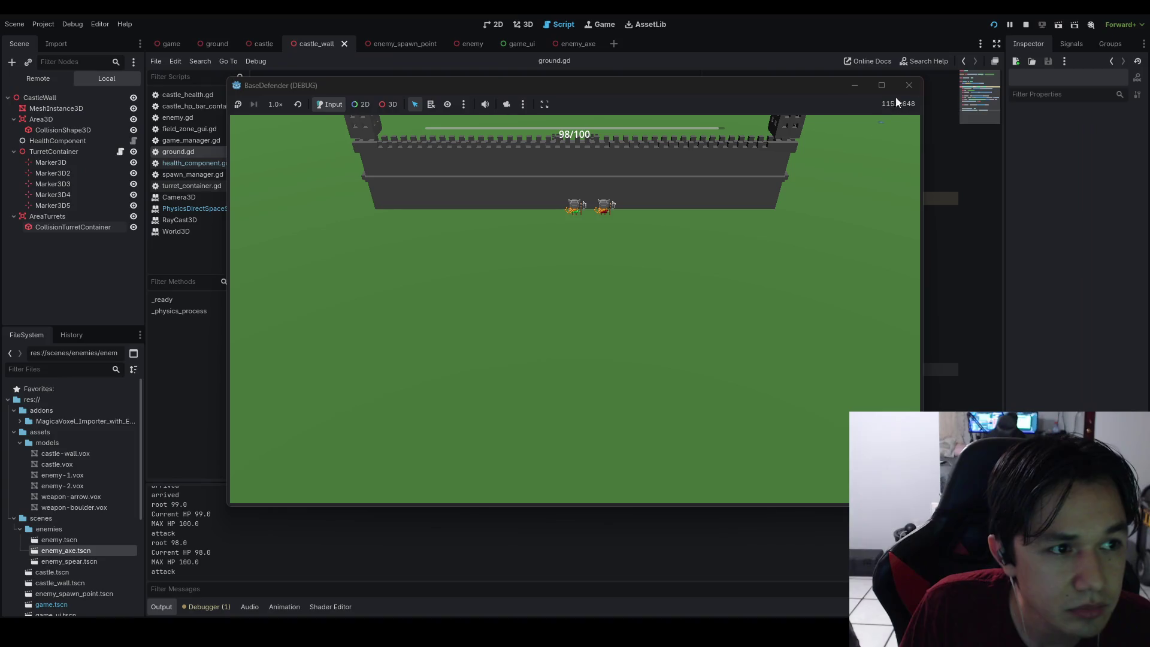
left_click(909, 85)
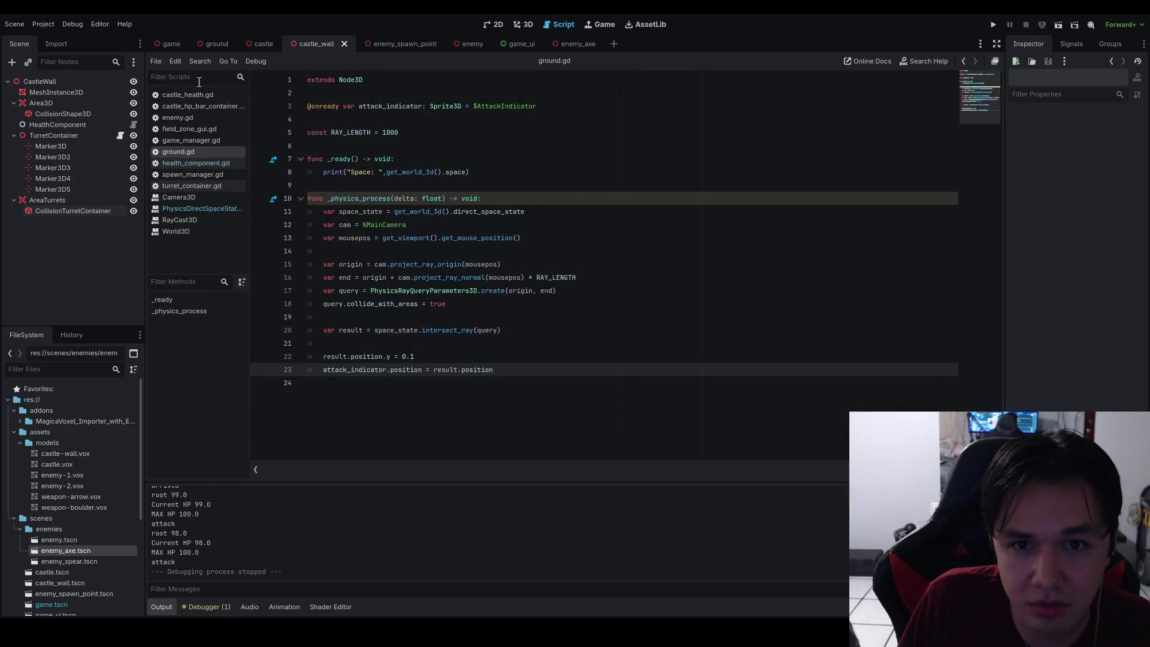
- Review the AttackIndicator node's Sprite3D properties in the ground scene, then save and run the game
left_click(259, 46)
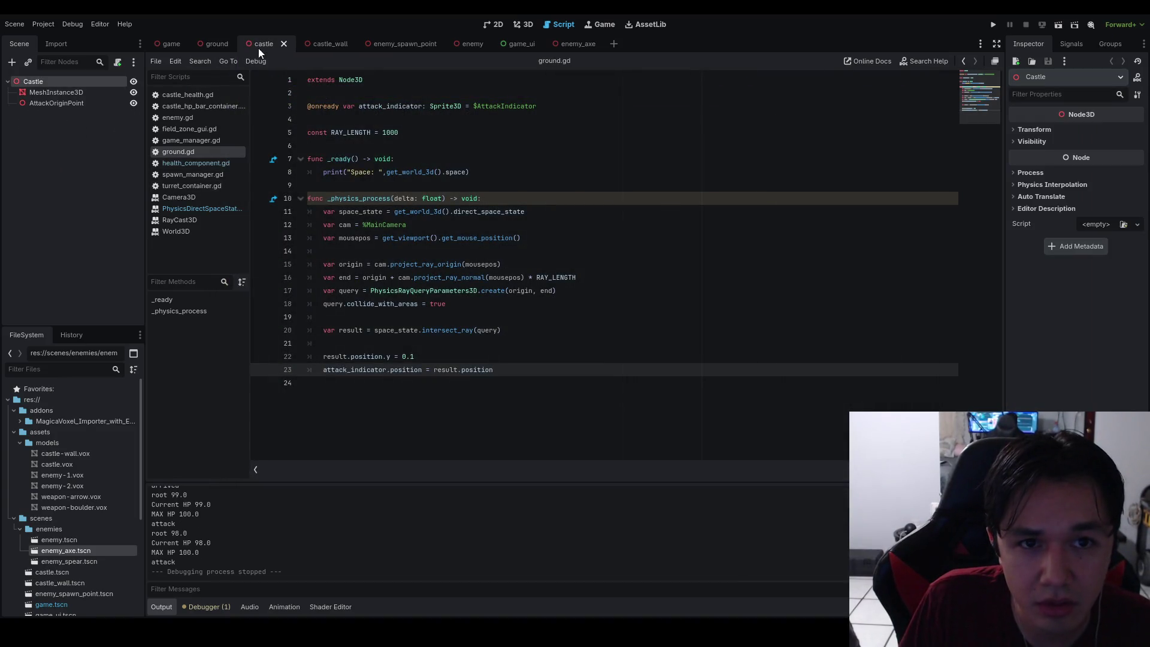
left_click(210, 44)
left_click(64, 120)
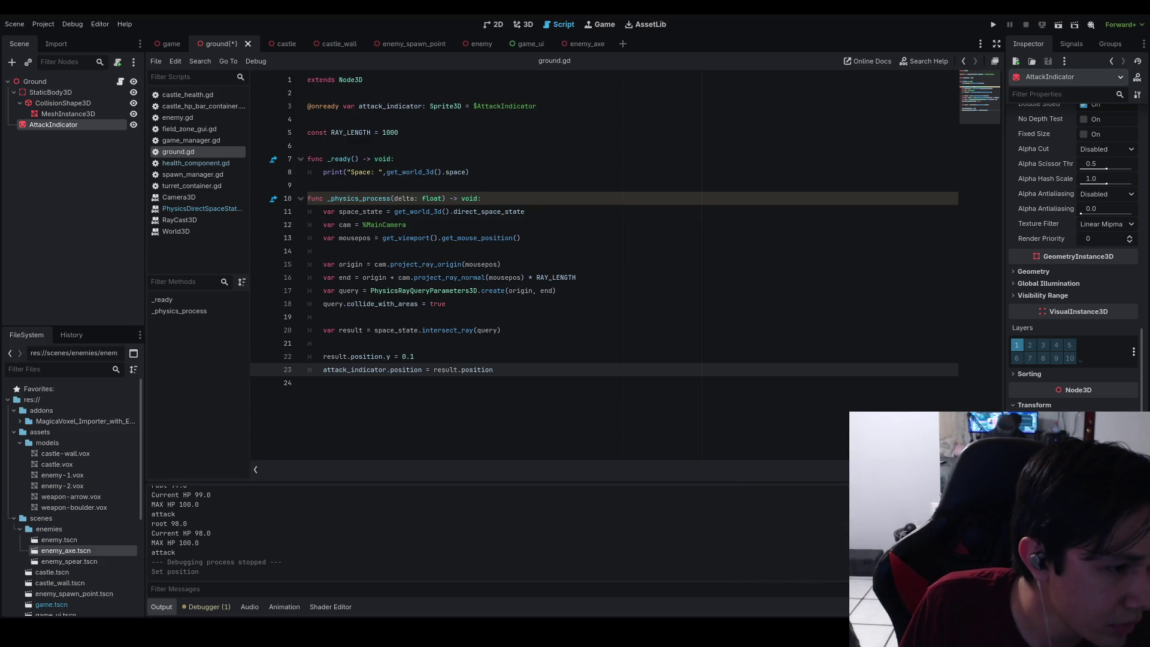
scroll(1076, 252, "up", 8)
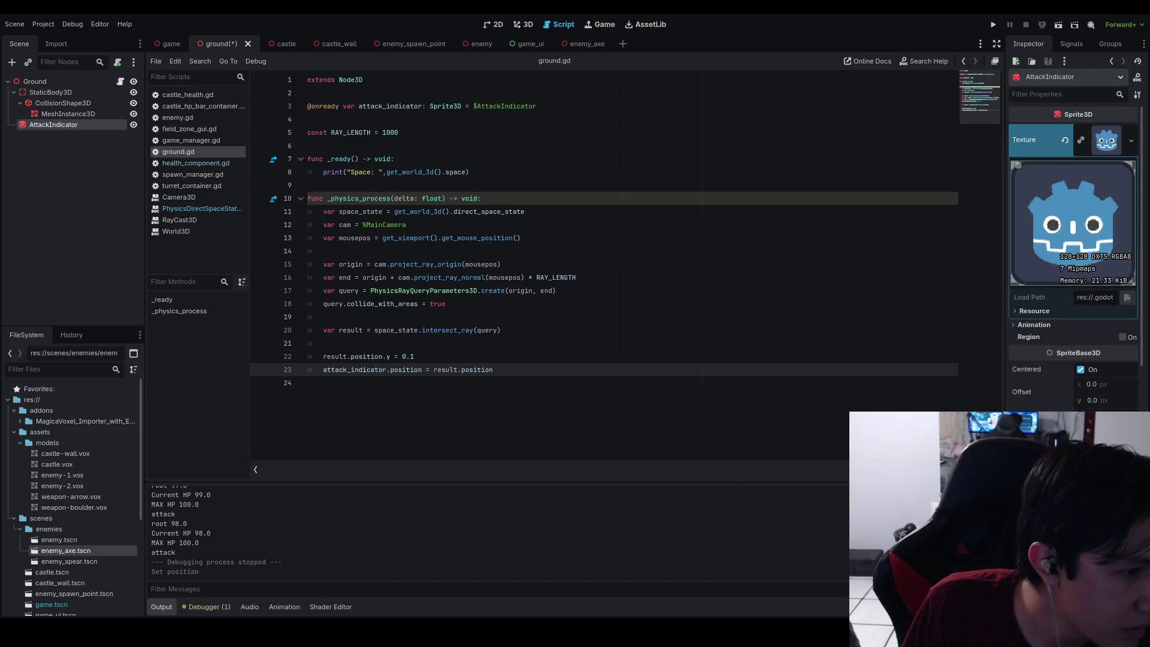
scroll(1035, 422, "down", 4)
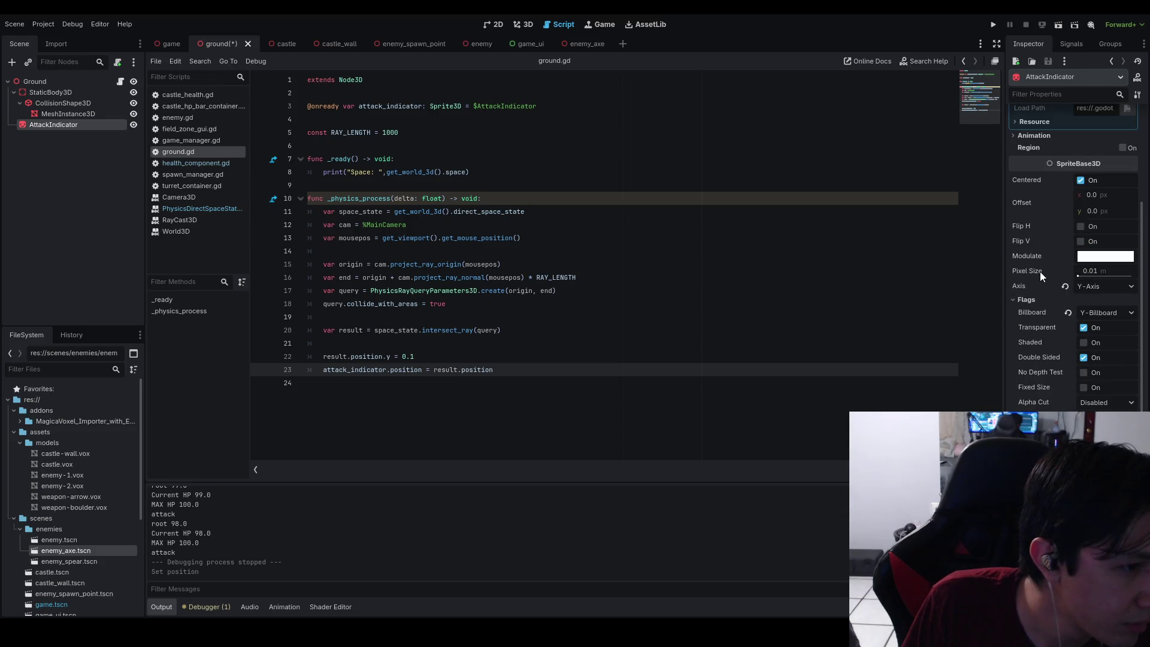
scroll(1037, 308, "down", 4)
scroll(1038, 310, "down", 4)
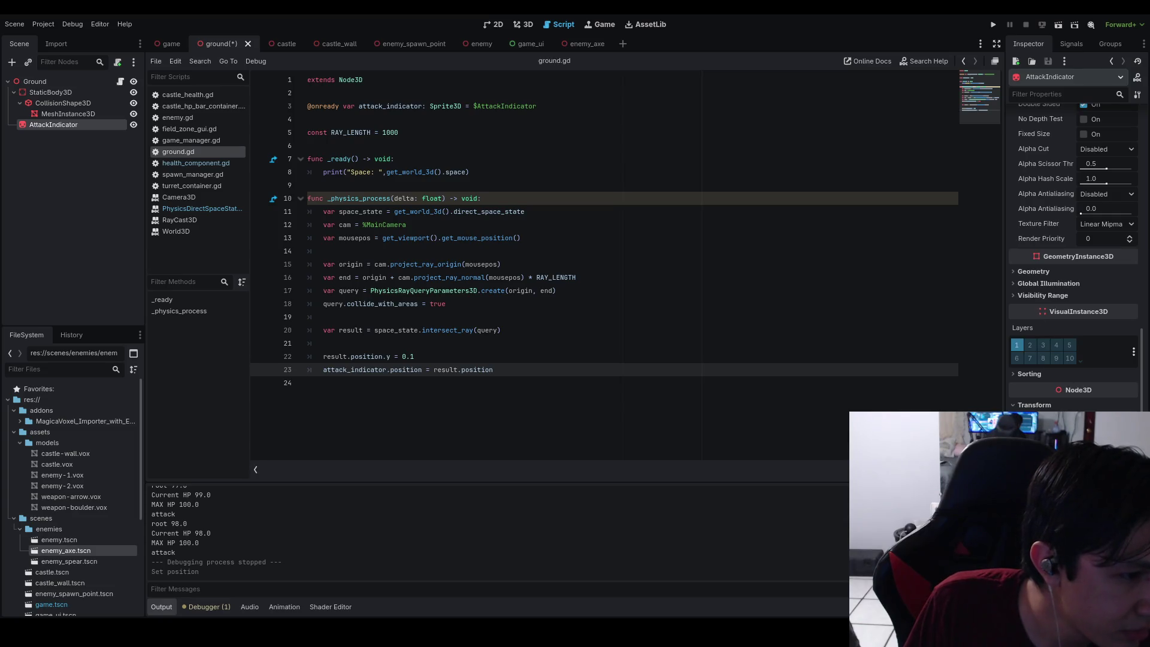
scroll(1072, 258, "down", 2)
scroll(1073, 258, "up", 15)
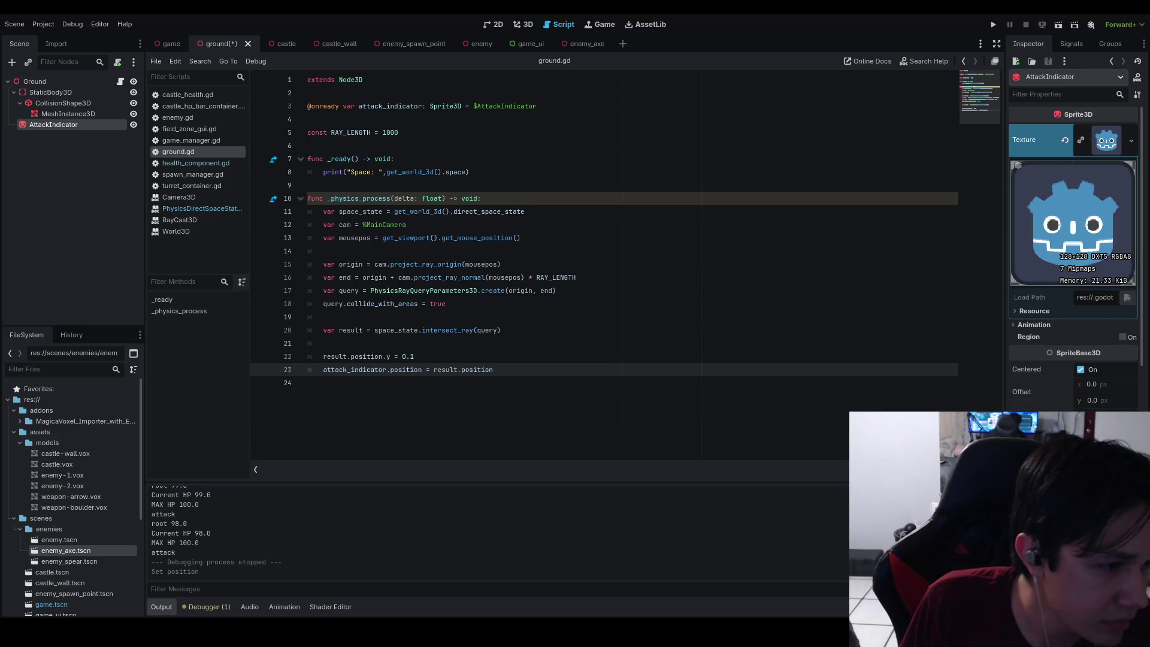
key("F5")
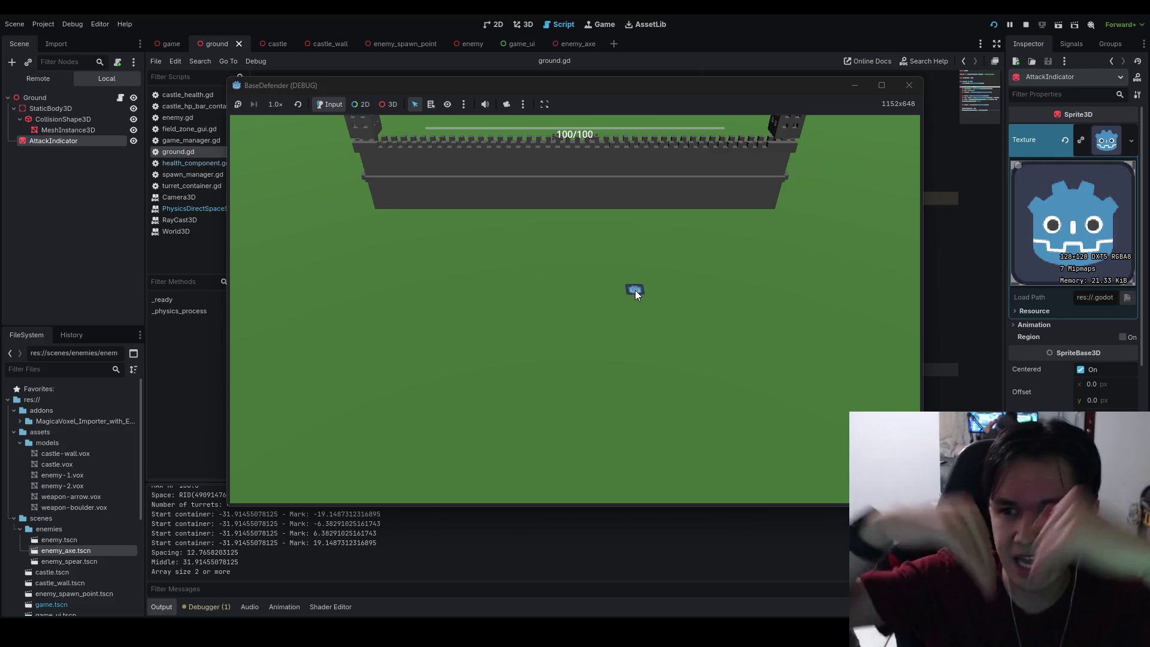
- Close the BaseDefender debug window to end the test run
left_click(906, 86)
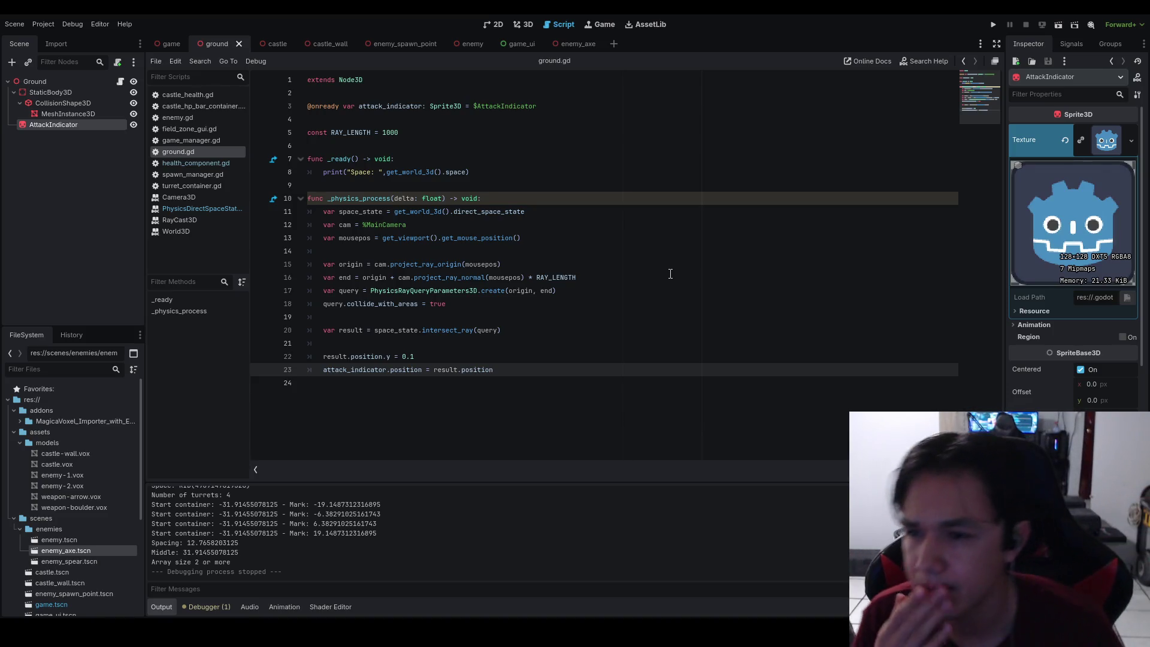
- Review ground.gd's ray origin, ray end and ray query creation lines
left_click(546, 264)
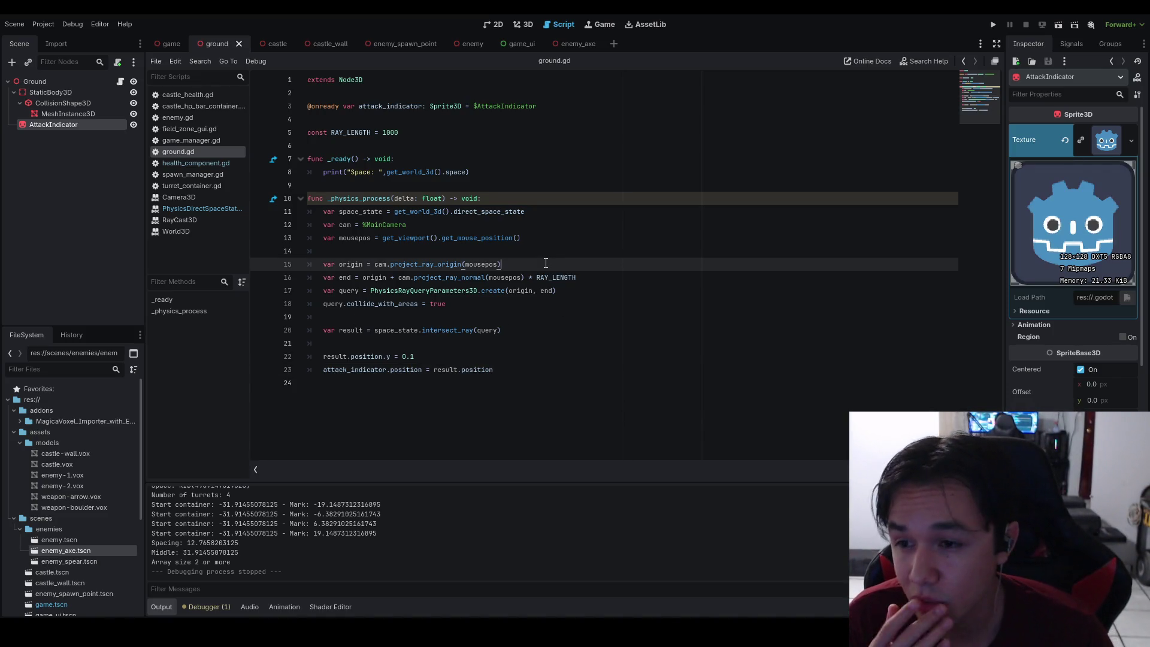
left_click(611, 277)
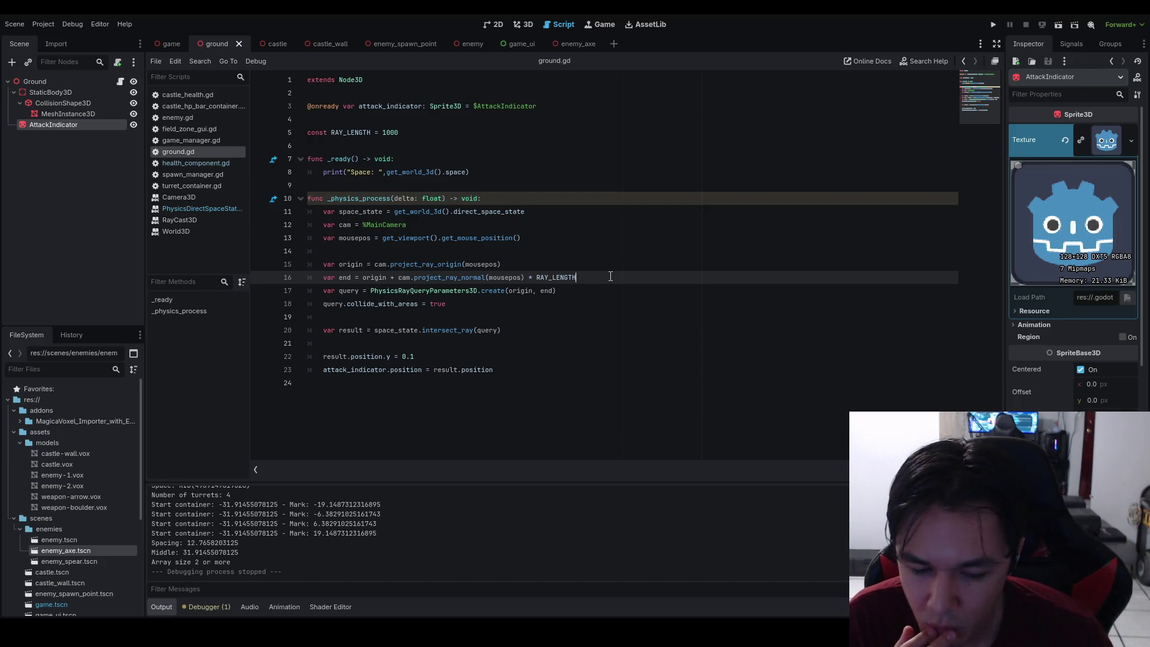
left_click(596, 316)
left_click(580, 293)
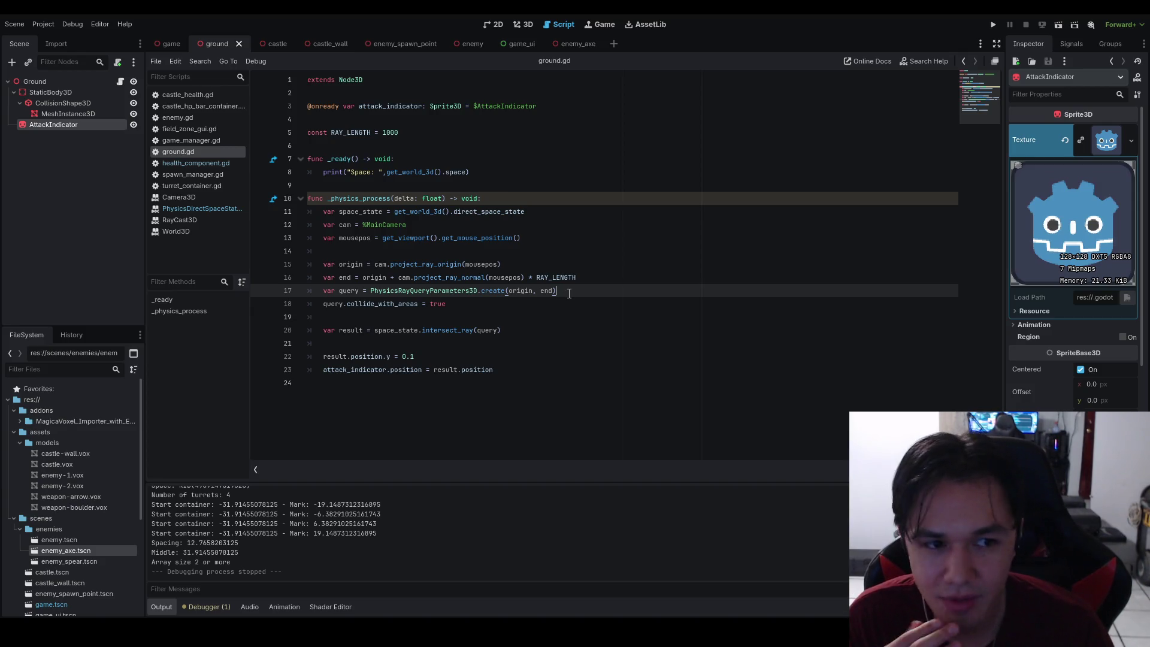
key("Down")
key("Up")
key("Down")
key("Up")
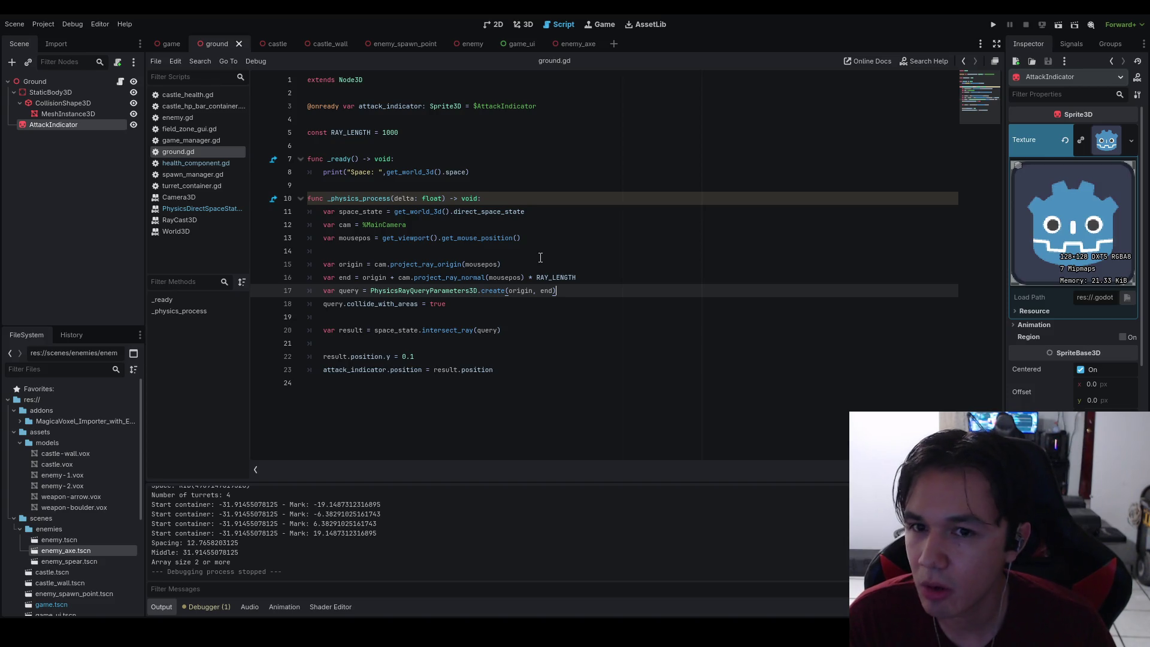
- Check the query's collide_with_areas line, then open the game scene and select GameManager
left_click(535, 302)
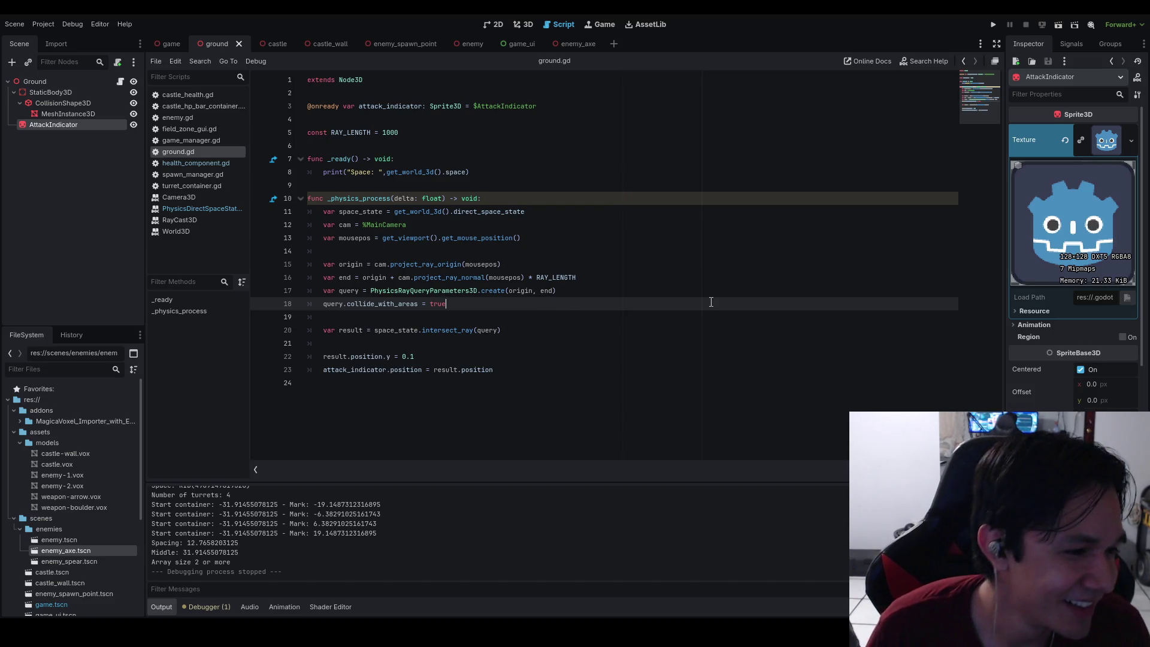
left_click(656, 290)
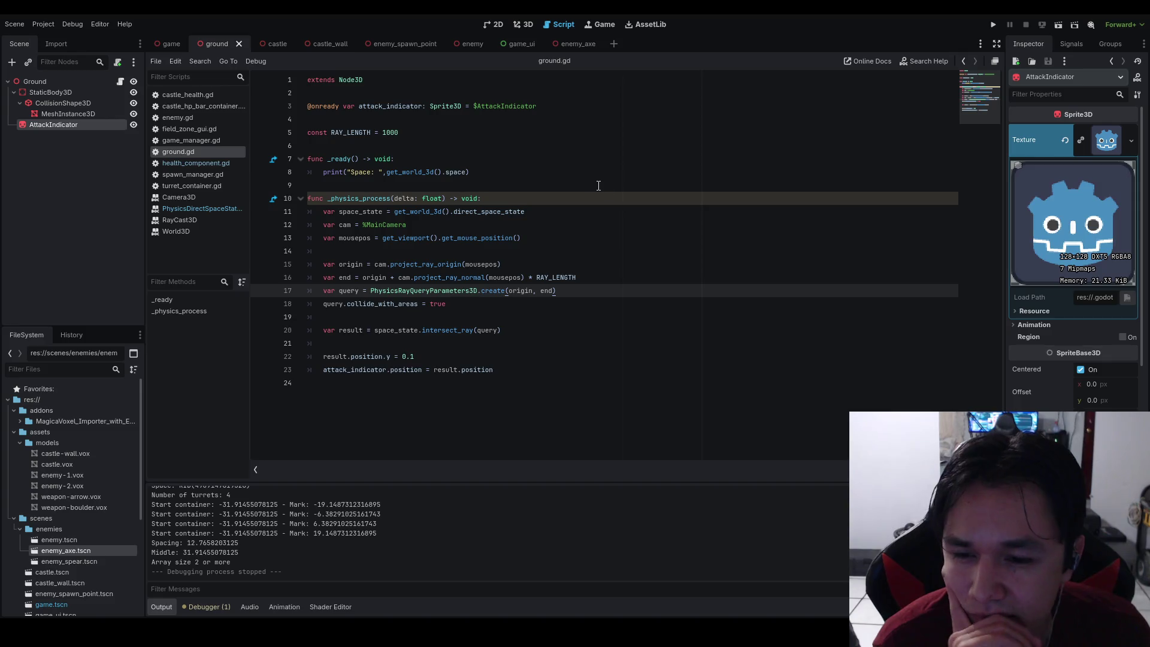
left_click(549, 304)
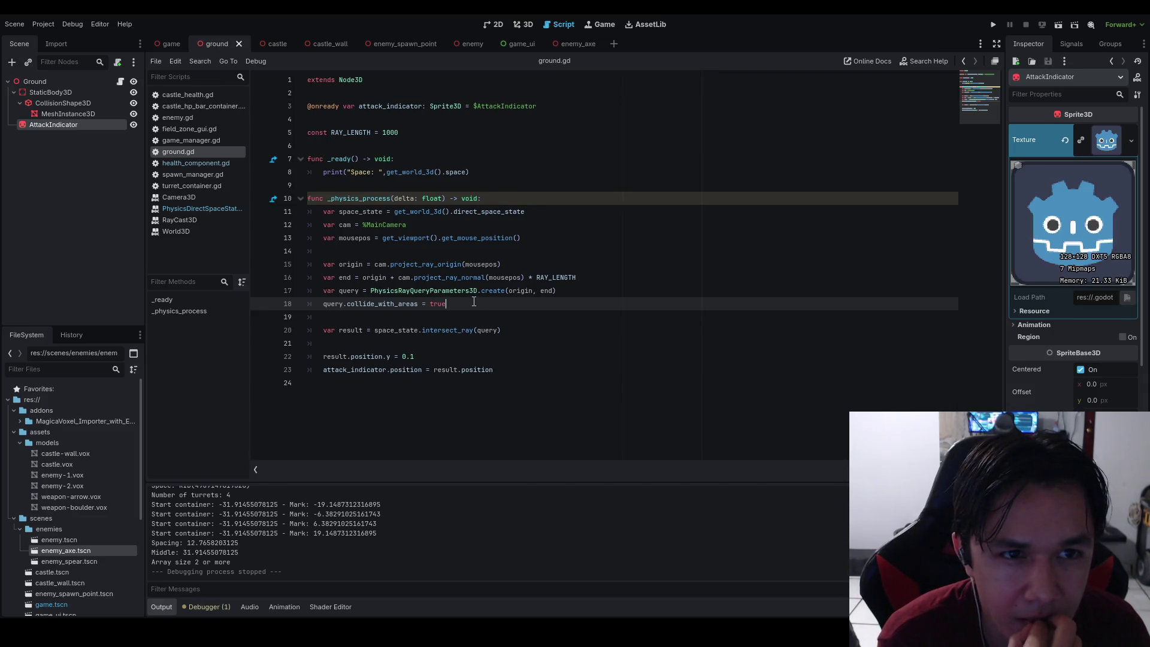
left_click(161, 45)
left_click(65, 102)
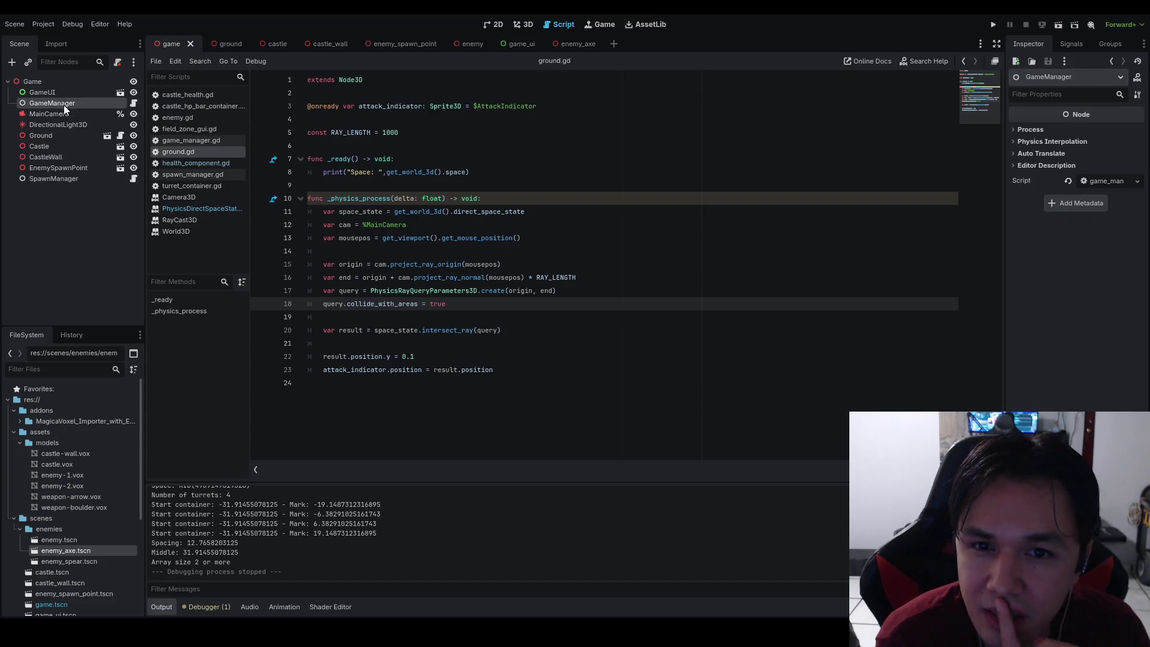
- Open spawn_manager.gd from the SpawnManager node and run the game to watch the enemies attack
left_click(65, 177)
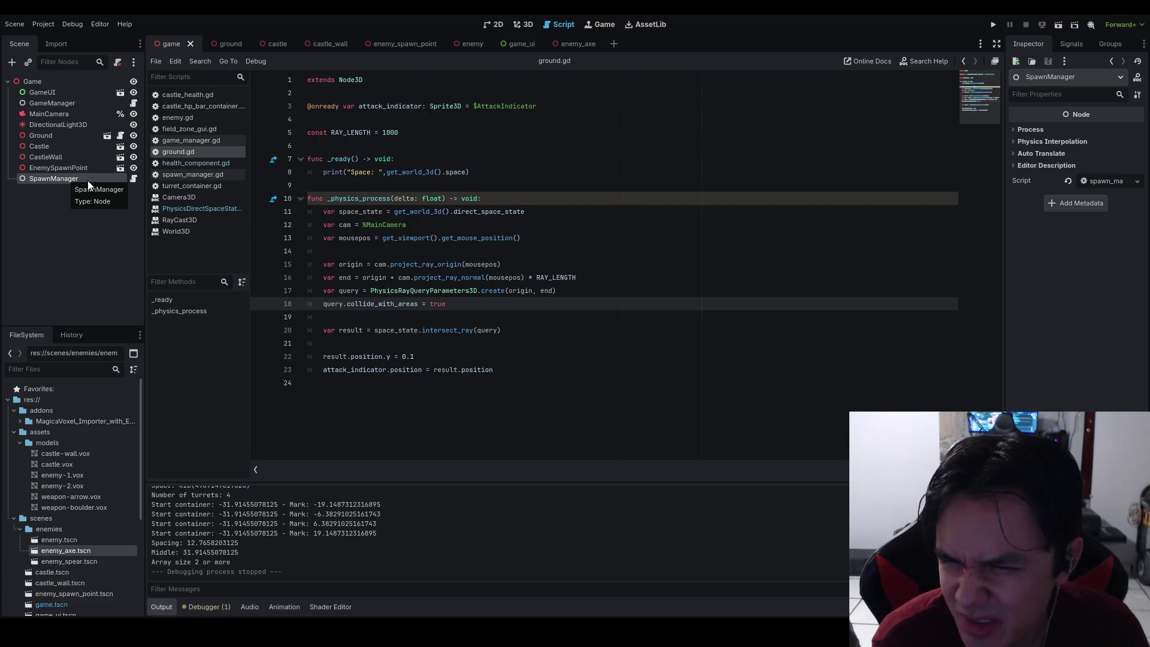
left_click(132, 178)
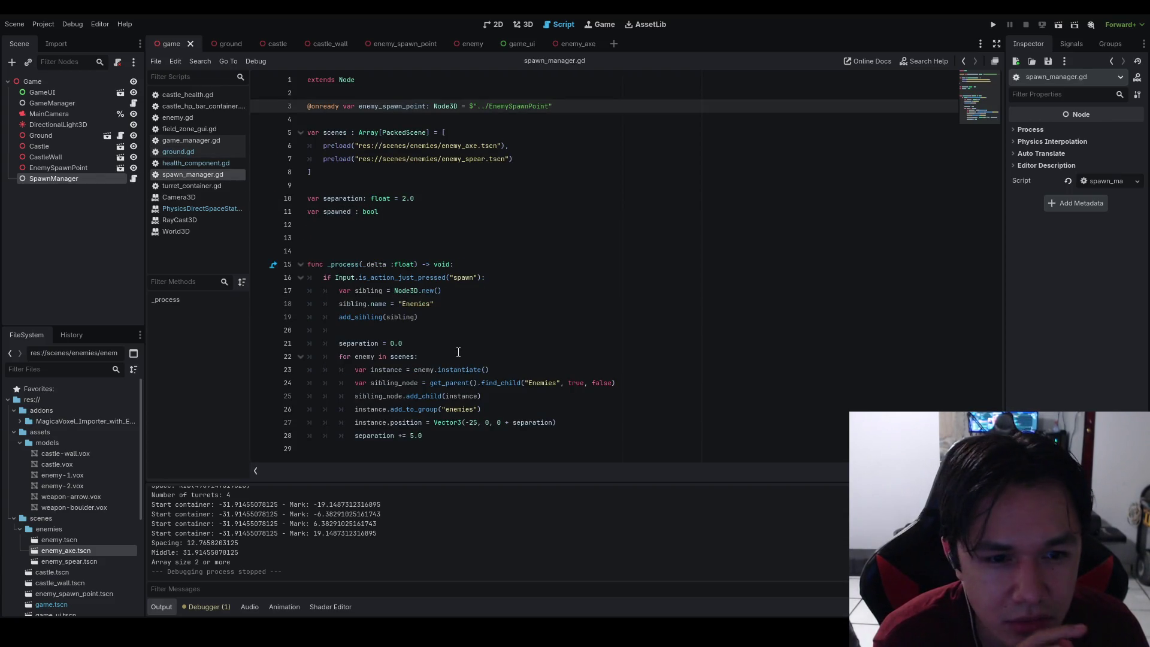
left_click(994, 24)
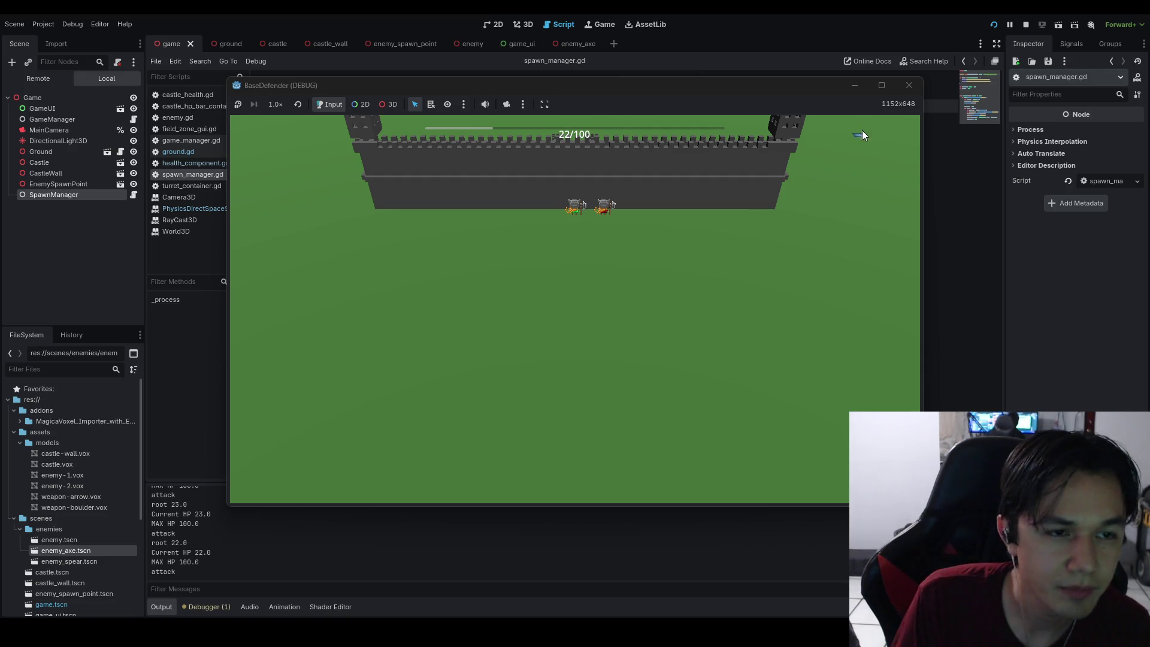
- Stop the running game and return to line 5 of spawn_manager.gd
left_click(909, 86)
left_click(570, 137)
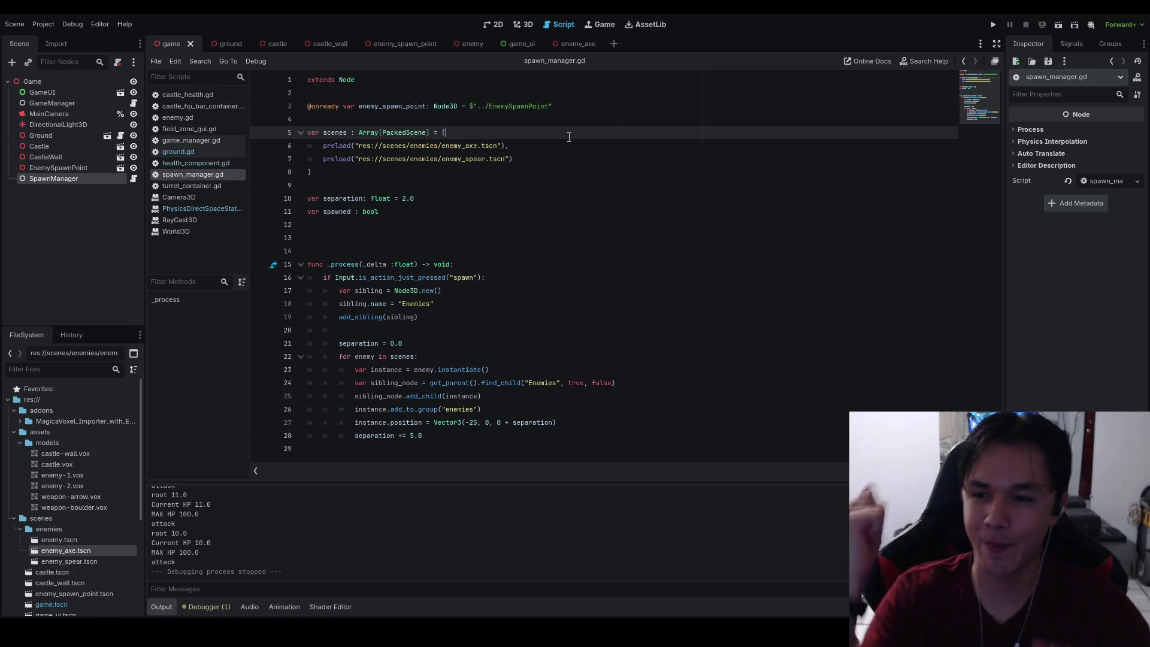
- After checking lines 15–16, close the enemy_axe and enemy_spawn_point tabs and add a new scene
left_click(537, 272)
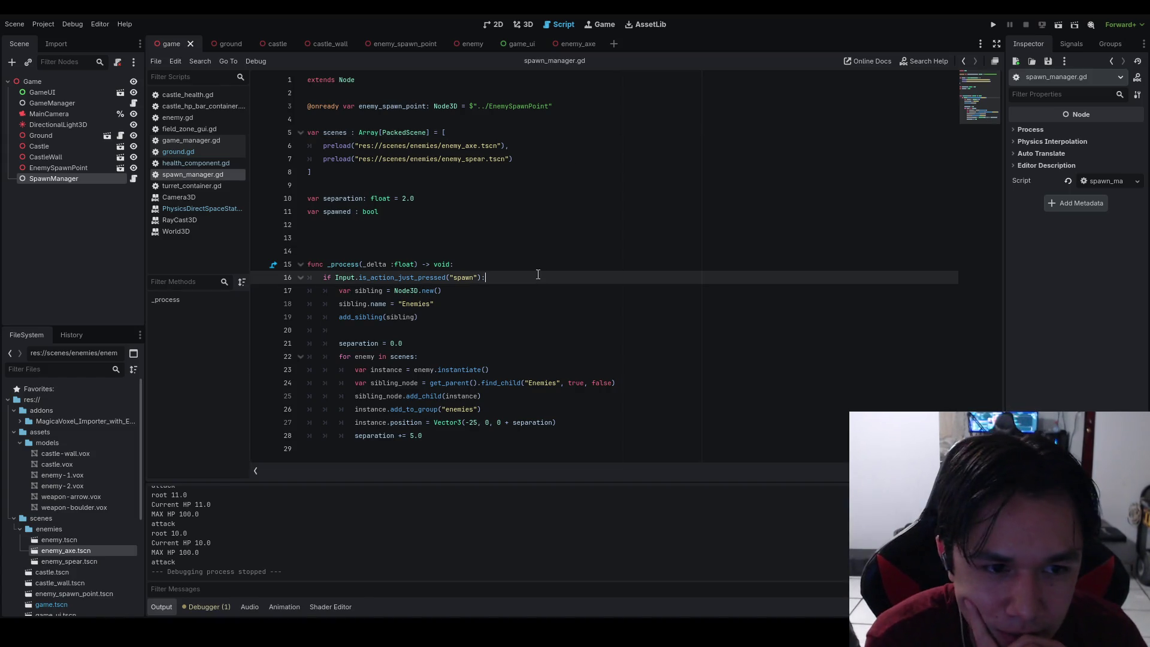
left_click(549, 262)
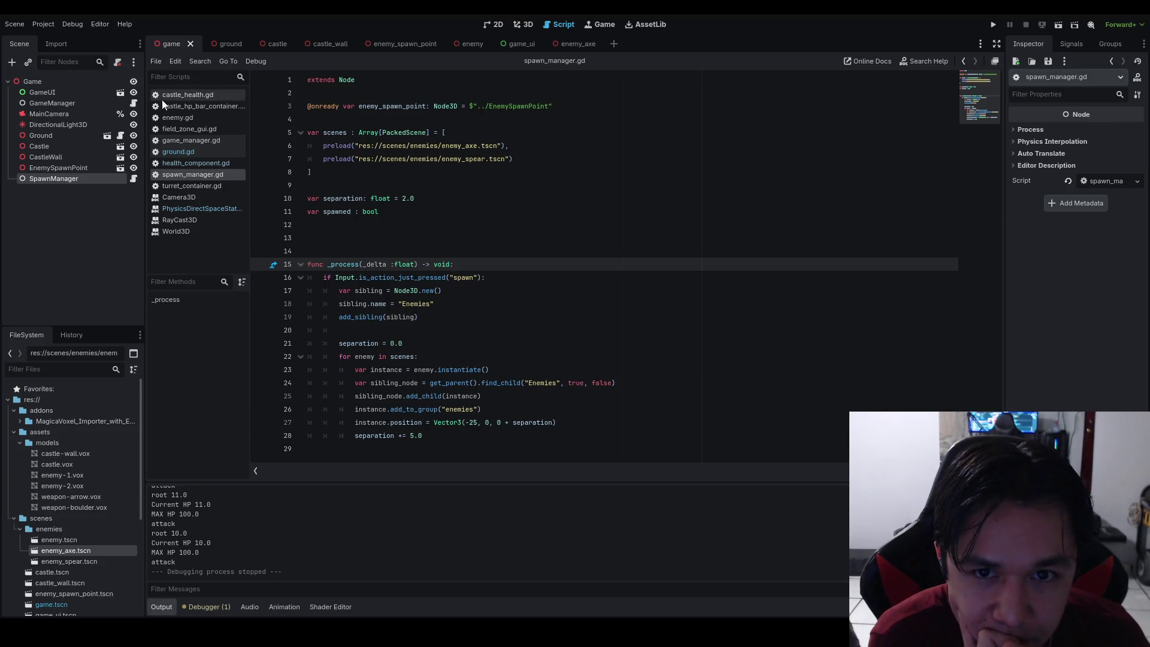
middle_click(585, 45)
left_click(405, 47)
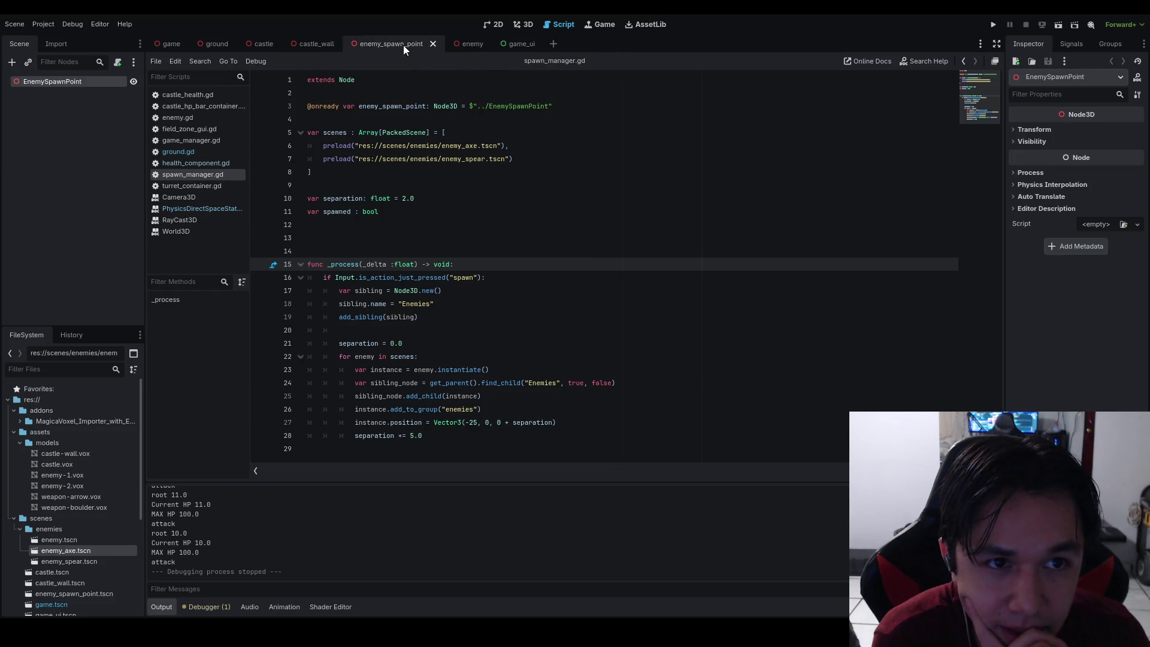
middle_click(398, 43)
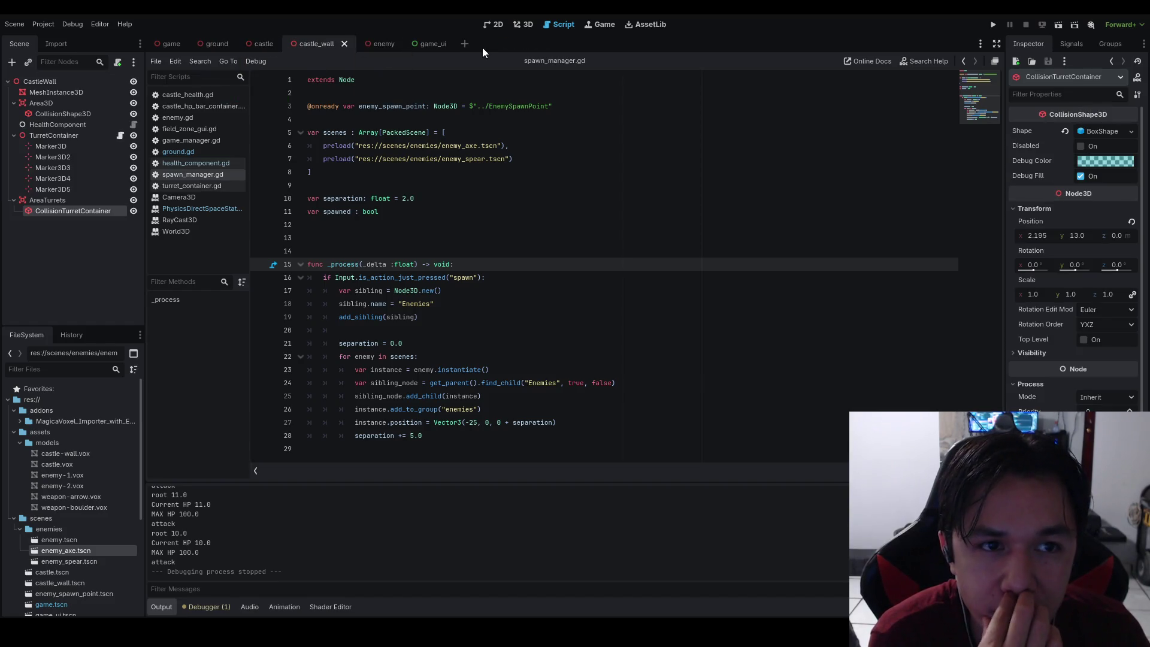
left_click(465, 43)
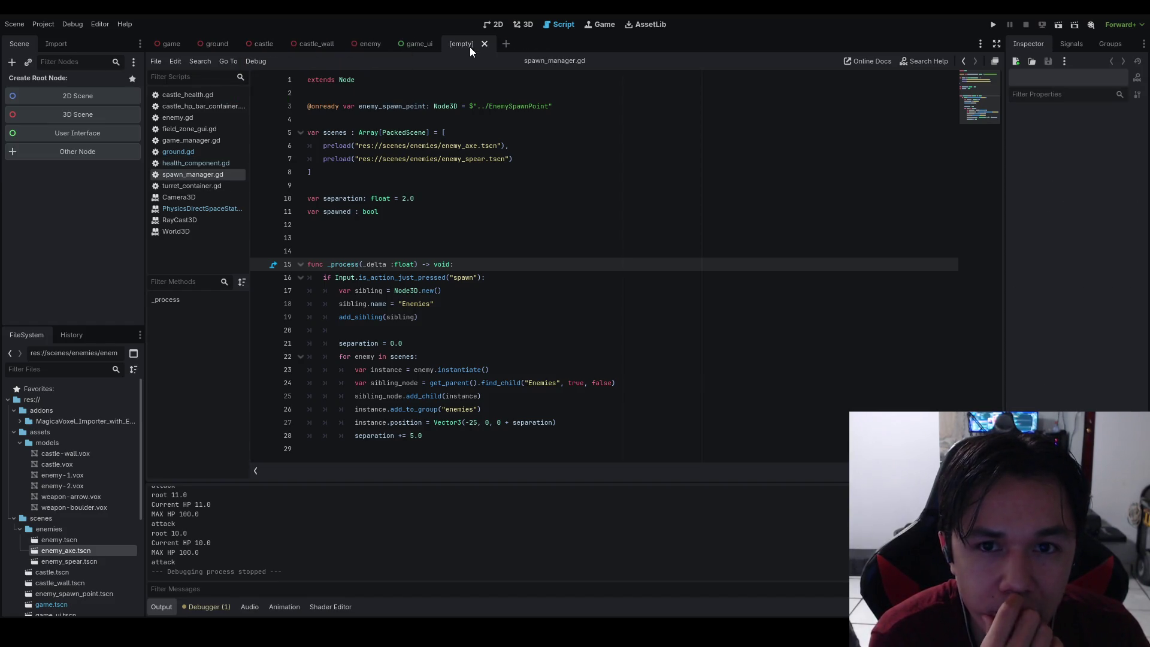
- Create a Node3D root named 'Weapon' and begin saving the scene as weapon.tscn
left_click(58, 114)
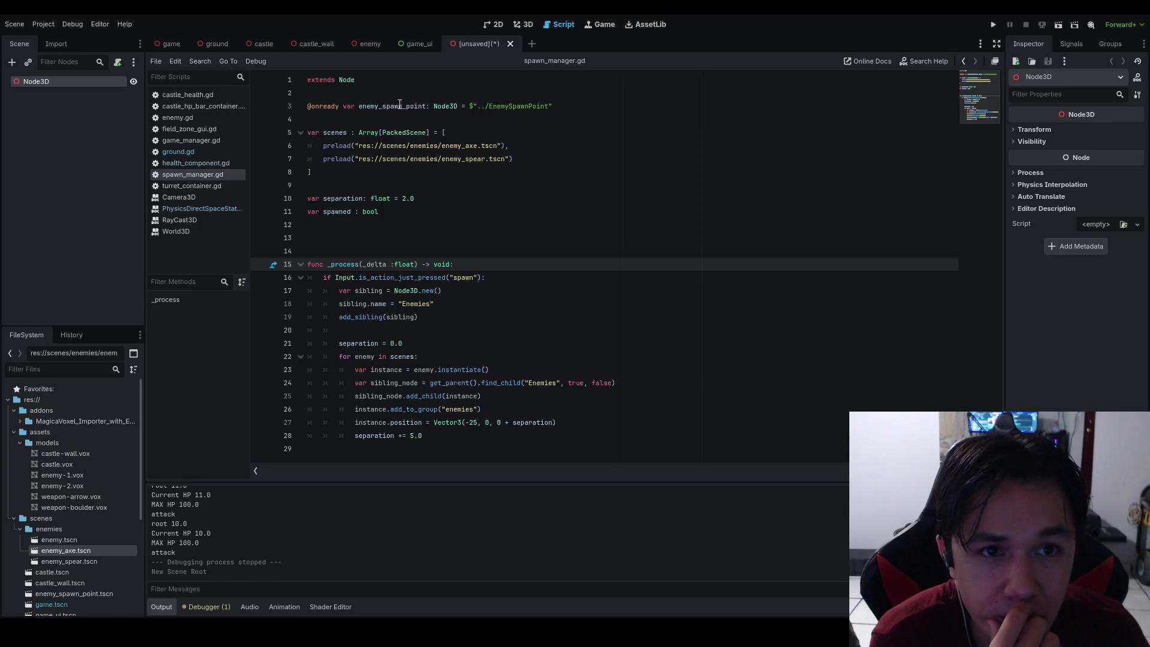
double_click(52, 81)
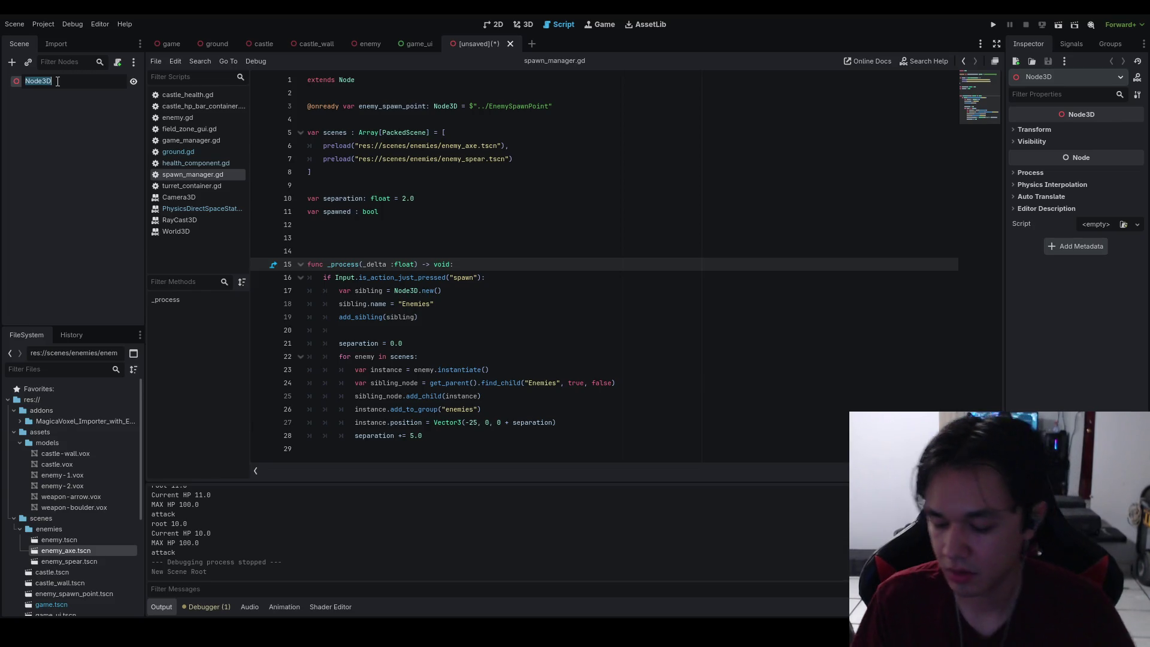
type("Weapon")
key("Return")
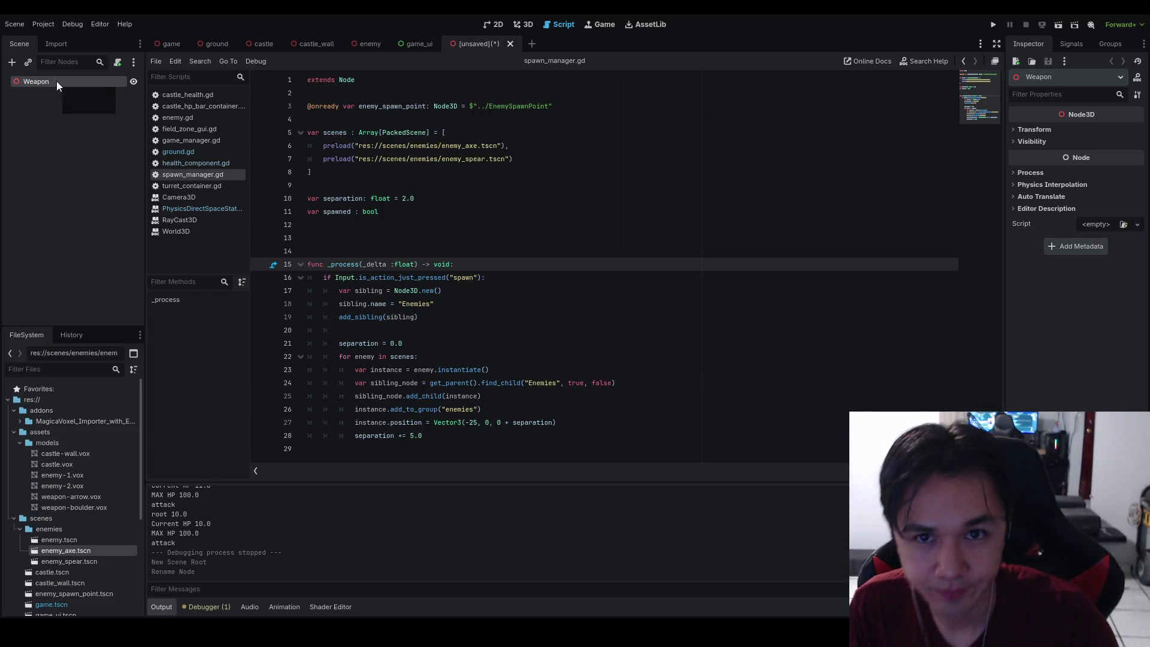
key("ctrl+s")
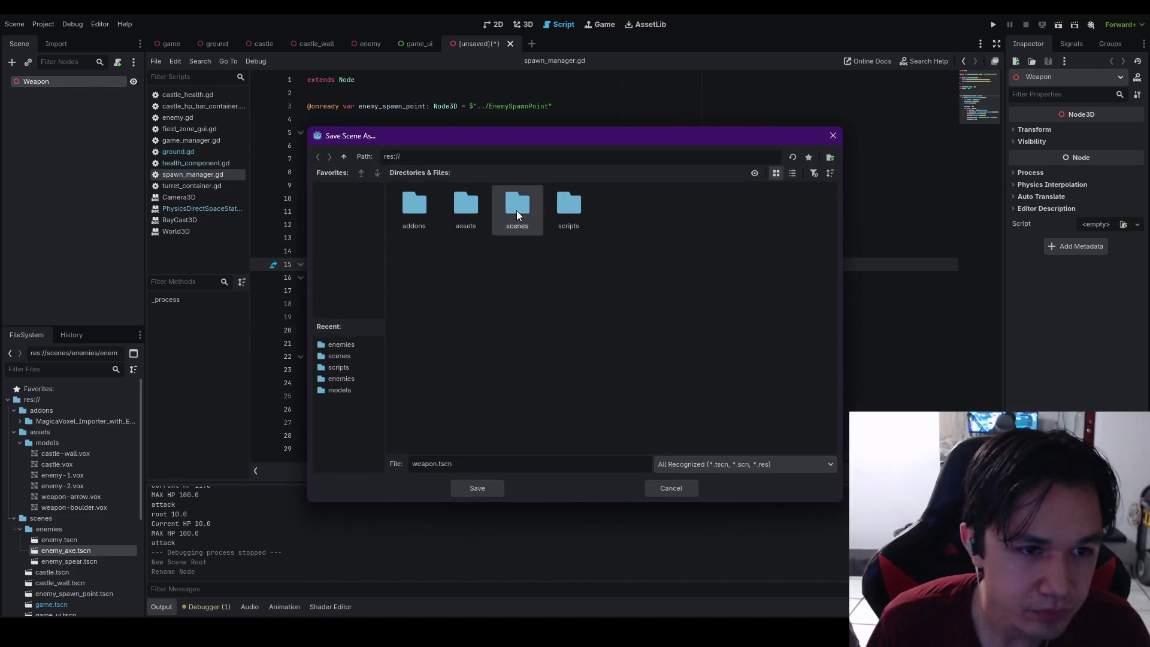
- Create a 'weapons' folder inside res://scenes and save weapon.tscn there
double_click(517, 207)
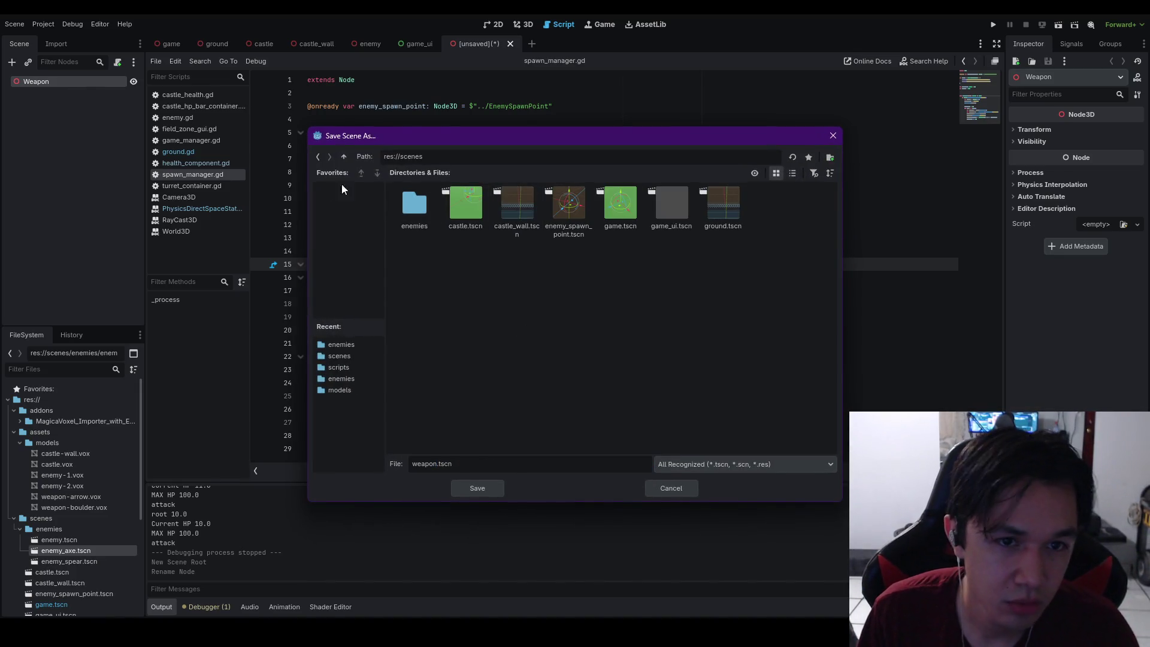
left_click(830, 157)
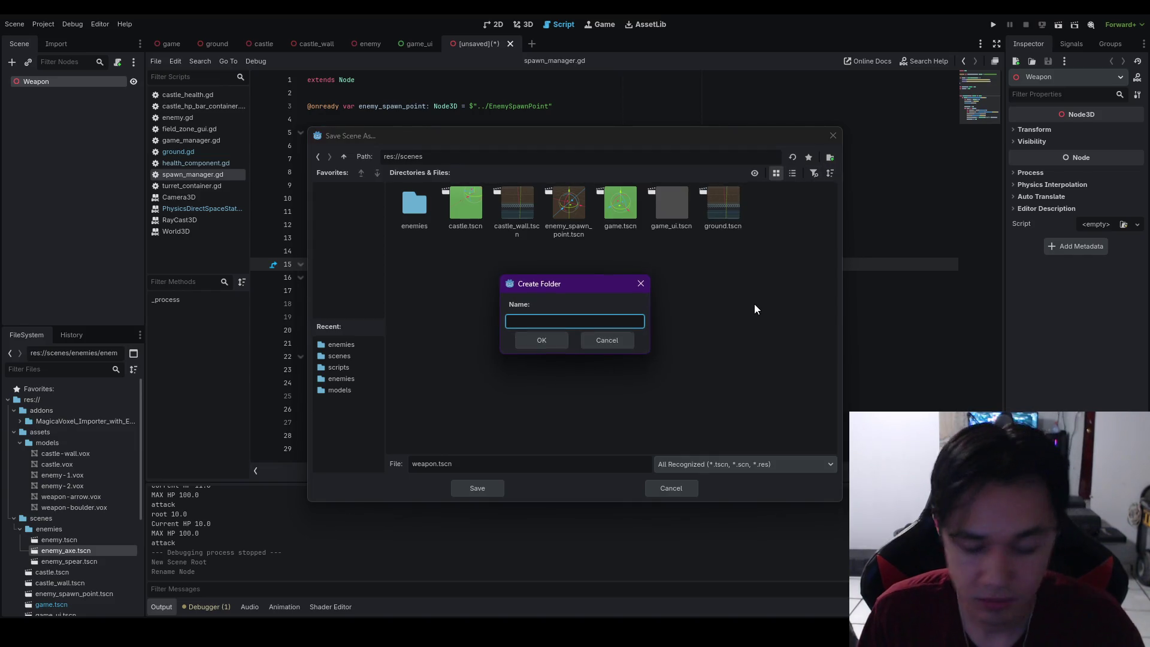
type("weapons")
key("Return")
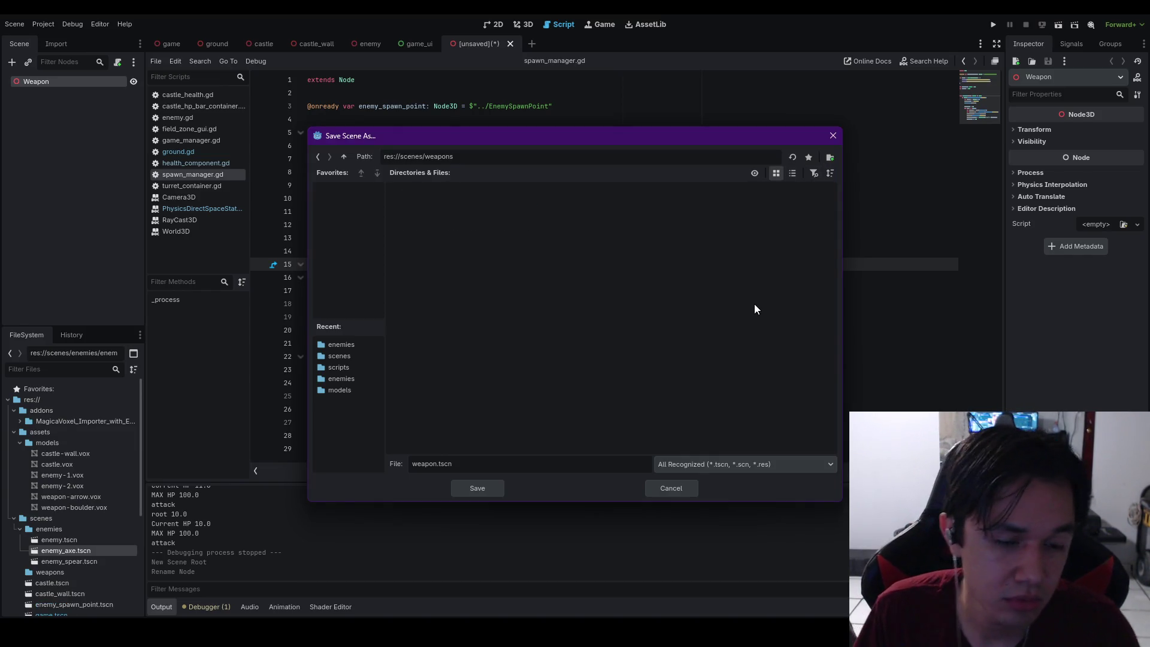
left_click(467, 491)
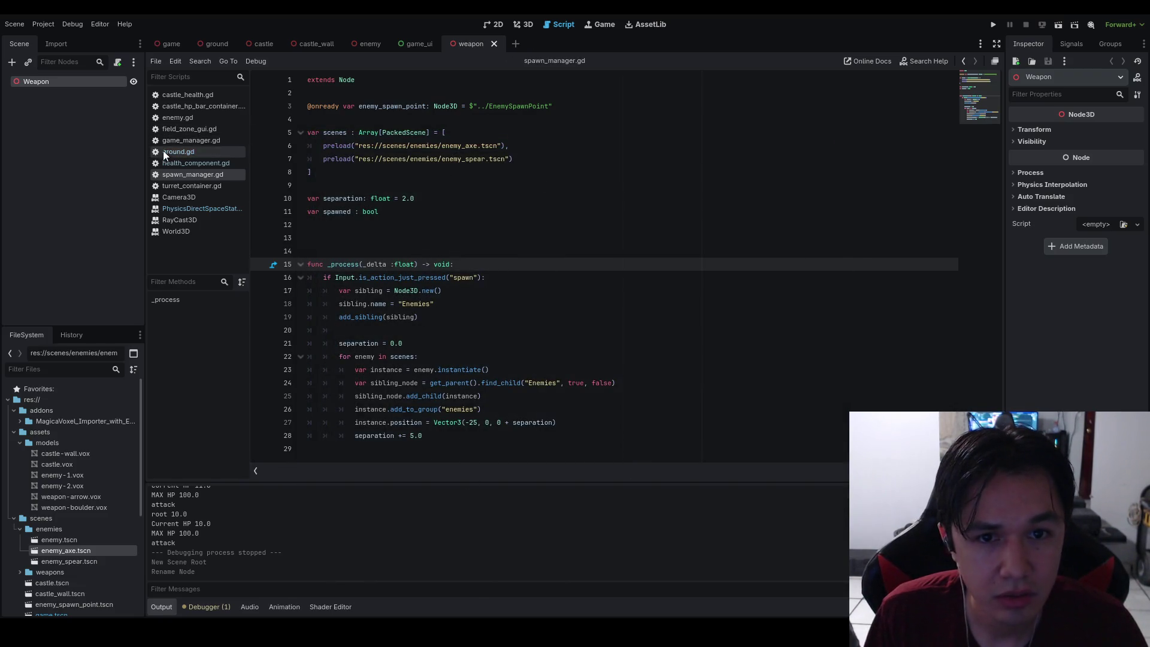
- Attach a new Node3D script saved as res://scripts/weapon.gd to the Weapon root
left_click(118, 63)
double_click(546, 312)
type("scripts")
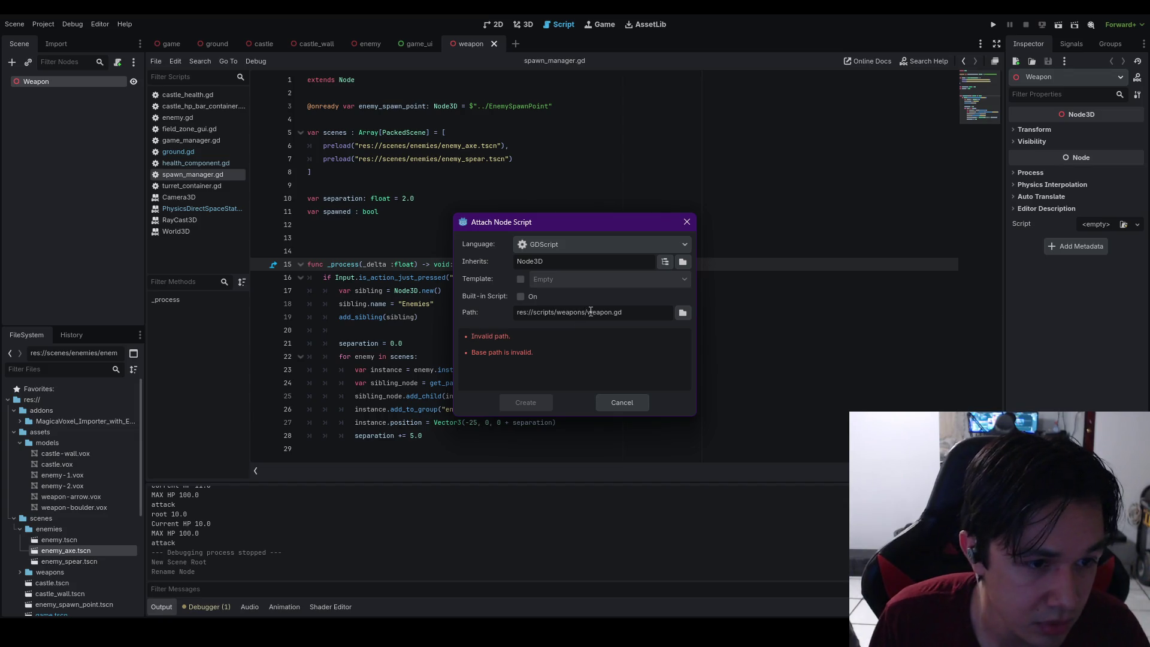
double_click(578, 313)
key("BackSpace")
key("BackSpace")
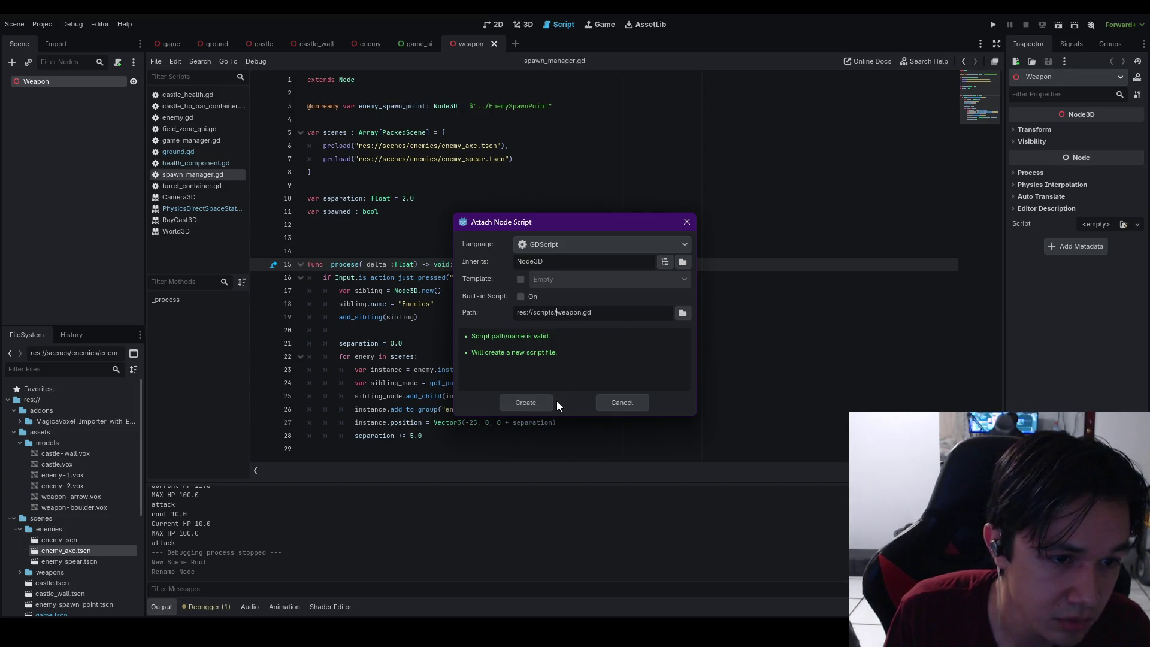
left_click(530, 400)
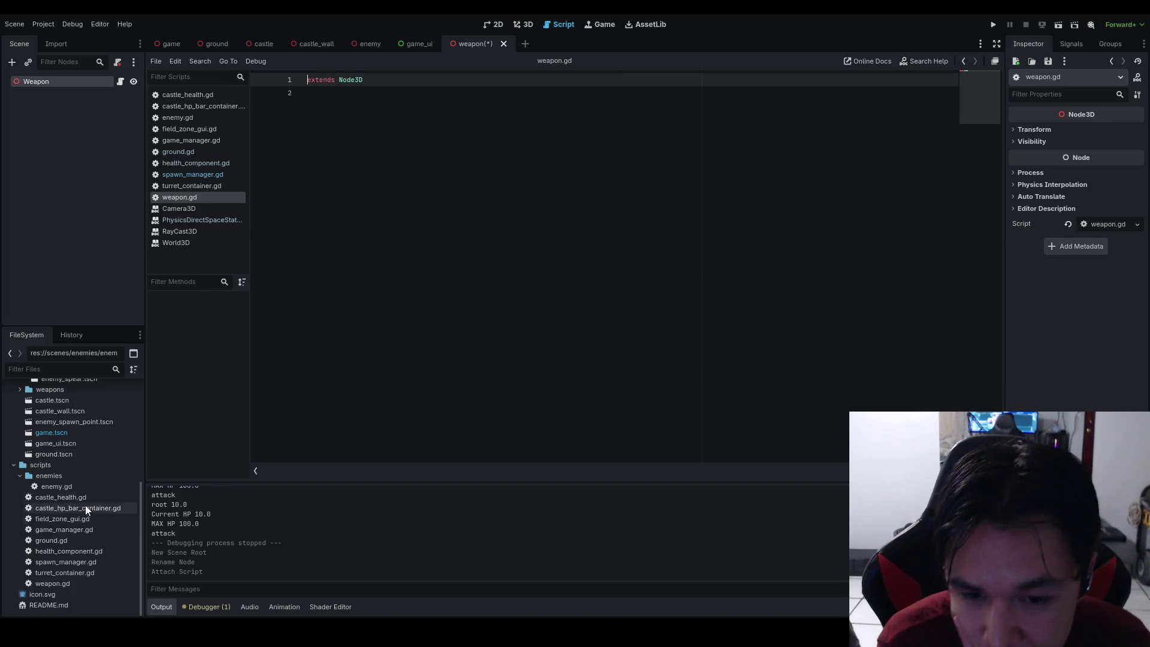
- Create a new 'weapons' folder inside res://scripts
left_click(50, 467)
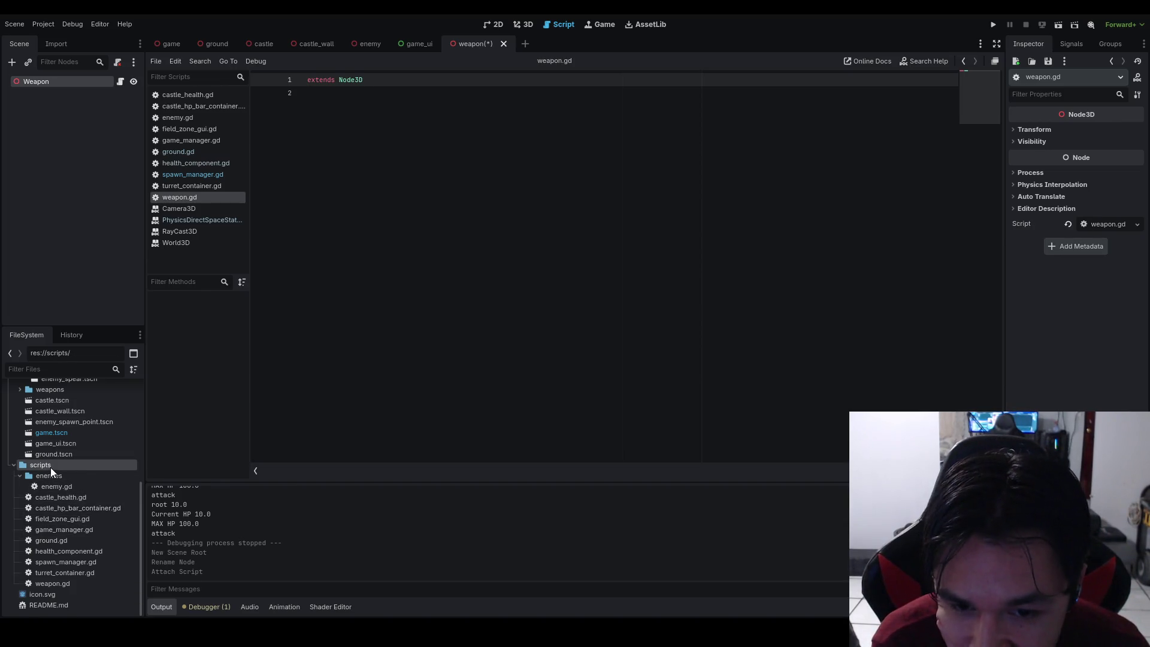
right_click(50, 467)
left_click(89, 461)
right_click(59, 465)
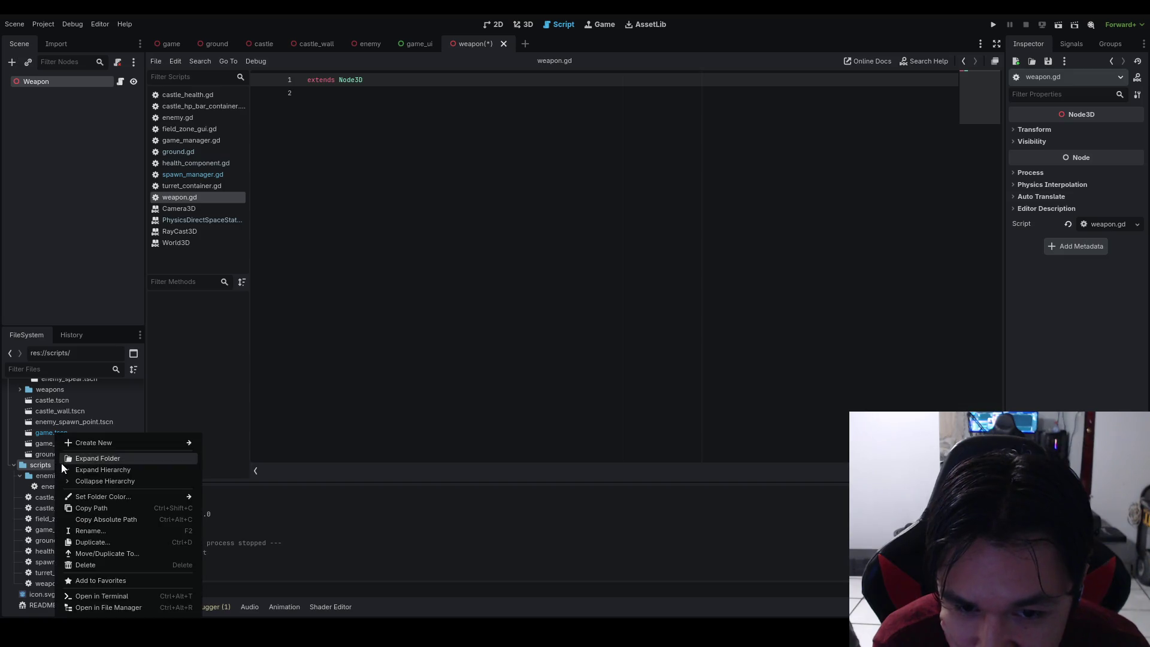
mouse_move(109, 444)
left_click(248, 444)
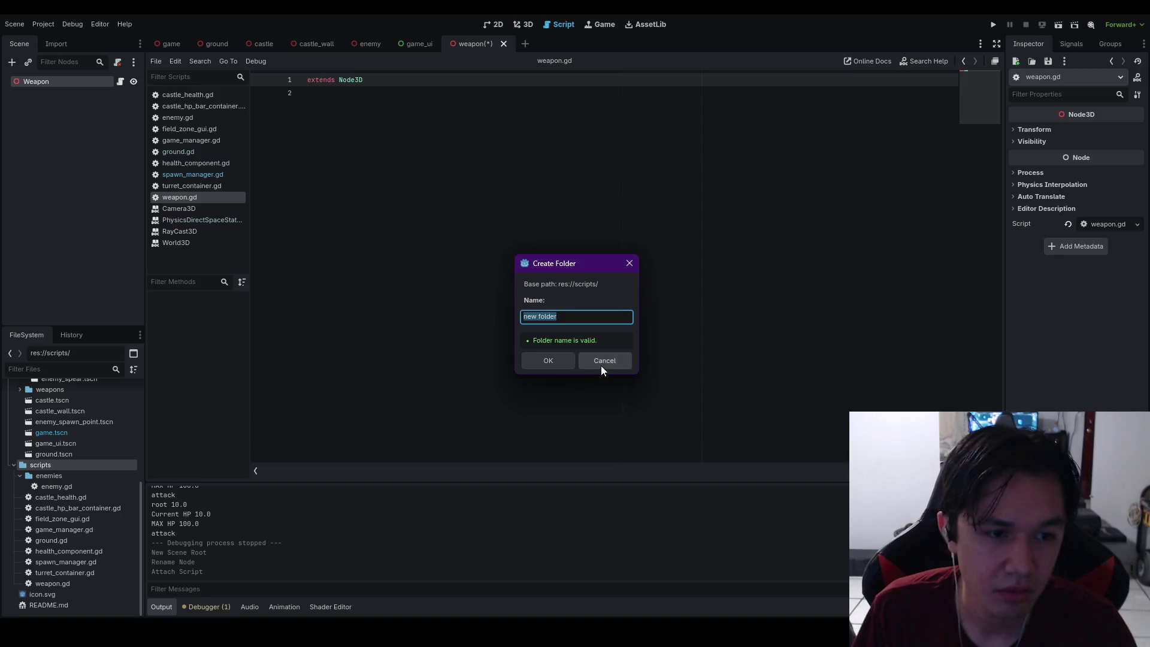
type("weapons")
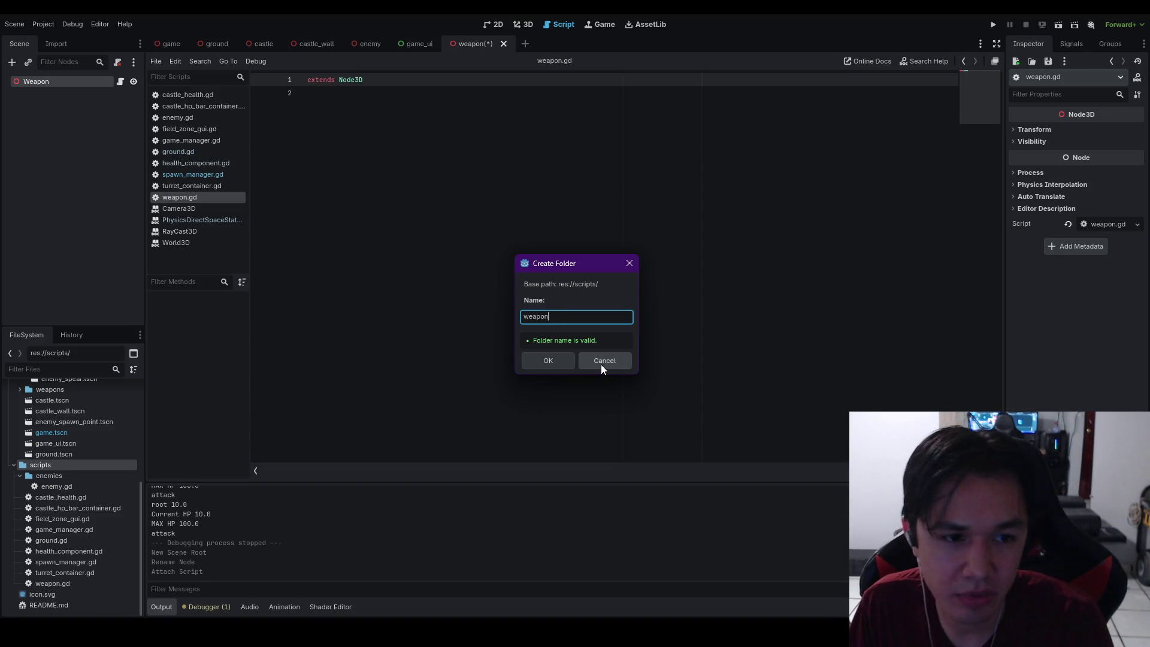
key("Return")
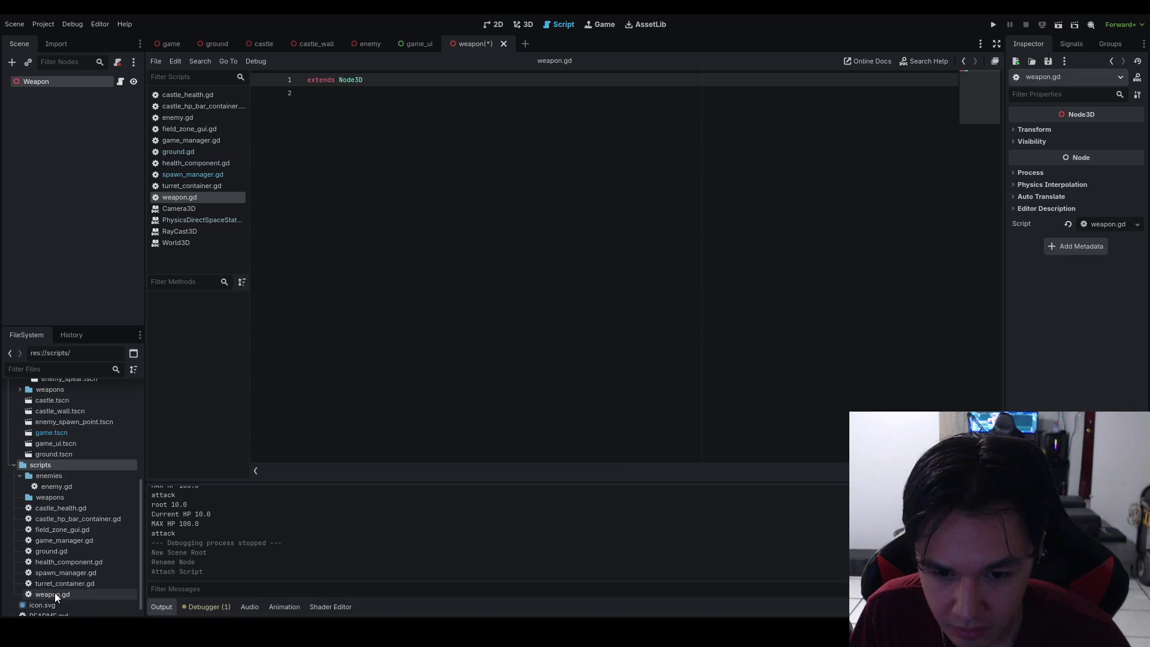
- Move weapon.gd into scripts/weapons, clear the Output log, and run the game
left_click_drag(39, 595, 48, 498)
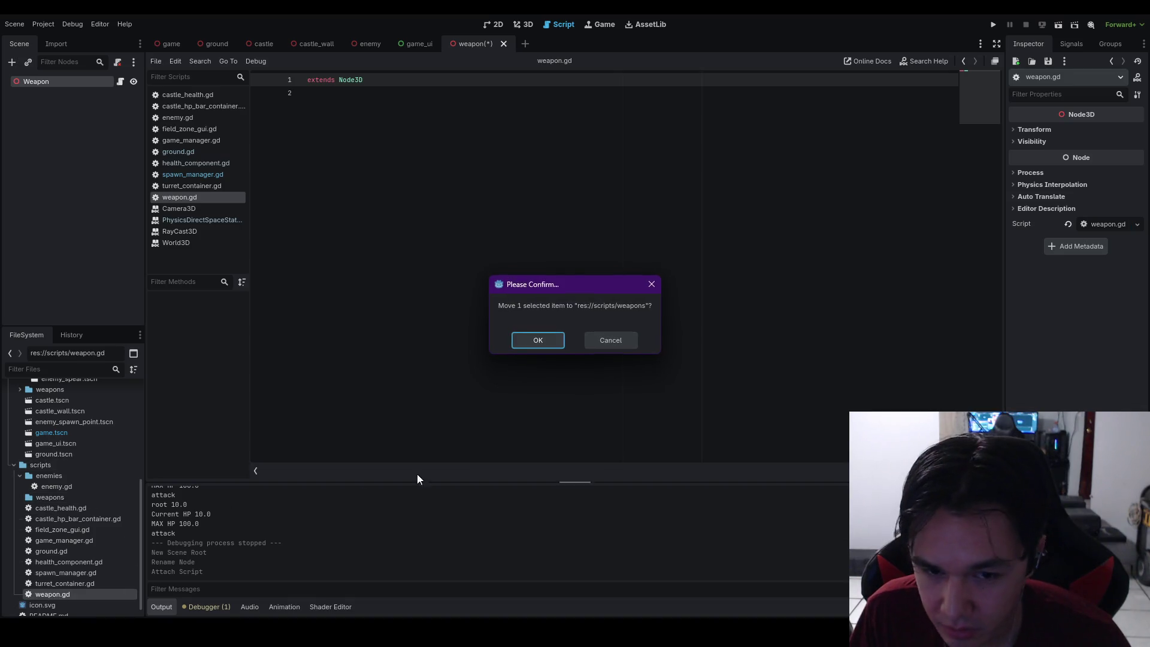
left_click(536, 337)
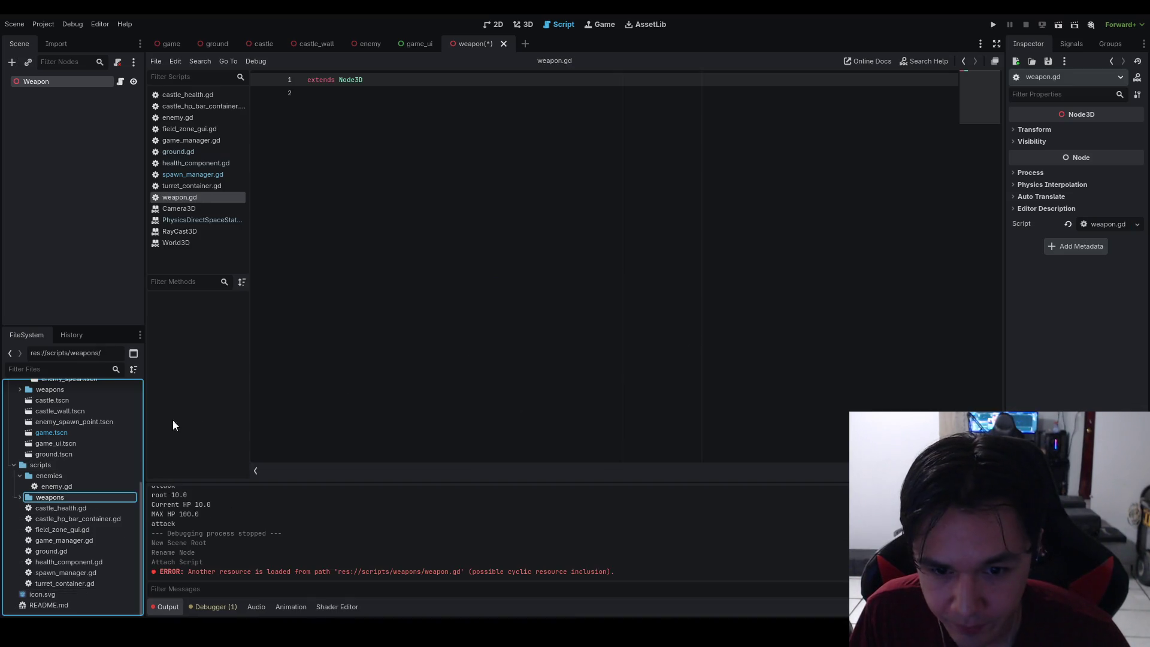
left_click(21, 496)
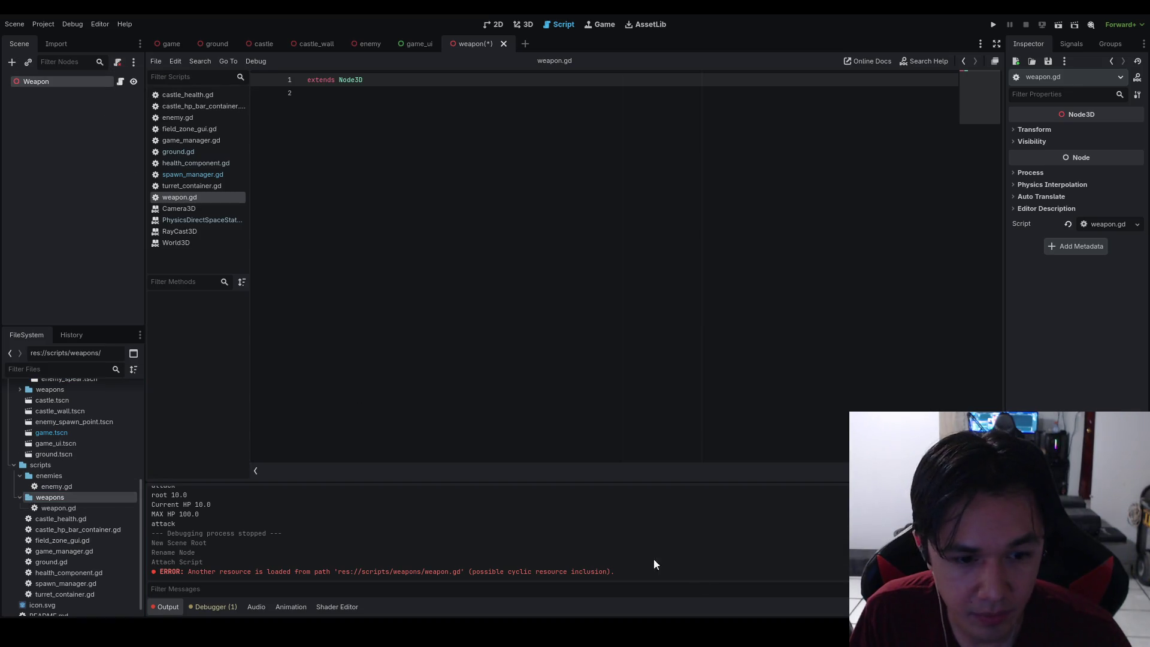
left_click(995, 491)
left_click(994, 25)
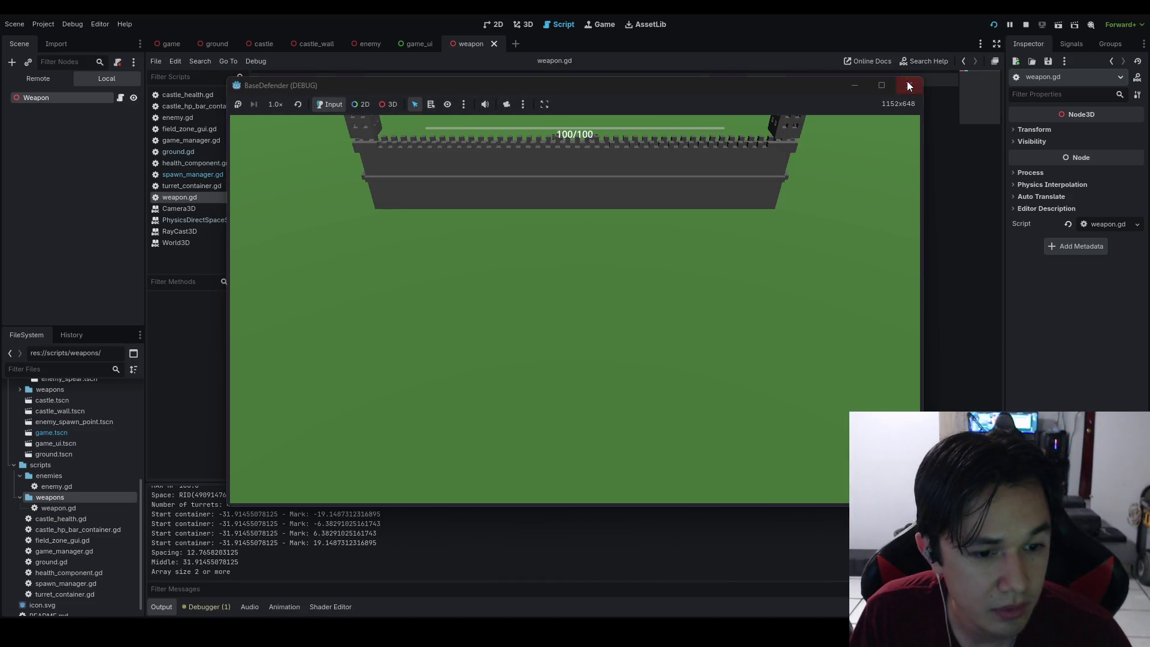
- Stop debugging and place the cursor on the empty line 2 of weapon.gd
left_click(907, 85)
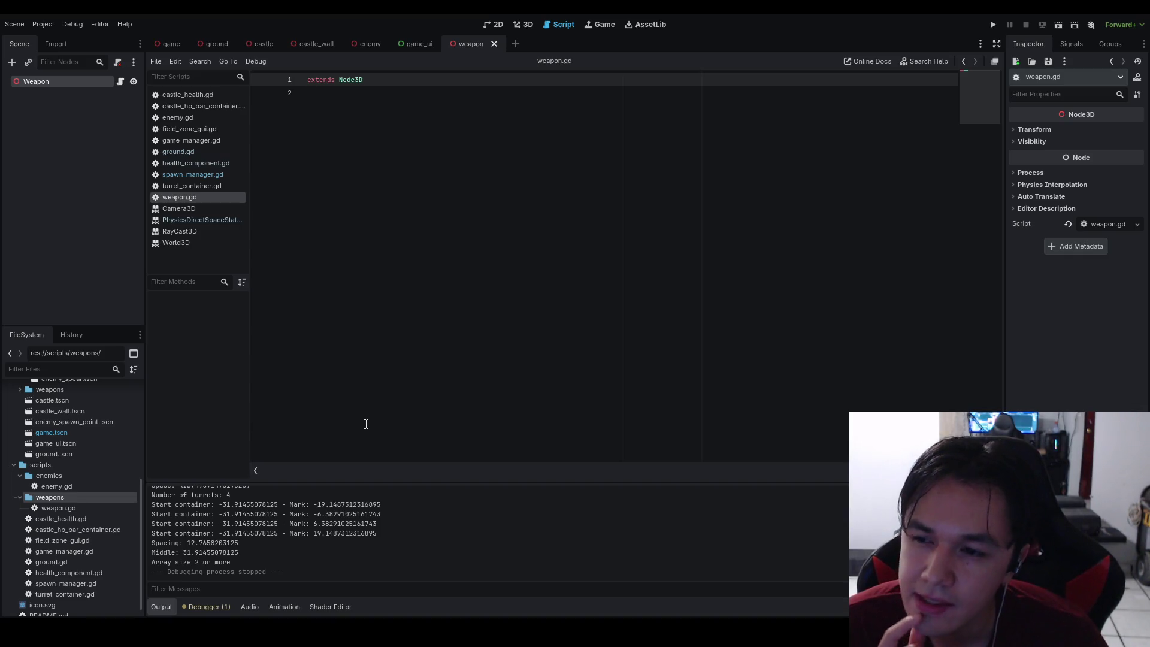
left_click(428, 330)
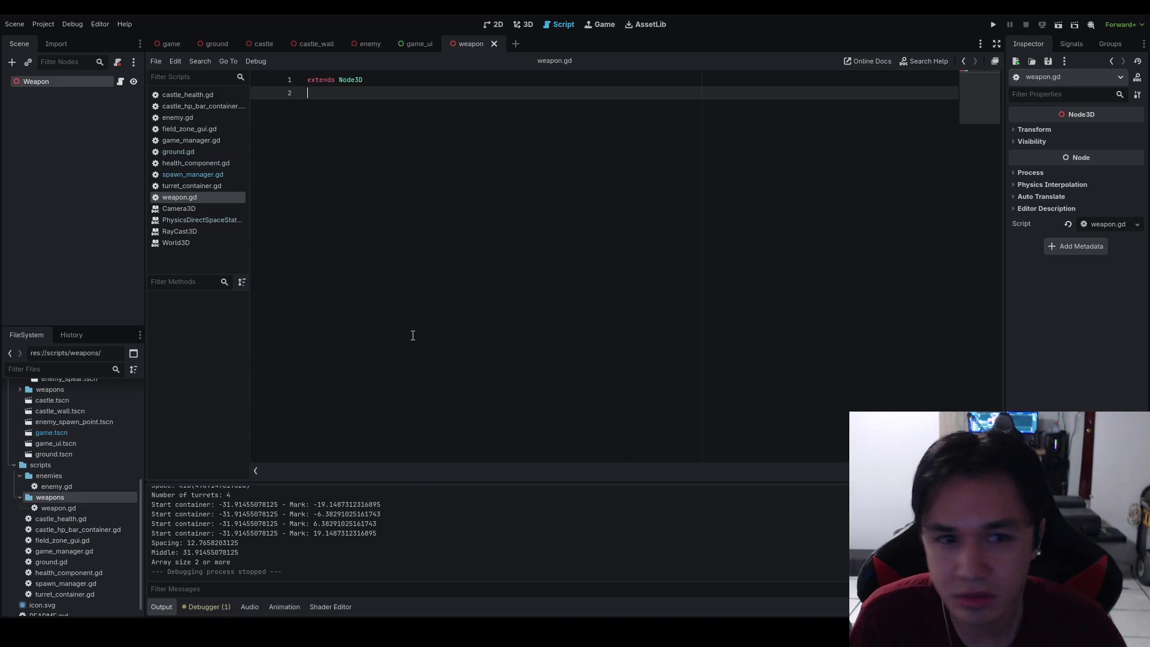
- Move the enemy scene tab so it sits right before the weapon scene tab
left_click(367, 43)
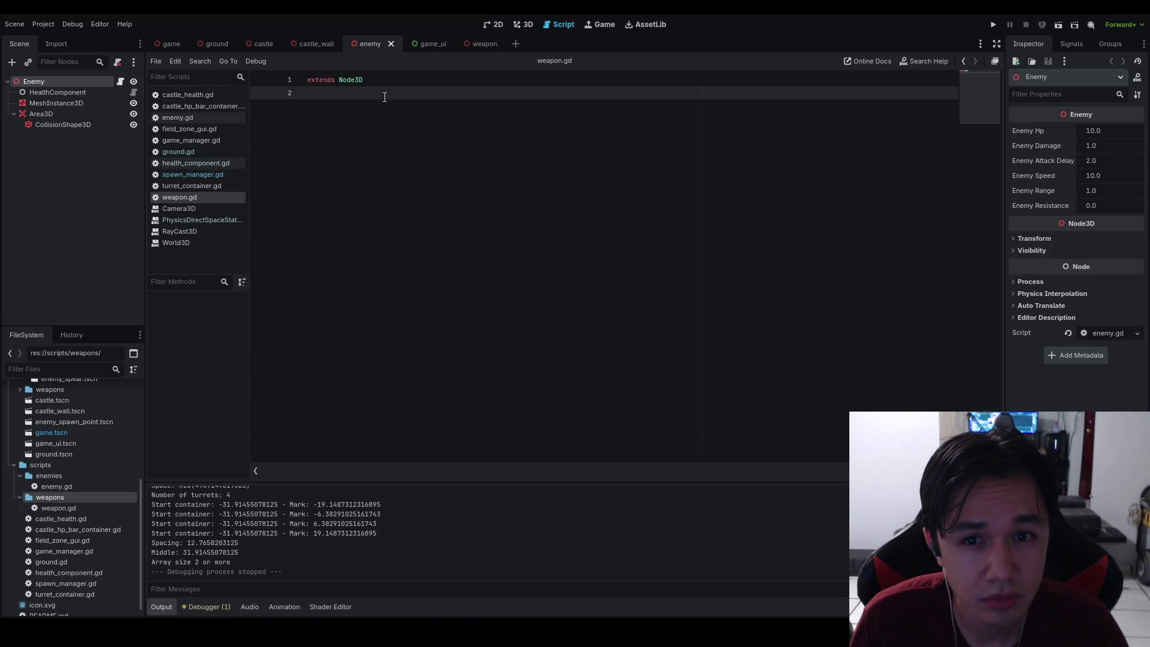
left_click(471, 44)
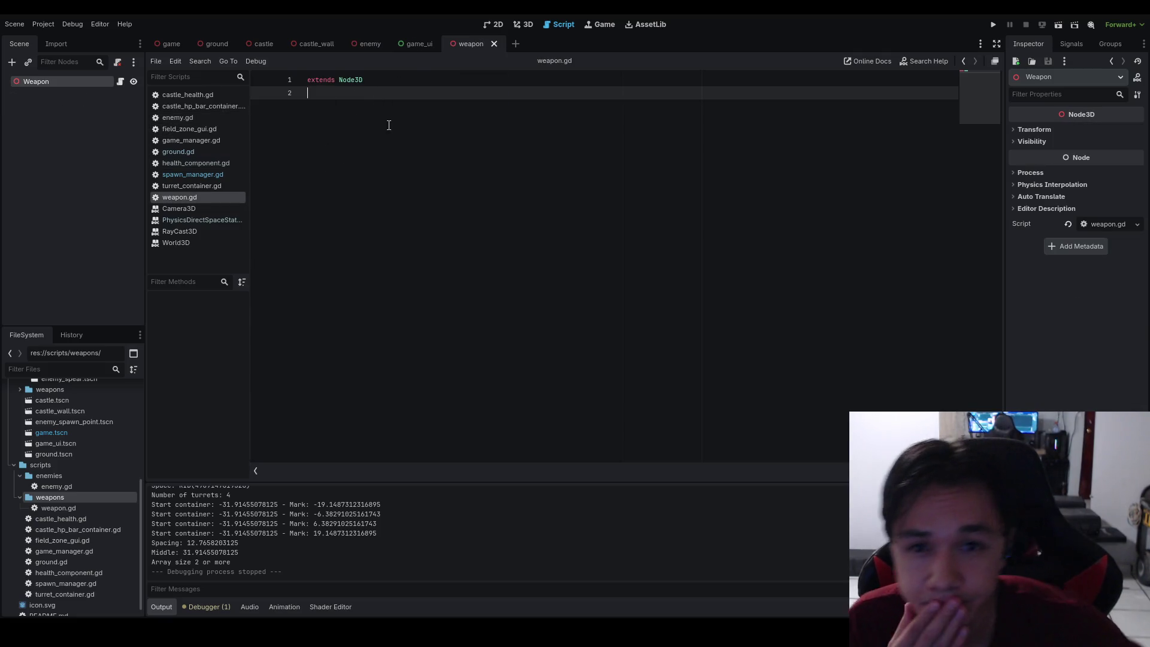
mouse_move(374, 55)
left_click_drag(374, 53, 473, 47)
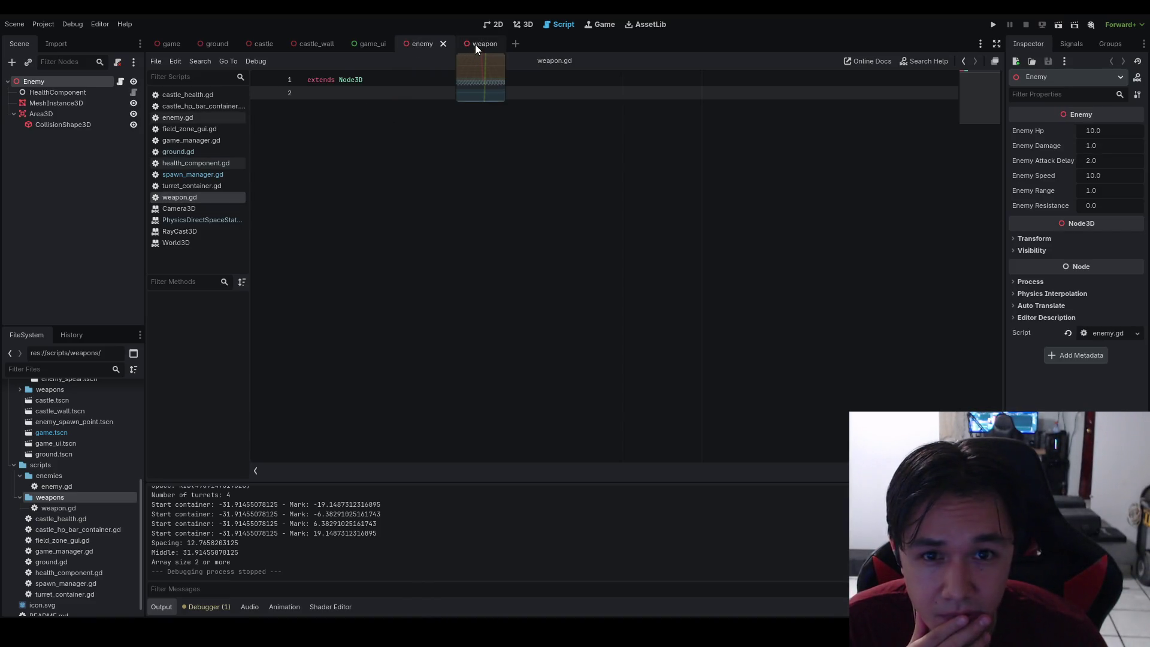
left_click(476, 44)
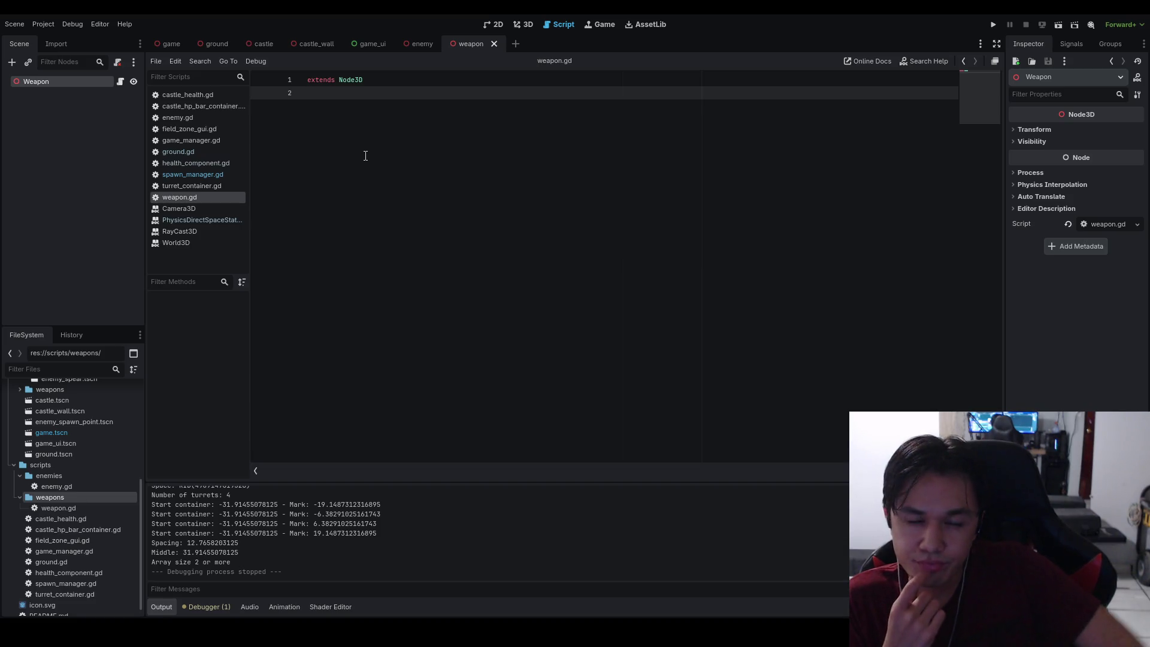
- Scroll through enemy.gd's exported hp, damage, speed and range code for reference
left_click(414, 37)
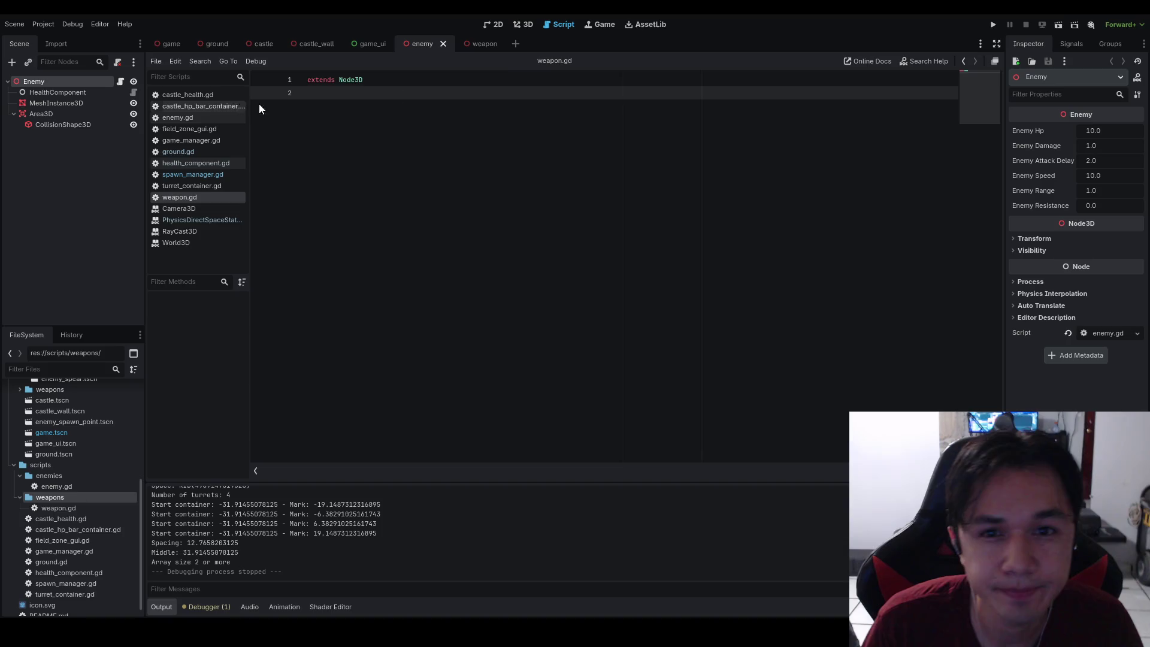
left_click(479, 43)
left_click(414, 44)
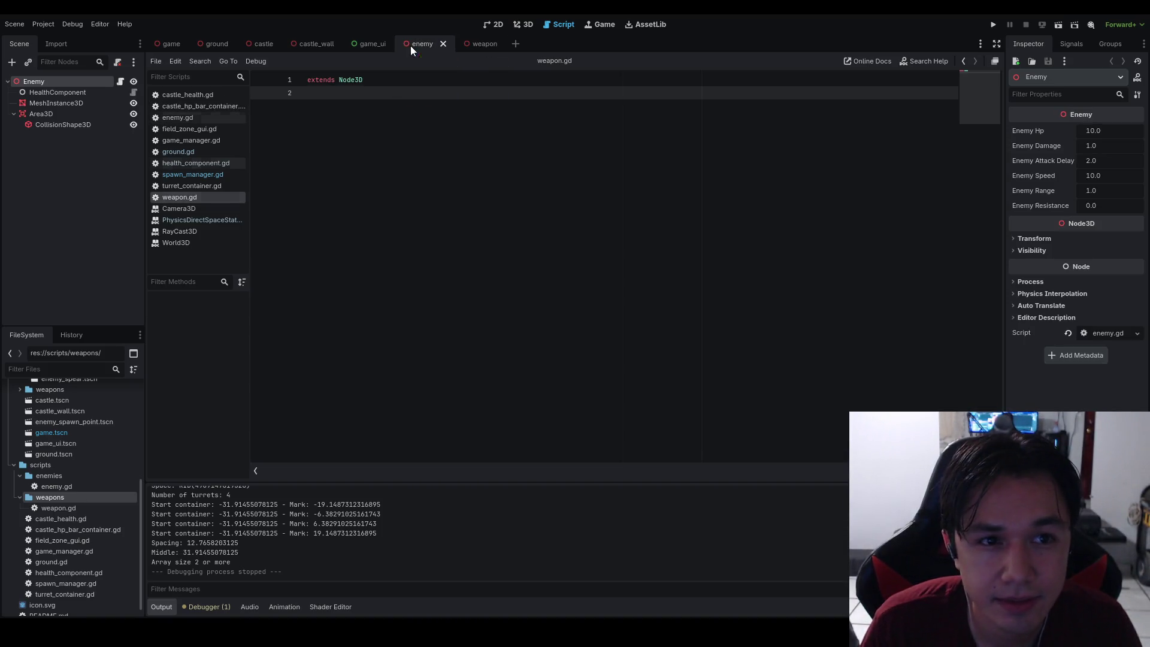
left_click(119, 82)
scroll(544, 399, "down", 6)
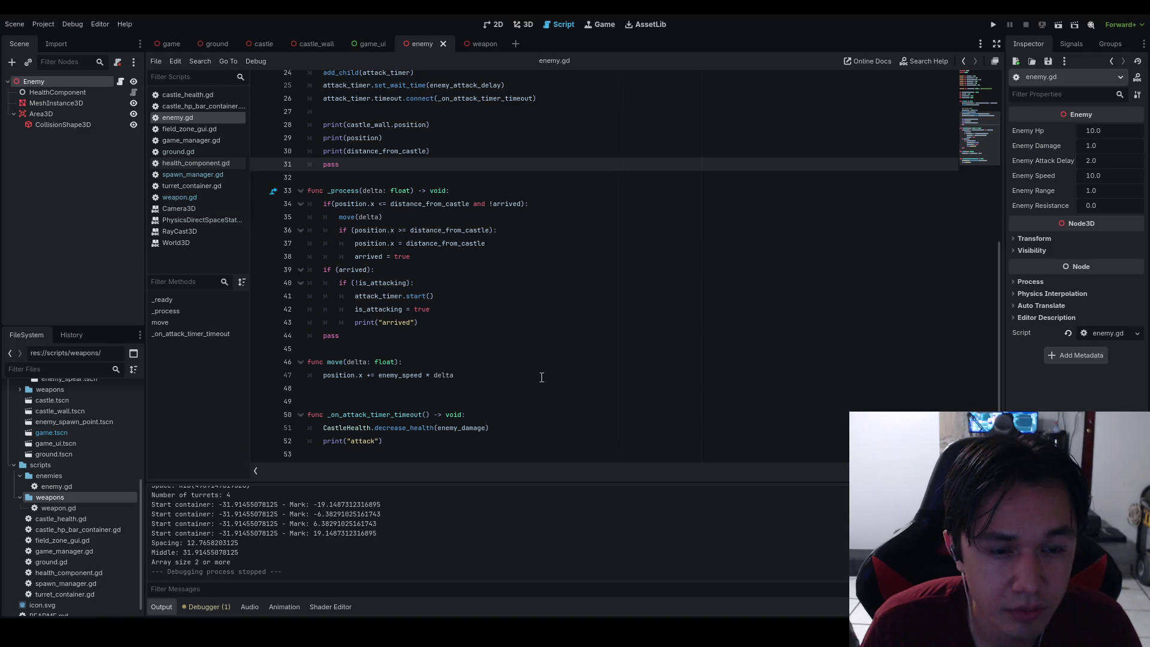
scroll(396, 432, "up", 8)
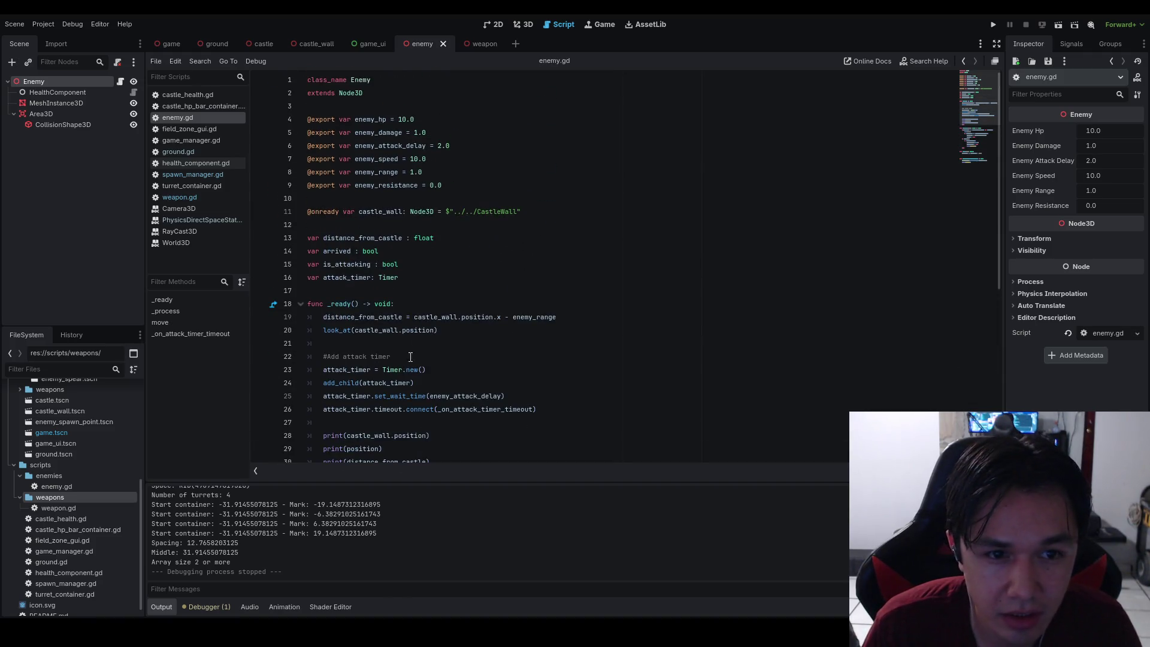
left_click(476, 45)
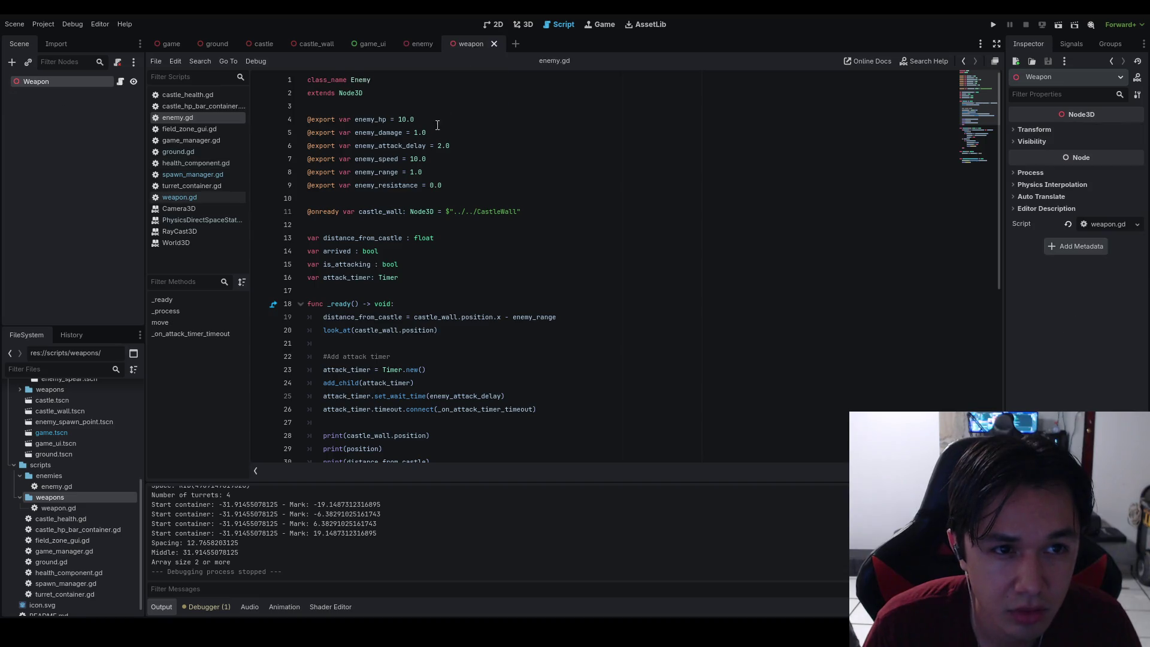
left_click(189, 198)
key("Return")
type("@expo")
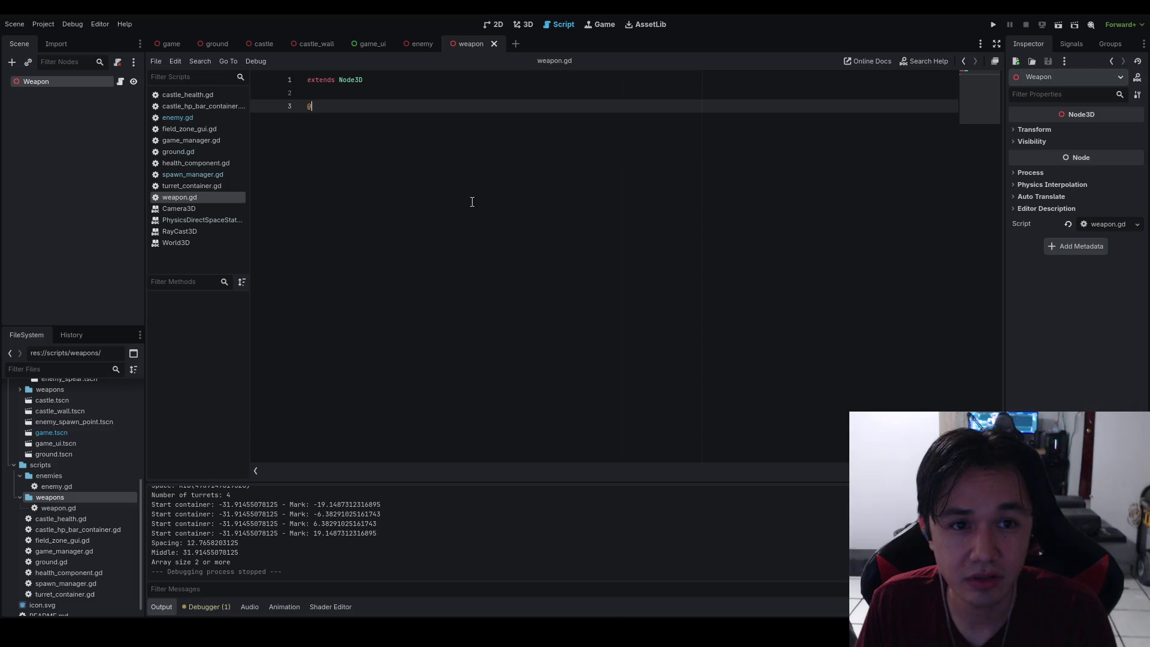
type("rt")
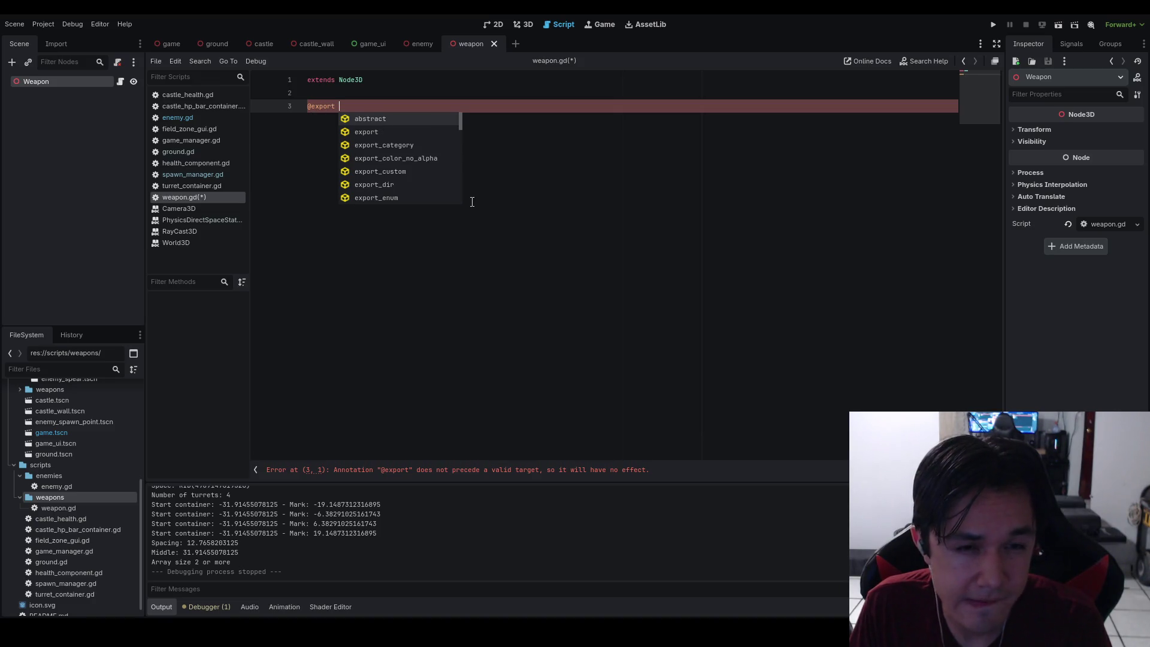
type(" vaar")
key("BackSpace")
type("r we")
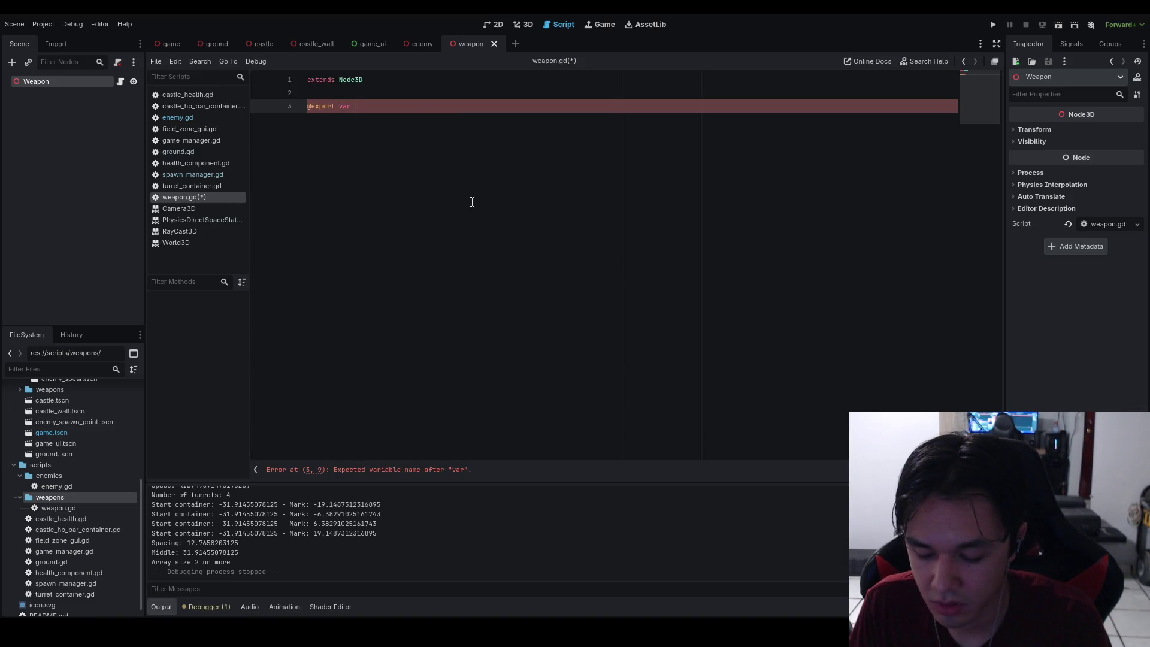
type("apon_damage")
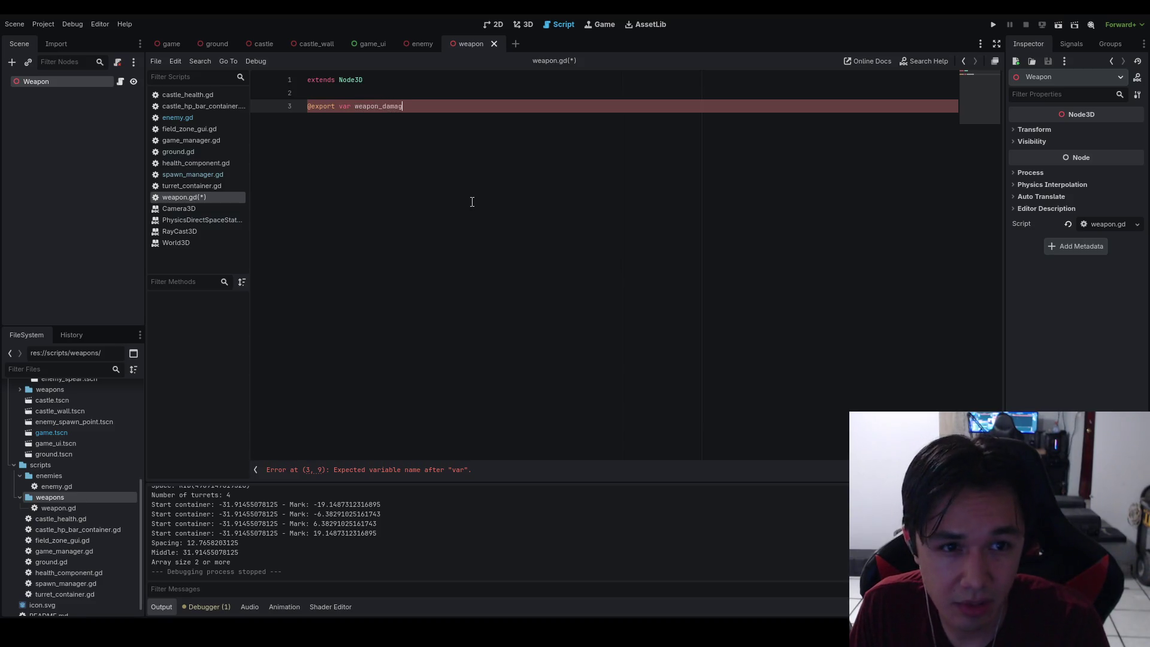
type(" : ")
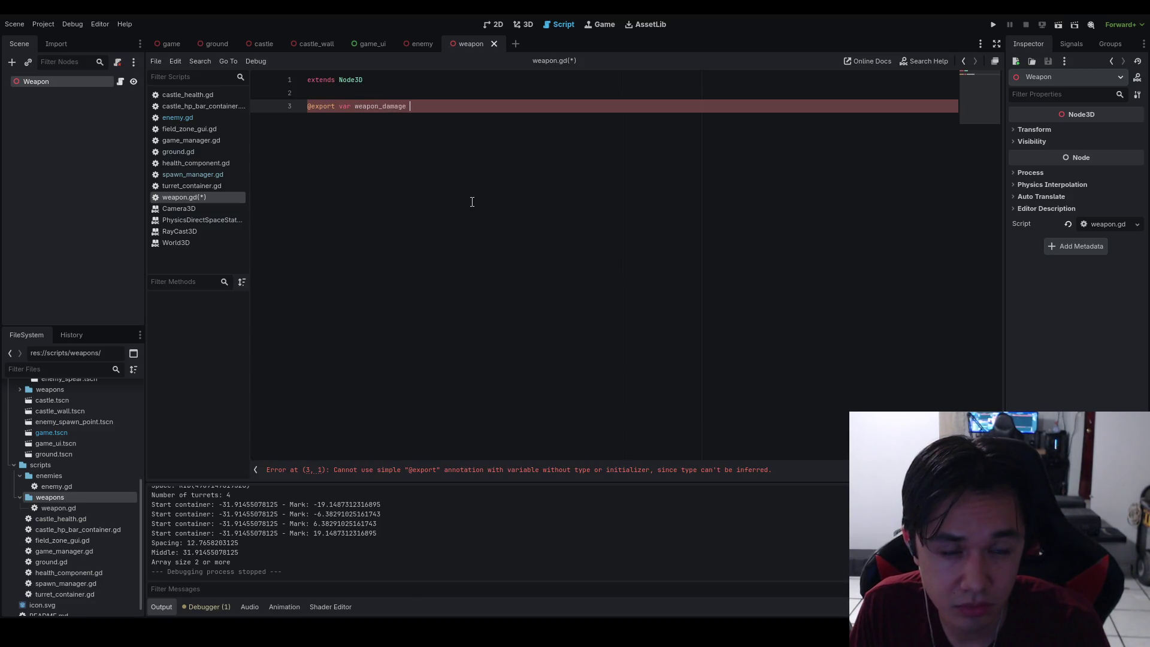
type("float")
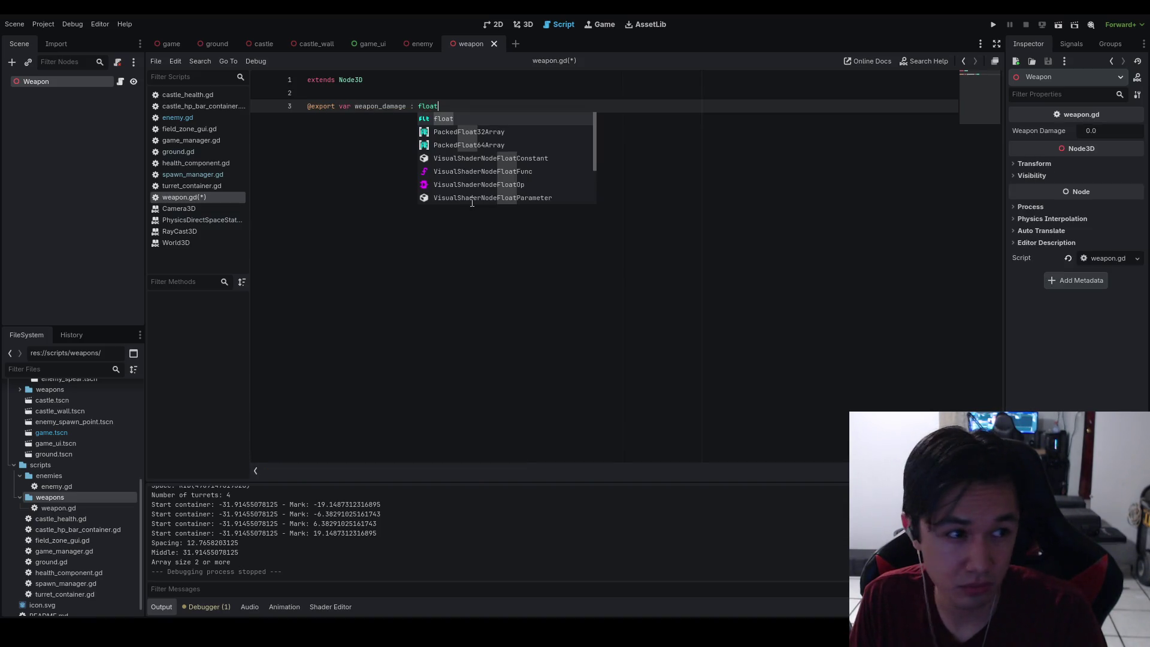
key("ctrl+s")
key("Return")
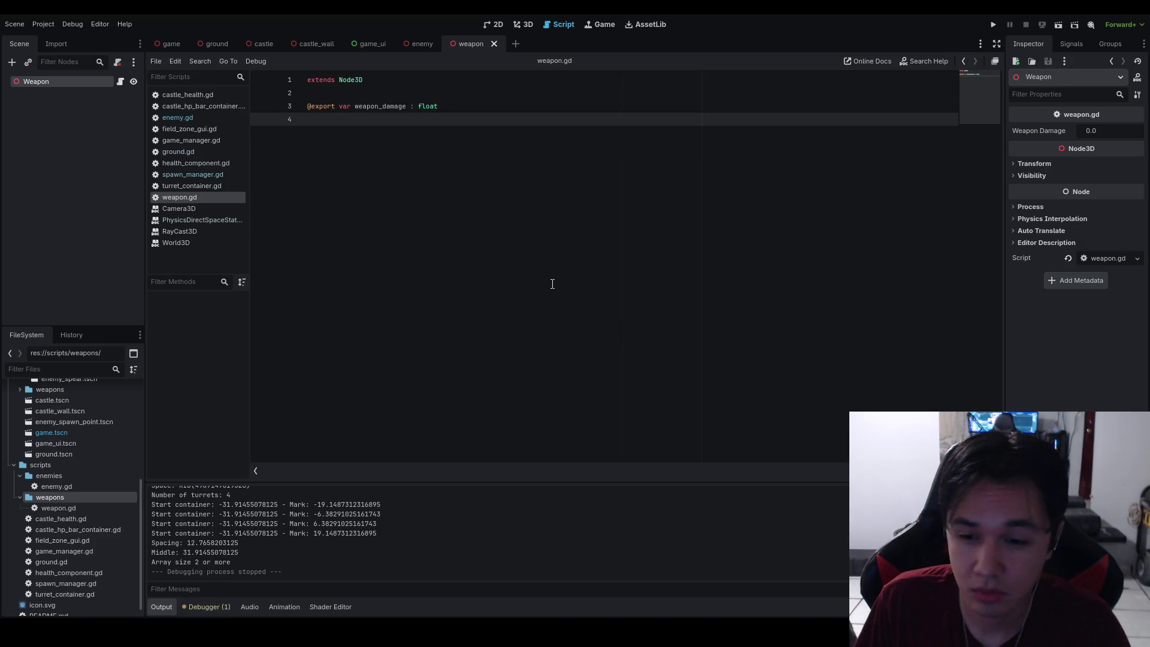
key("Up")
key("Down")
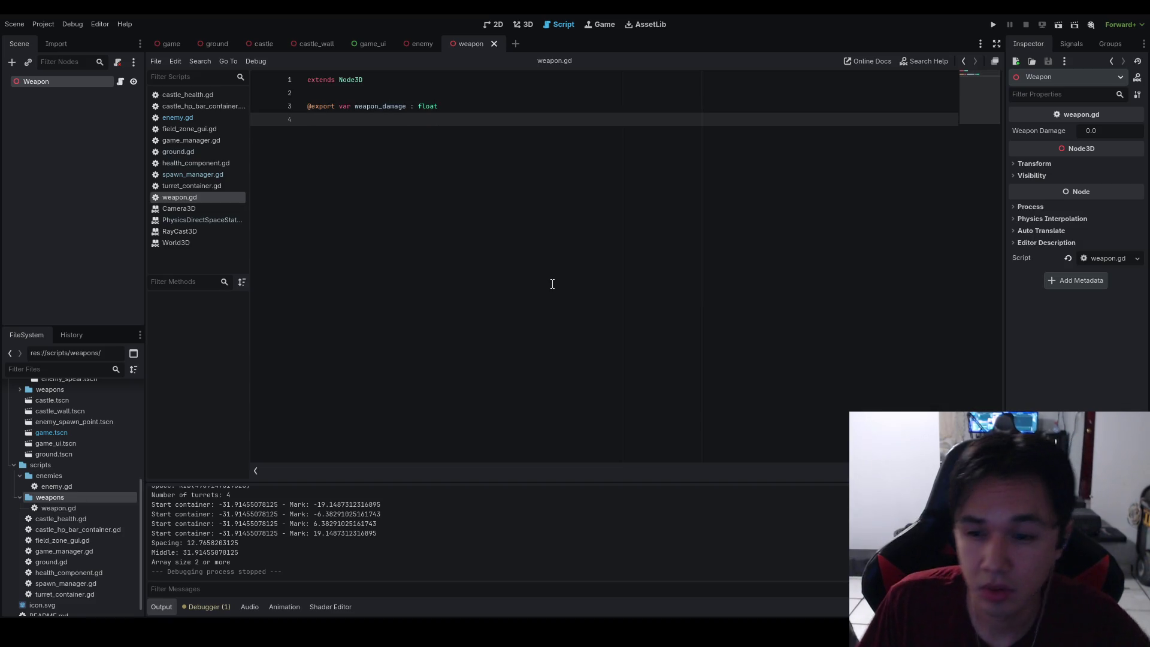
key("Tab")
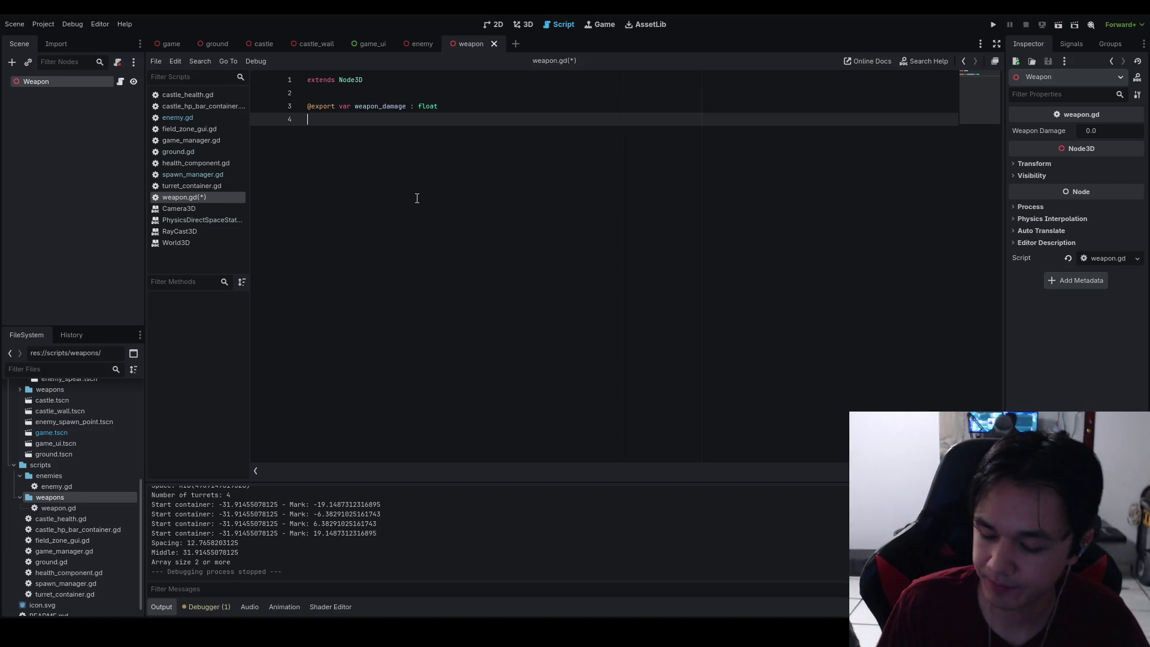
- Delete the duplicated weapon_damage declaration line and save weapon.gd again
type("@export var weapon_damage : float")
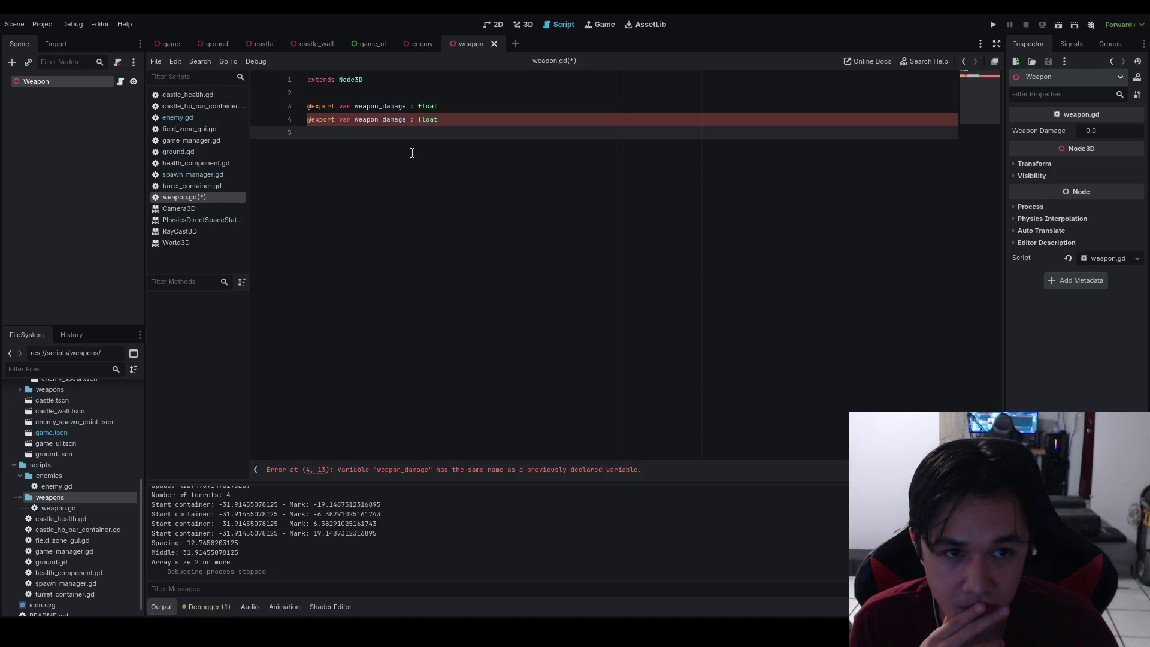
key("shift+Up")
key("BackSpace")
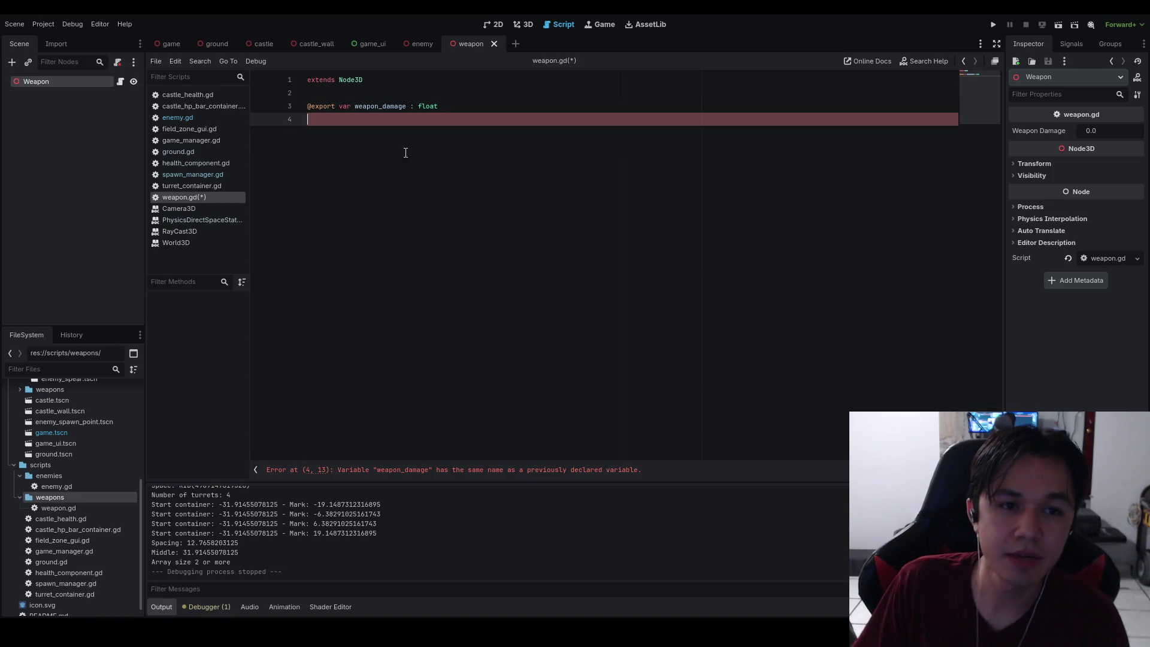
key("ctrl+s")
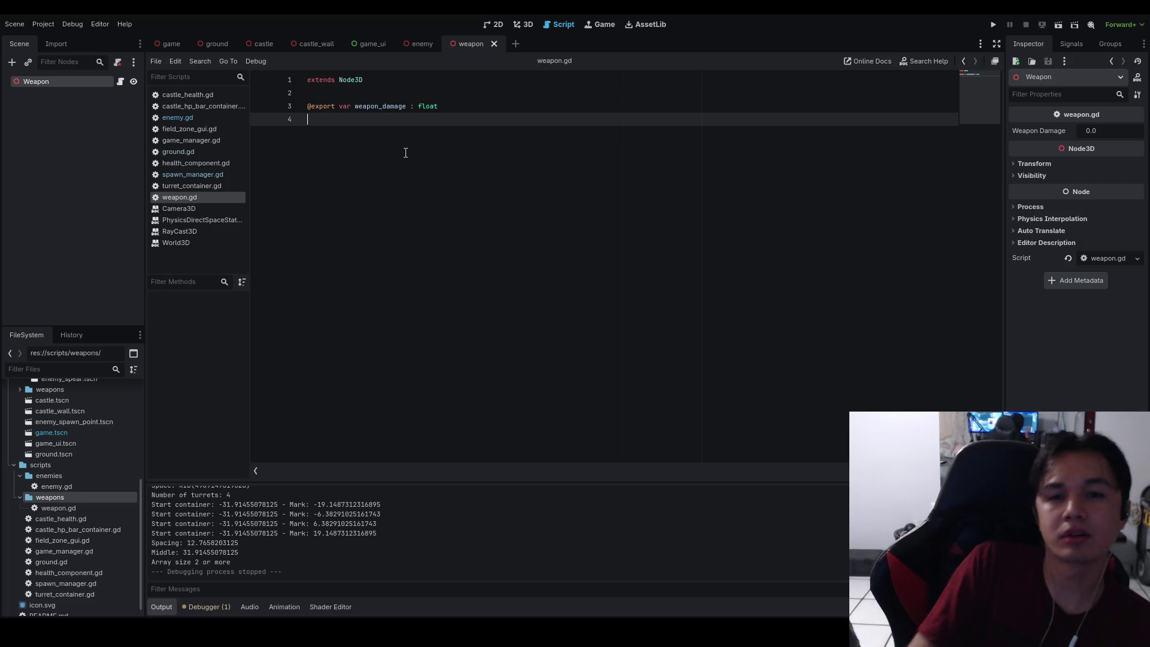
left_click(413, 45)
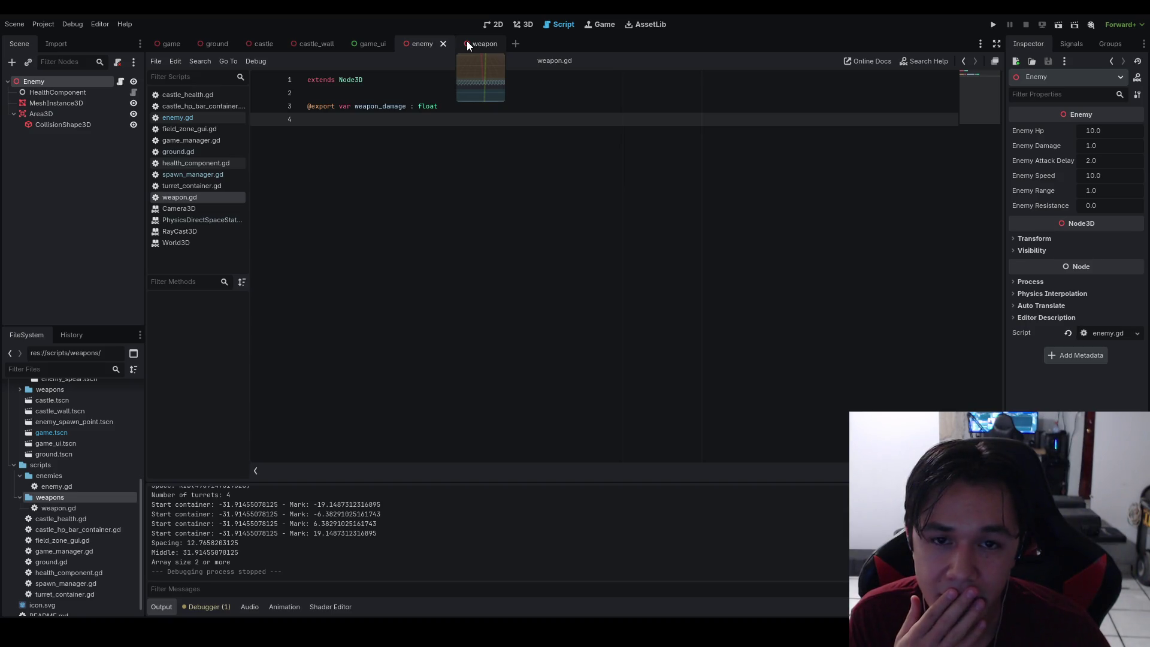
- Return to the Weapon scene tab, where Weapon Damage now shows 0.0
left_click(468, 46)
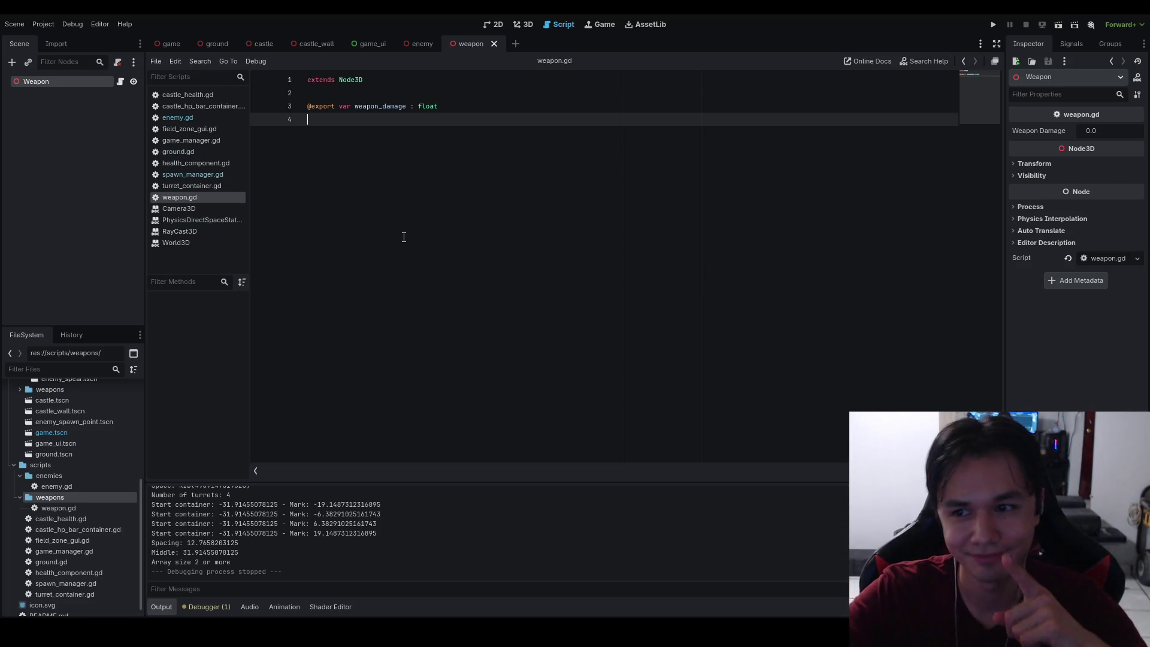
- Switch to the weapon-arrow model in MagicaVoxel and select its Y position field
key("alt+Tab")
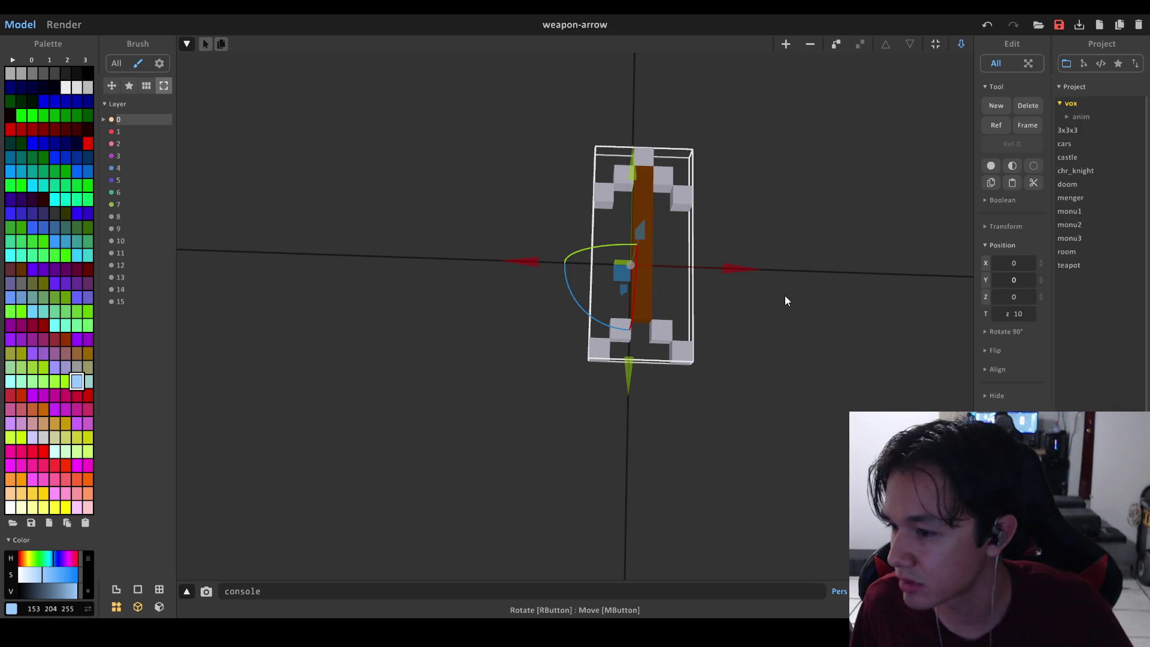
left_click(1015, 280)
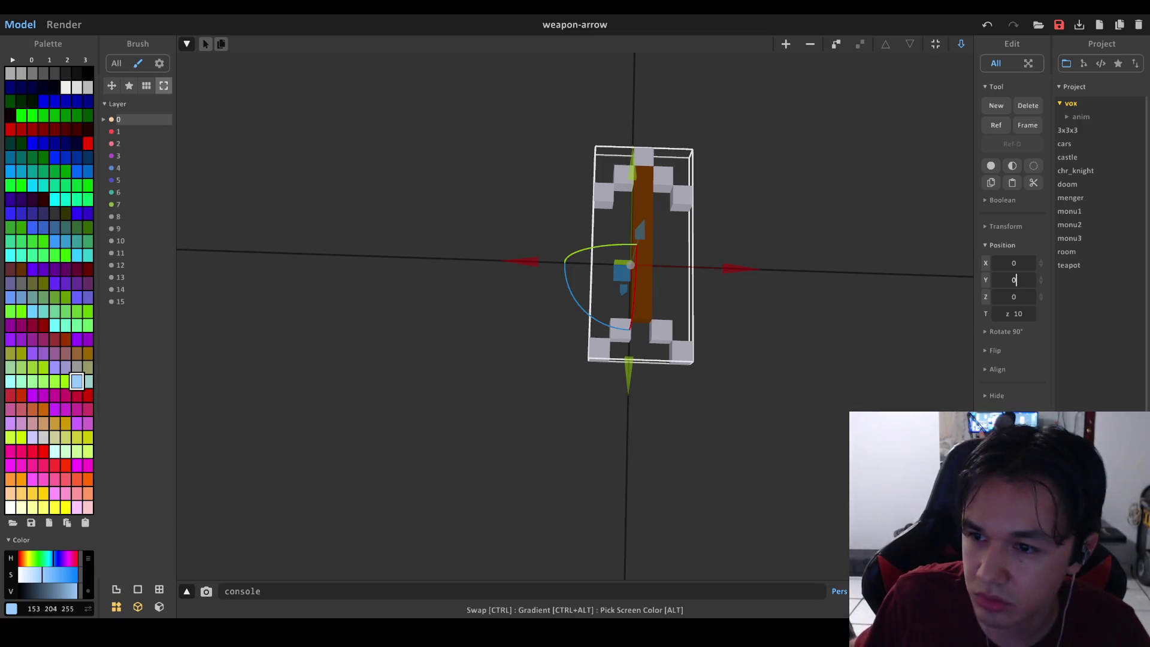
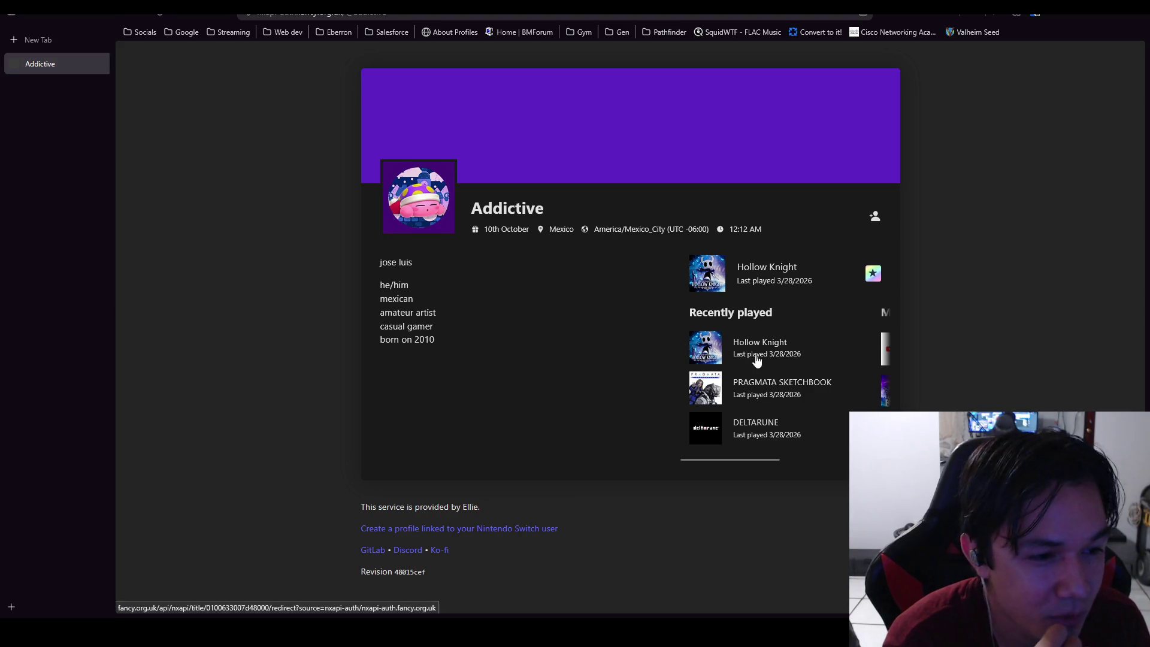
- Browse the Switch profile carousel, then view and close the friend-code popup
left_click_drag(715, 461, 723, 462)
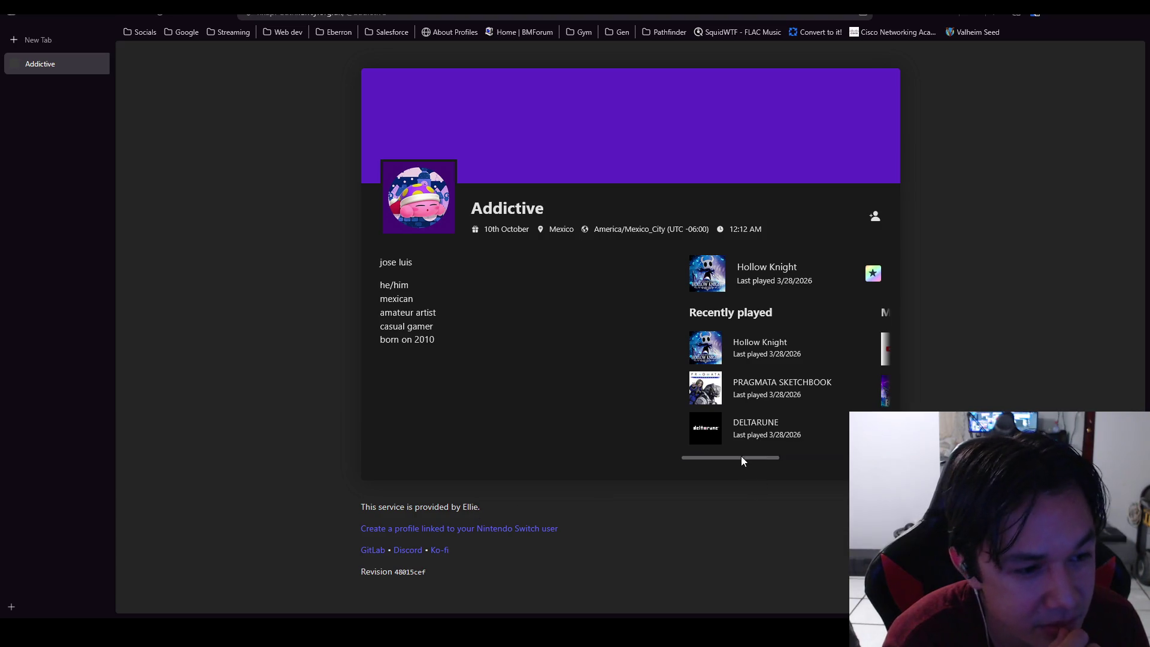
mouse_move(746, 458)
left_mouse_down()
mouse_move(856, 461)
mouse_move(605, 459)
left_mouse_up()
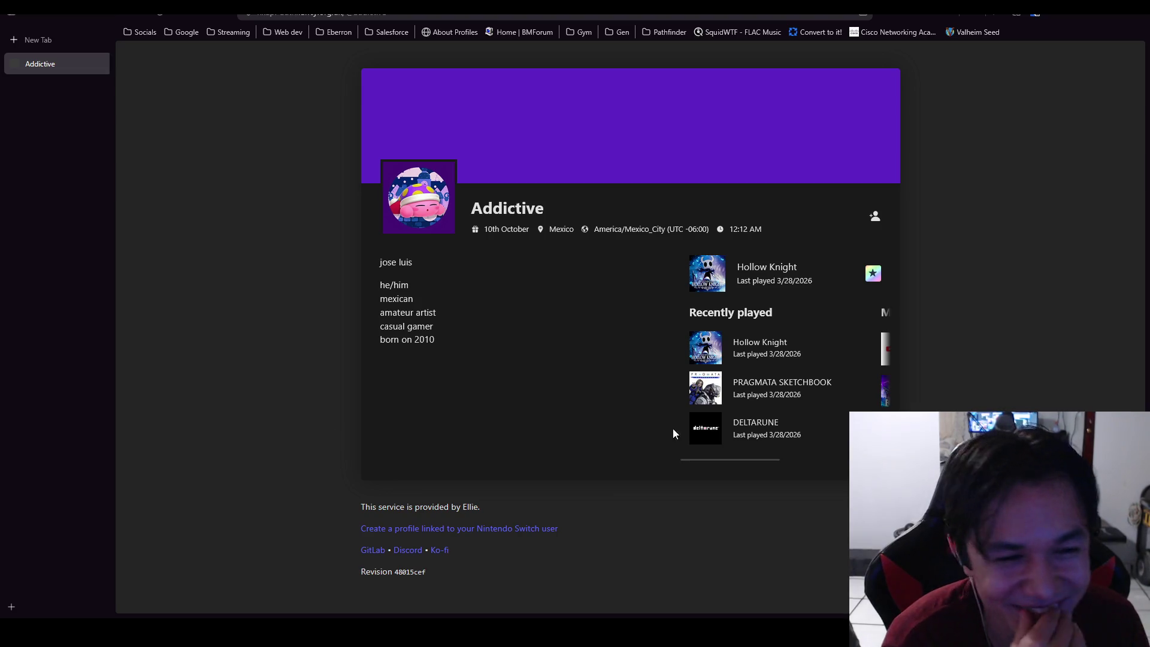
mouse_move(726, 457)
left_mouse_down()
mouse_move(810, 459)
mouse_move(708, 454)
mouse_move(847, 459)
left_mouse_up()
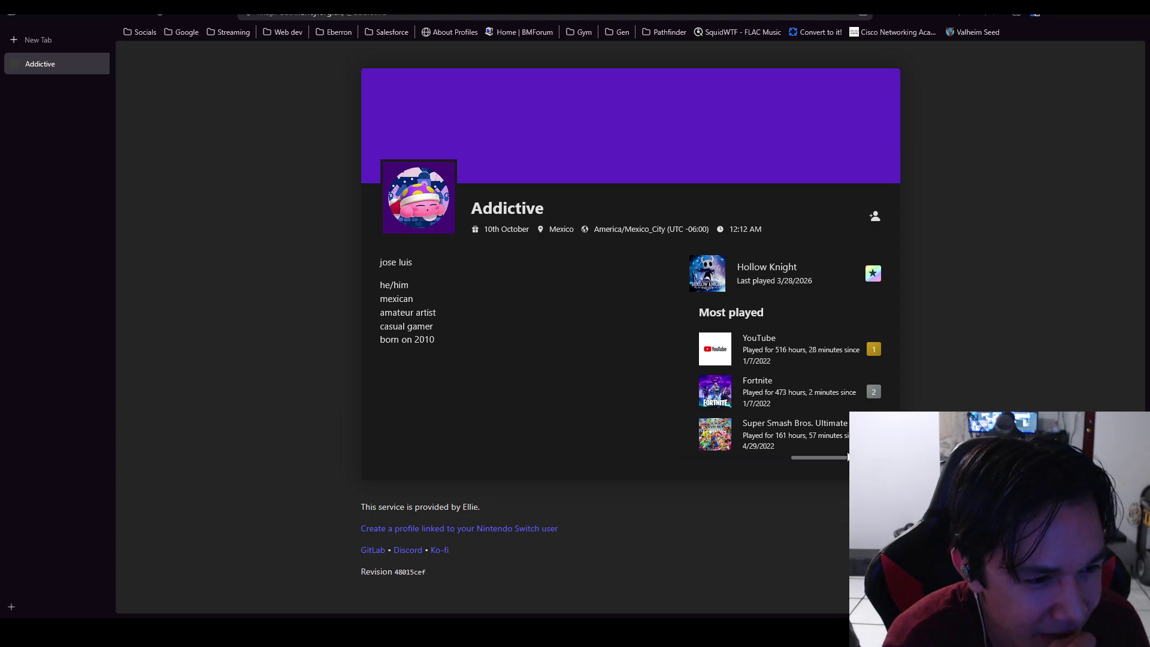
left_click_drag(847, 457, 720, 454)
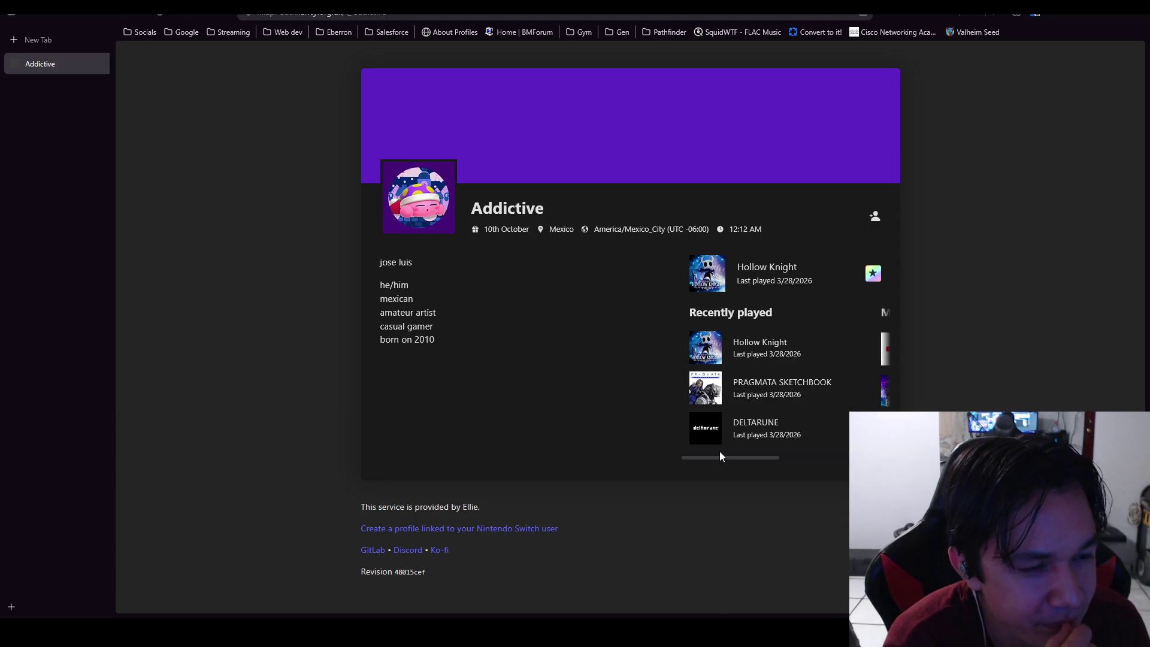
left_click(874, 219)
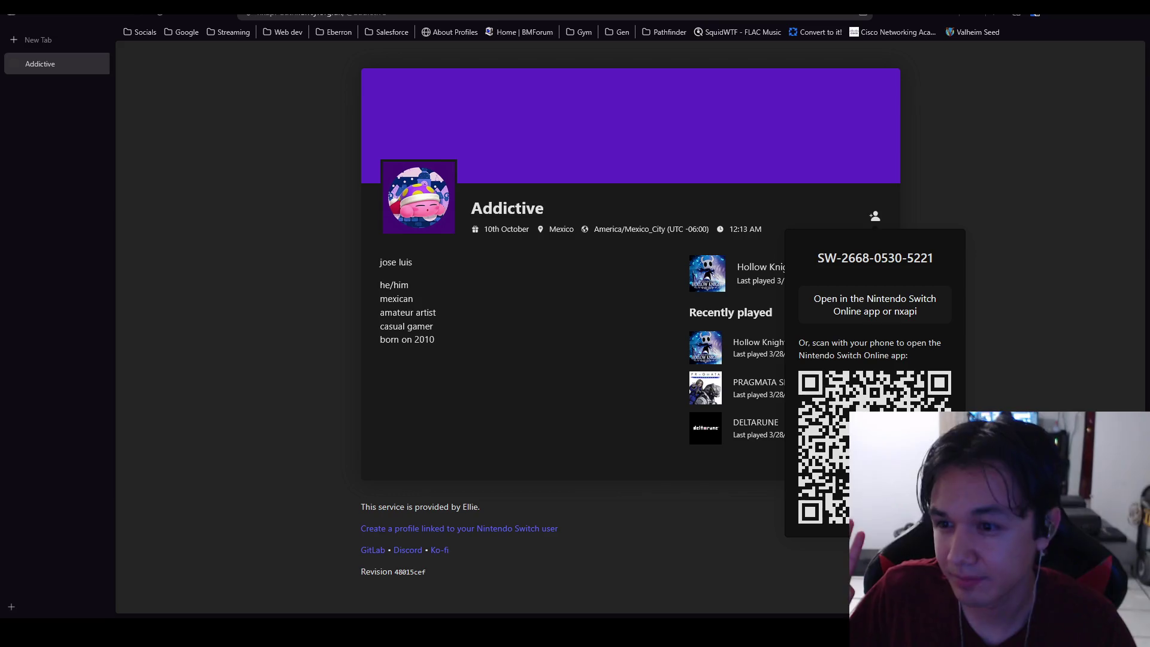
left_click(1038, 292)
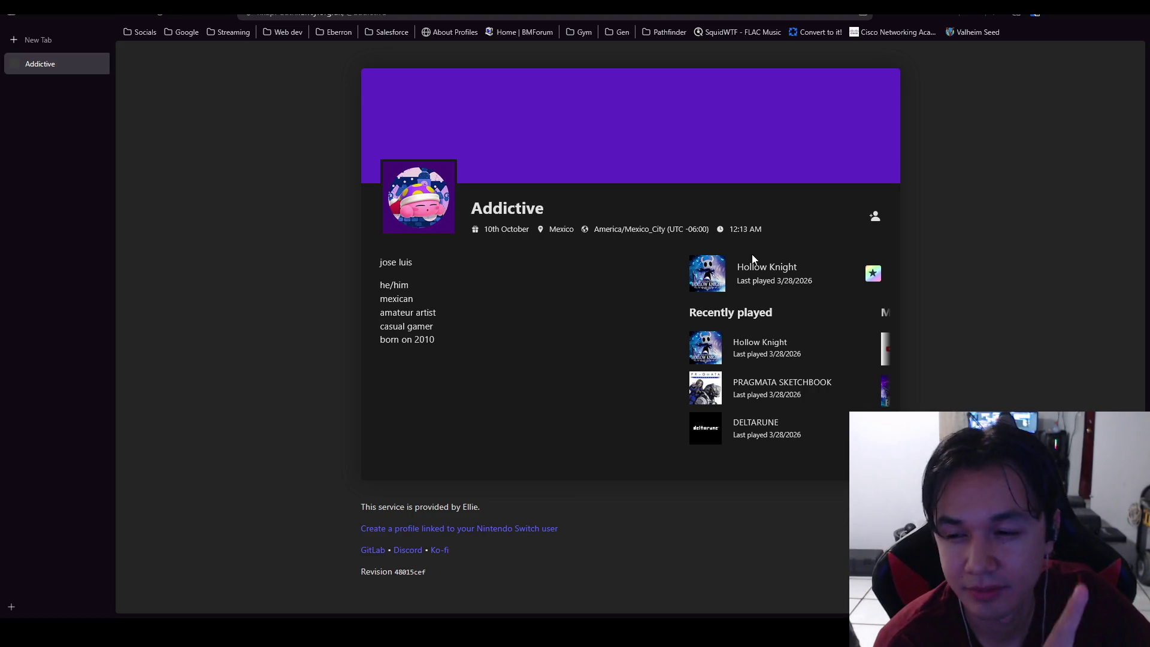
- Scroll the carousel further, open the create-linked-profile page, and close the browser
left_click_drag(737, 458, 789, 462)
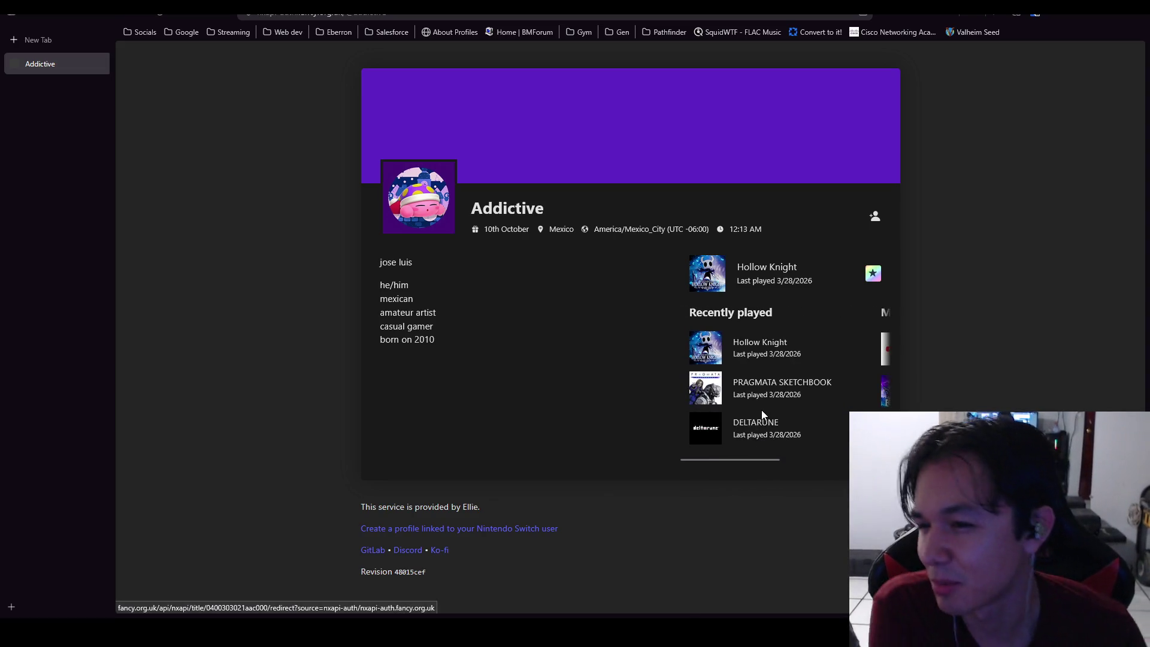
left_click_drag(739, 458, 815, 459)
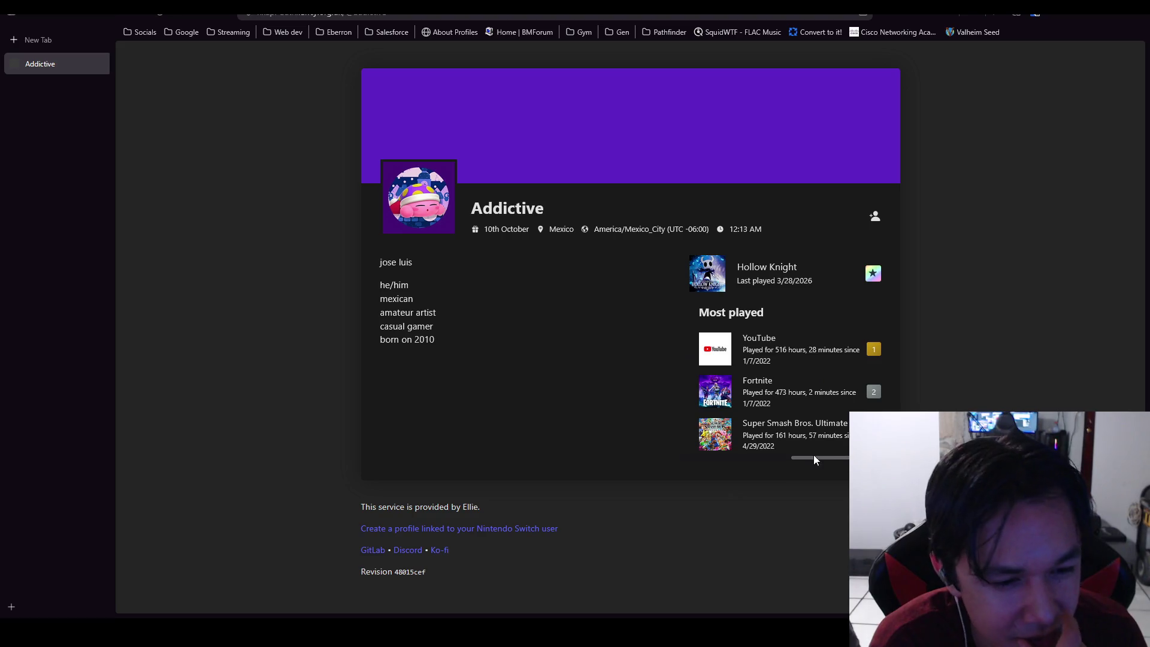
left_click(505, 530)
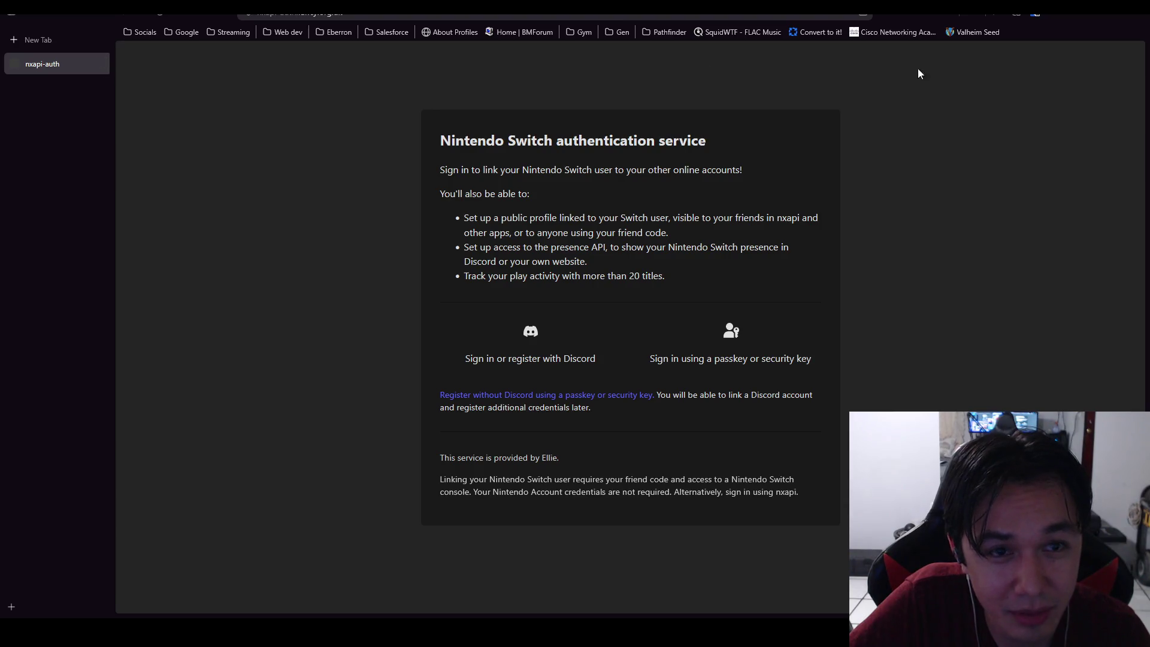
left_click(1132, 18)
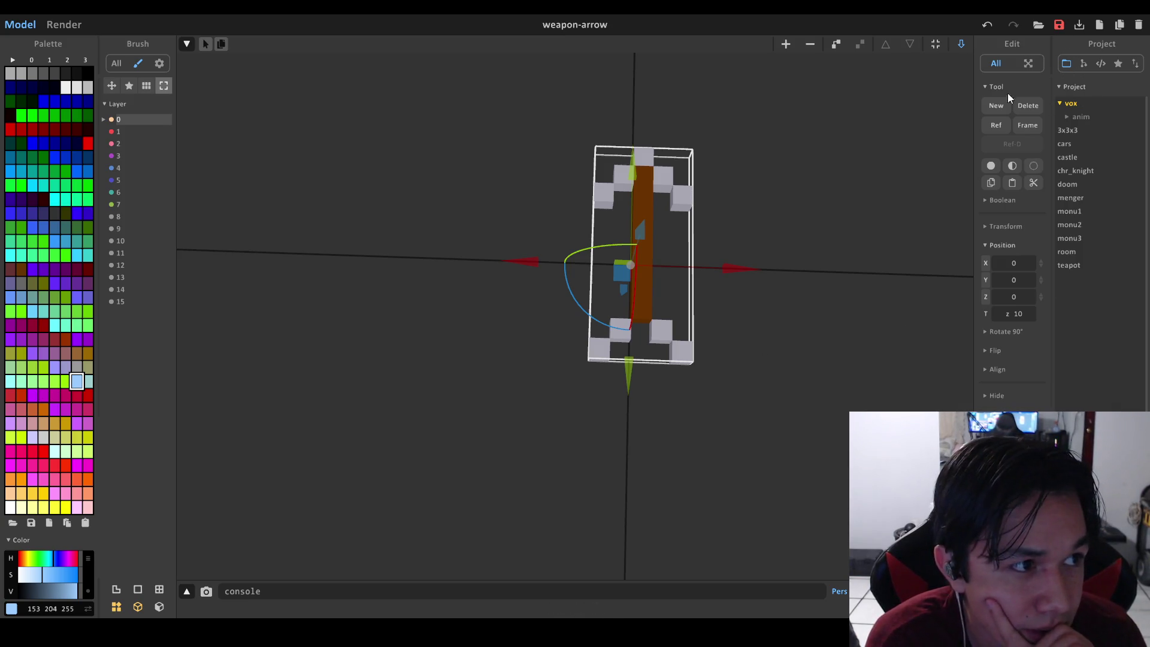
- Put MagicaVoxel in voxel edit mode and select the arrow's MeshInstance3D in Godot
key("Tab")
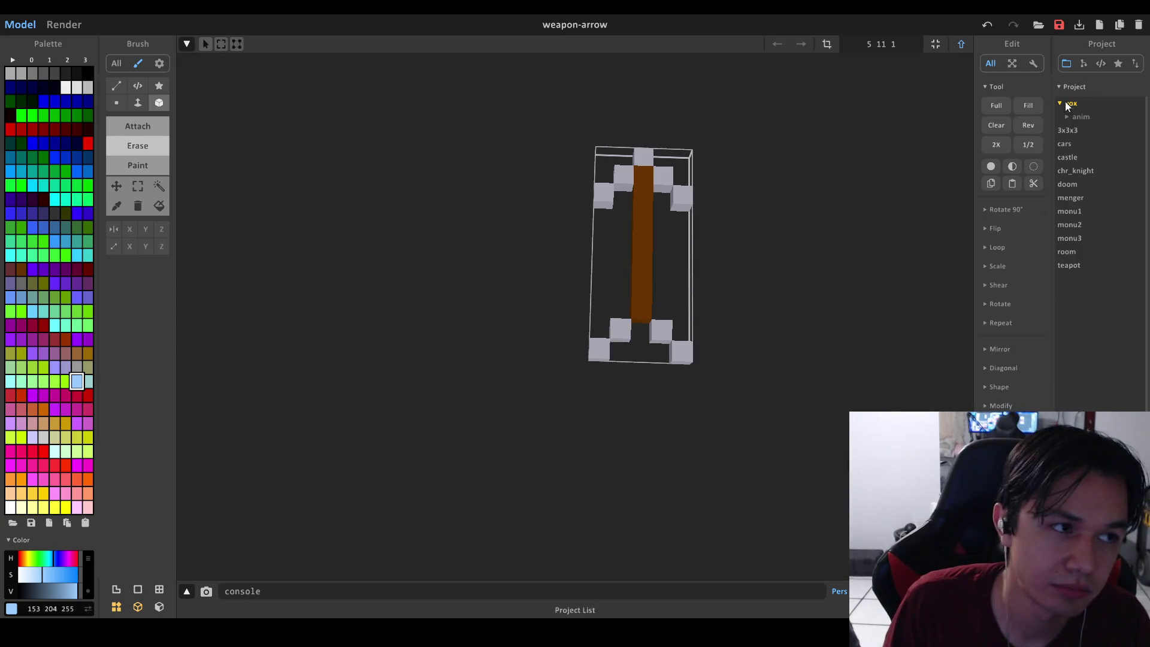
key("alt+Tab")
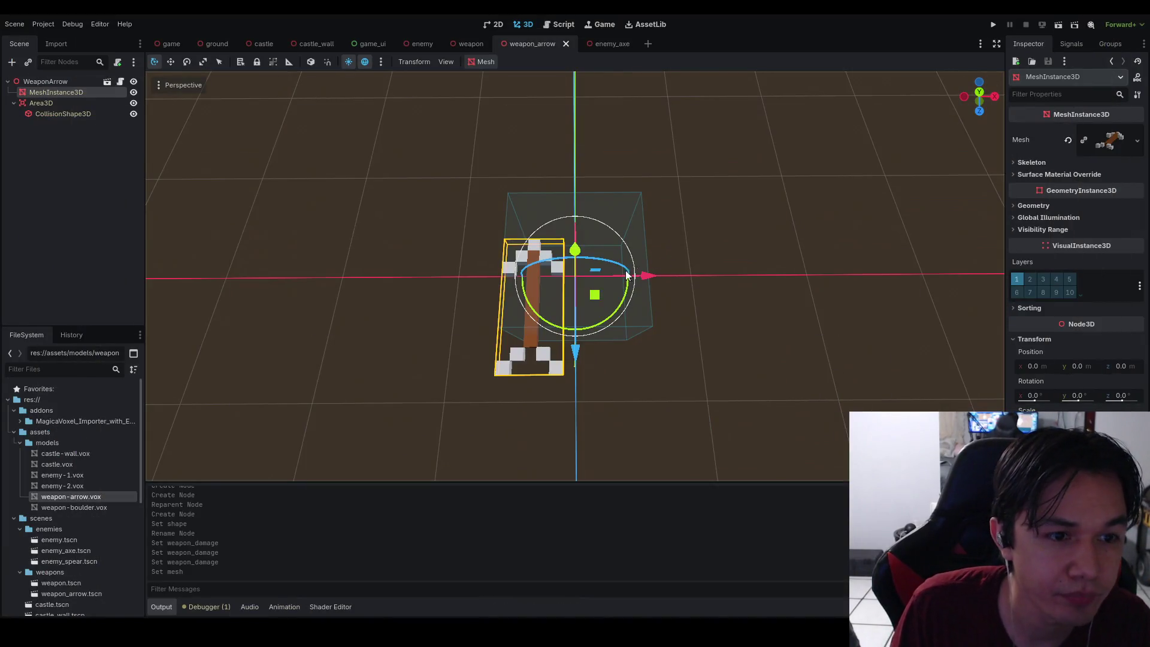
left_click(90, 94)
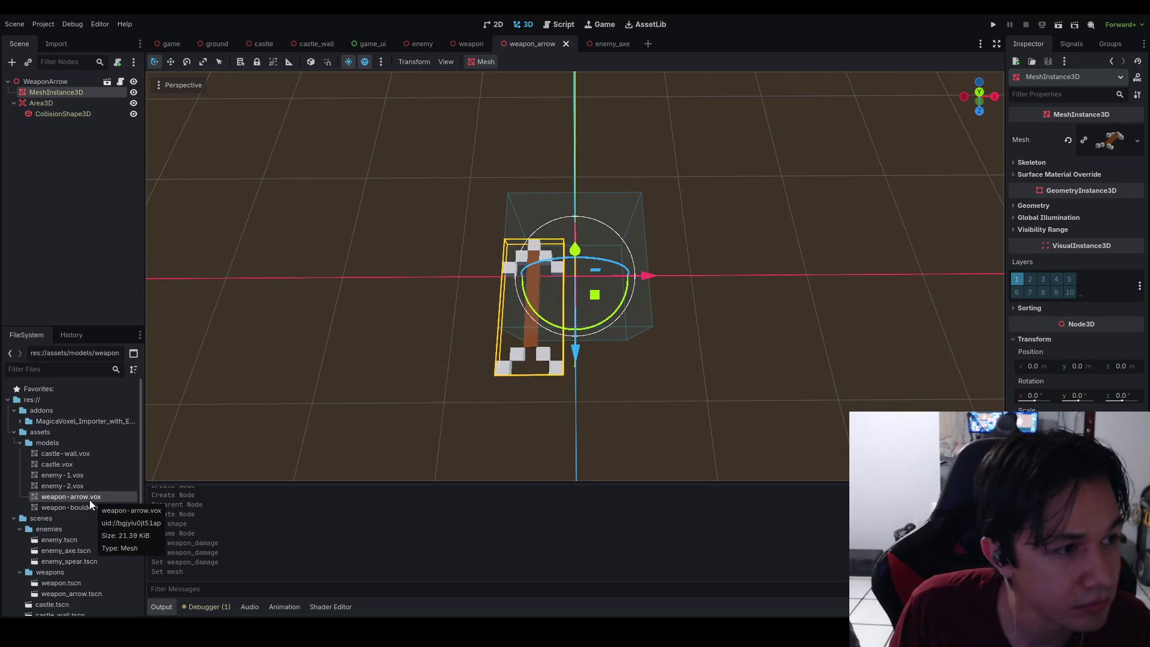
scroll(595, 339, "down", 4)
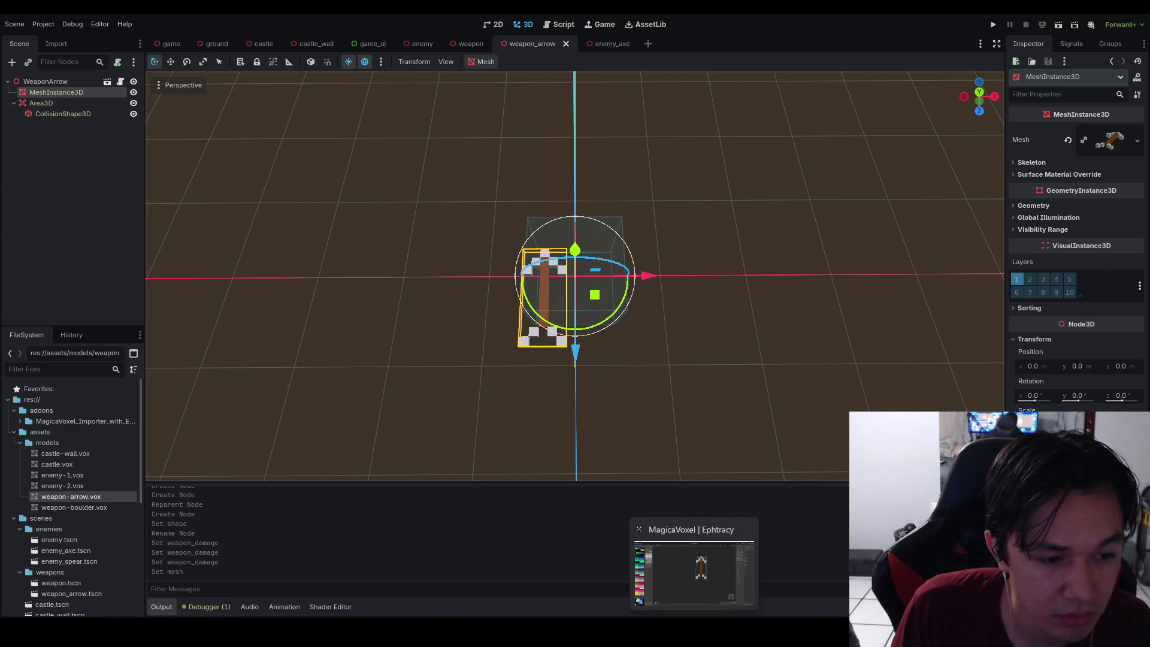
- Save weapon-arrow.vox in MagicaVoxel and view the re-imported arrow at an angle in Godot
left_click(694, 633)
left_click(1061, 26)
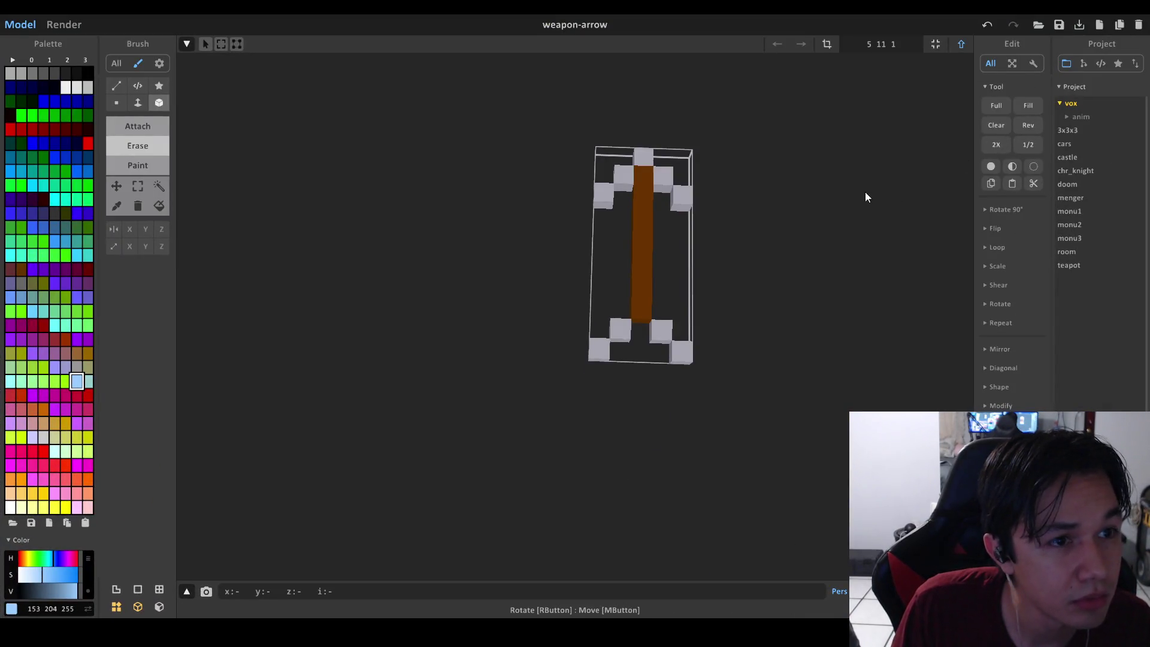
key("alt+Tab")
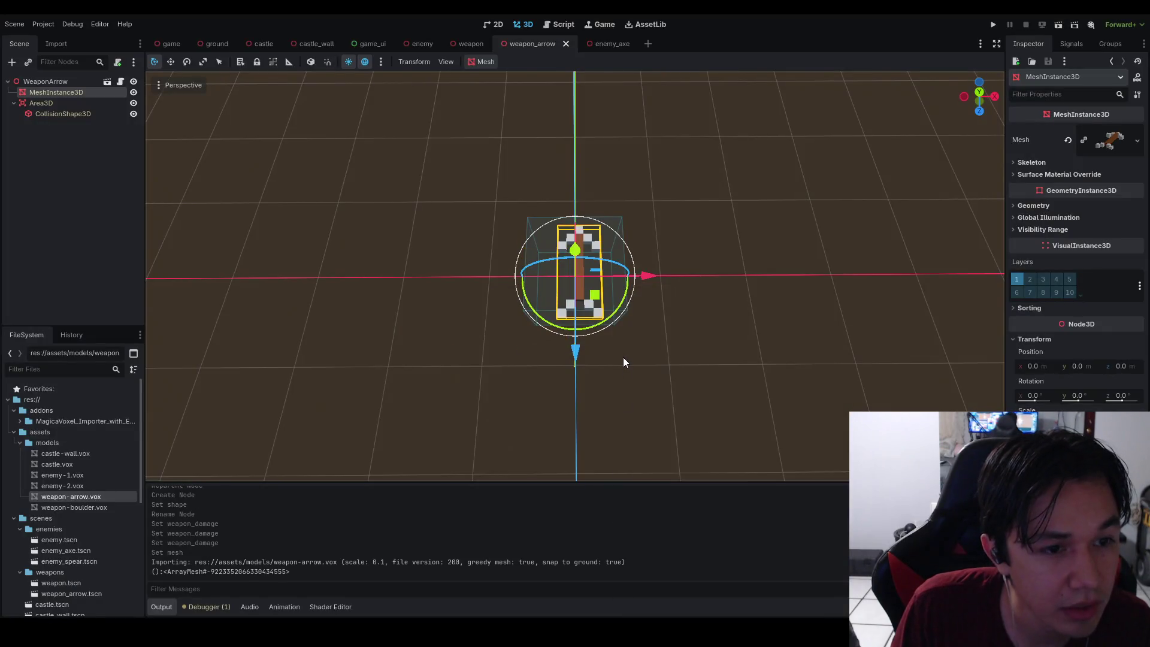
scroll(623, 357, "up", 2)
mouse_move(623, 357)
left_mouse_down()
mouse_move(639, 355)
mouse_move(565, 307)
mouse_move(451, 171)
mouse_move(447, 245)
mouse_move(468, 146)
mouse_move(701, 153)
left_mouse_up()
- In the Right view, lengthen the arrow's collision box along Z
left_click(980, 99)
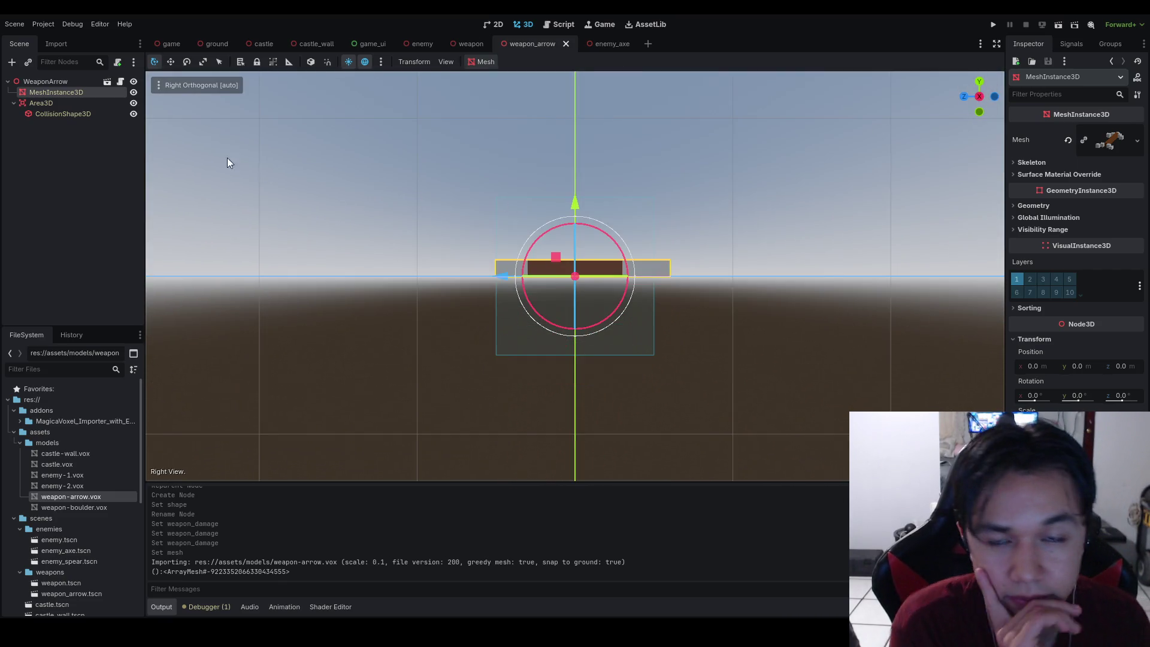
left_click(57, 112)
mouse_move(575, 355)
left_mouse_down()
mouse_move(606, 277)
mouse_move(614, 298)
left_mouse_up()
right_click(616, 297)
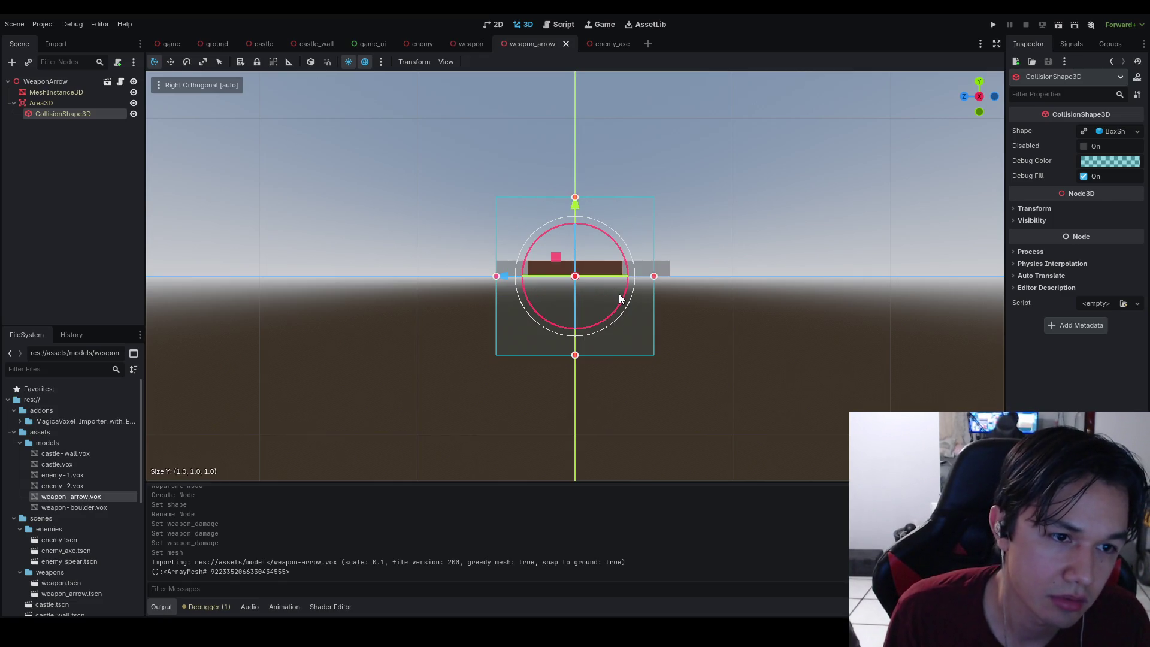
left_click_drag(654, 278, 670, 277)
- In the Front view, narrow the collision box along X
left_click(963, 99)
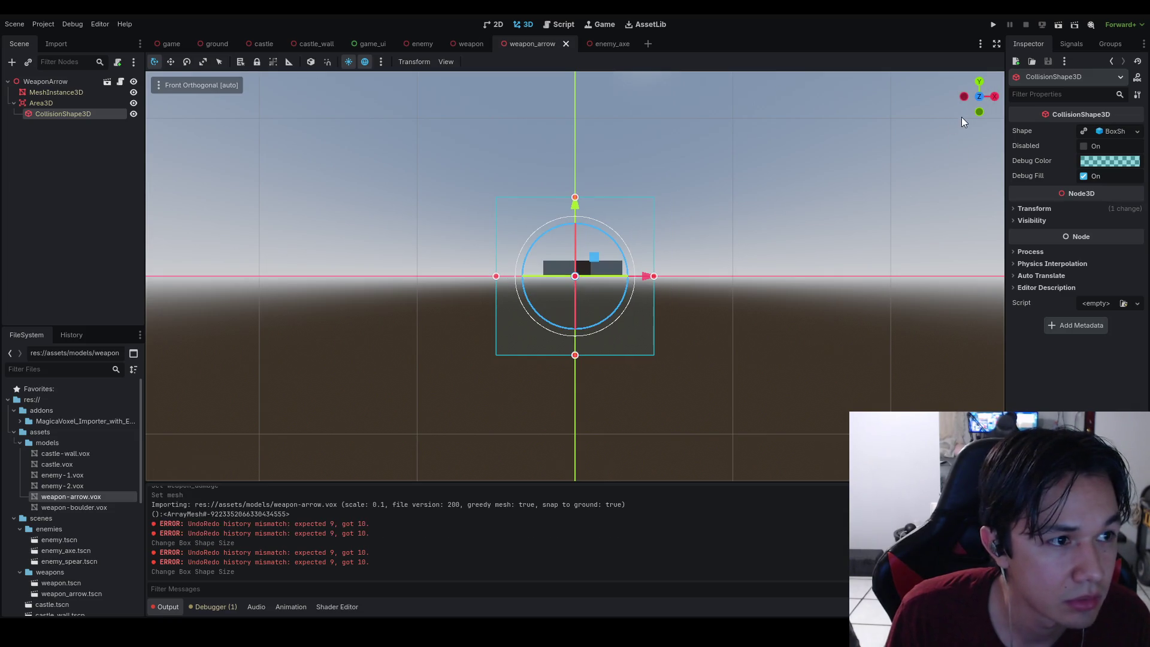
left_click_drag(497, 277, 516, 282)
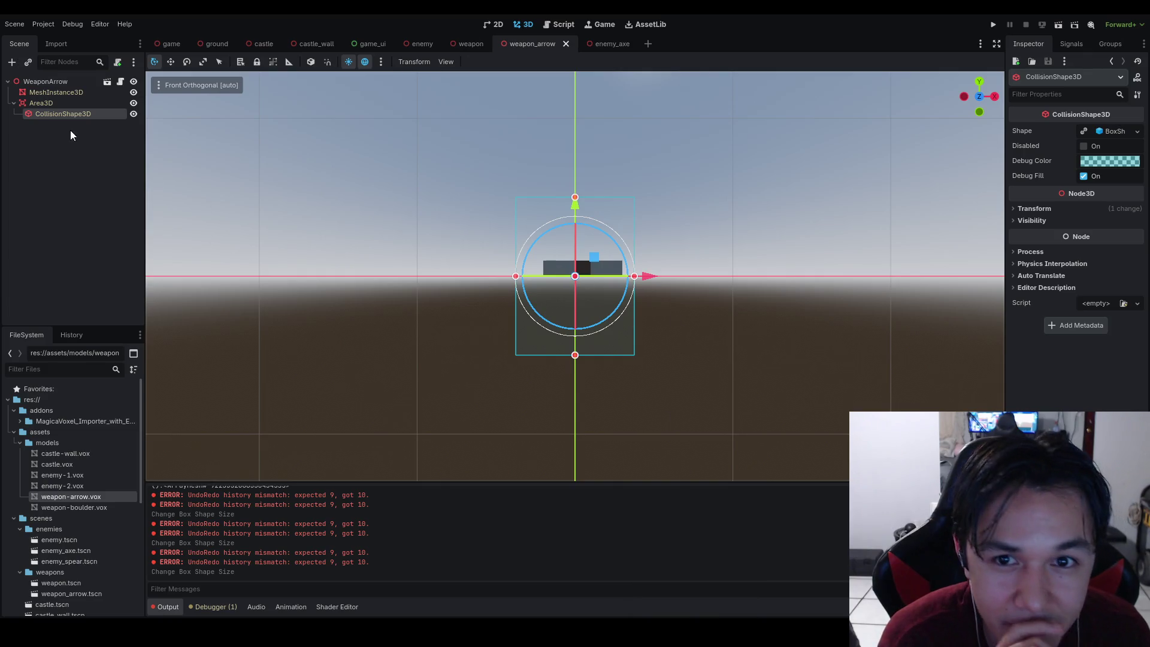
left_click(62, 93)
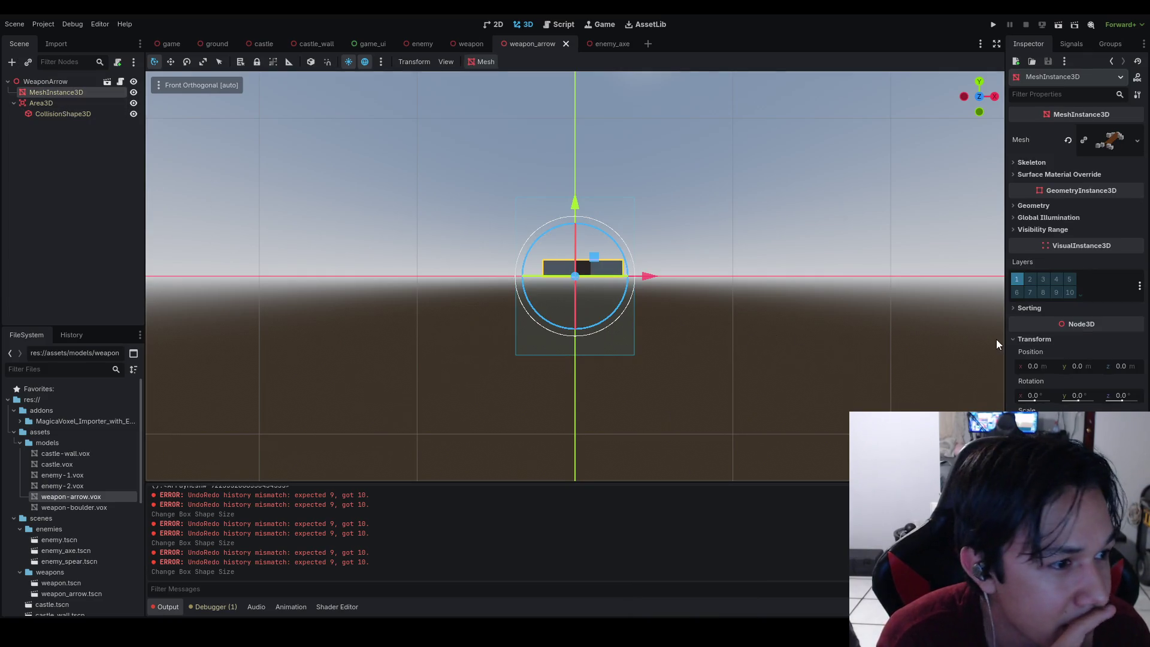
- Try adjusting the arrow mesh's X position, leaving it at -0.05
left_click(1032, 367)
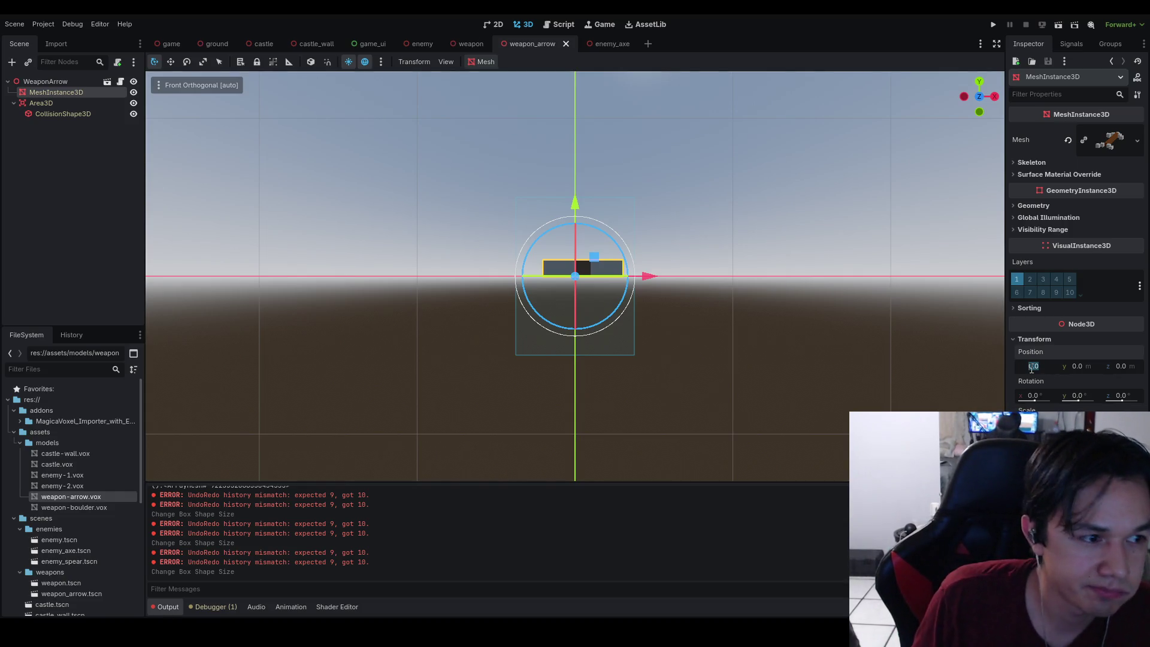
key("Return")
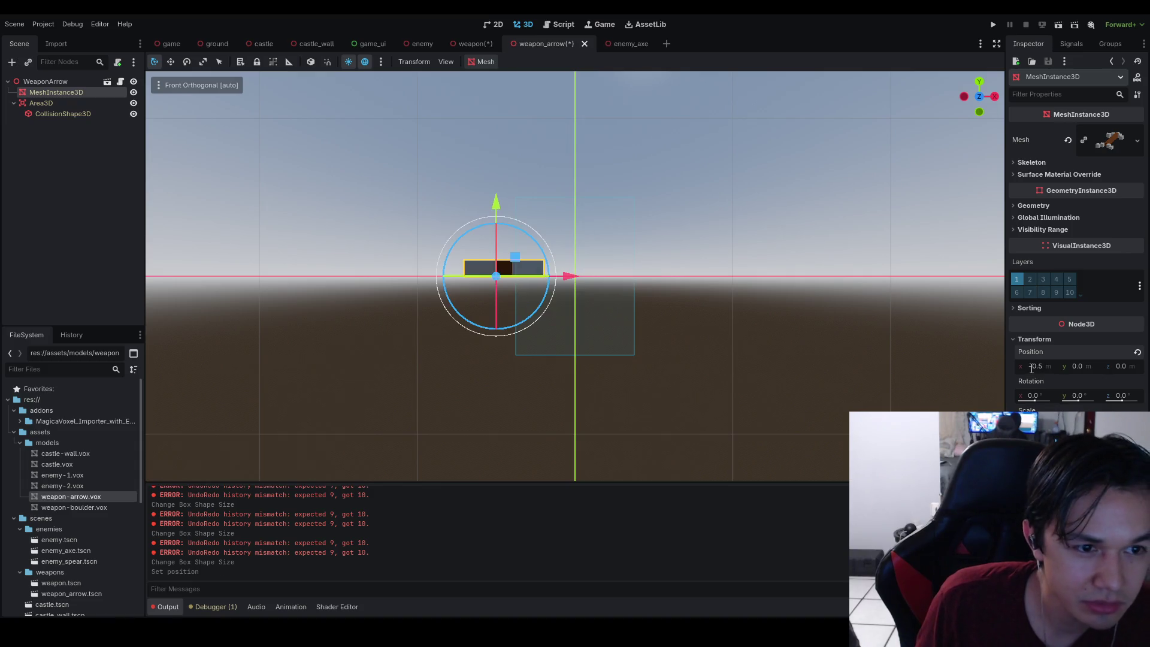
key("ctrl+z")
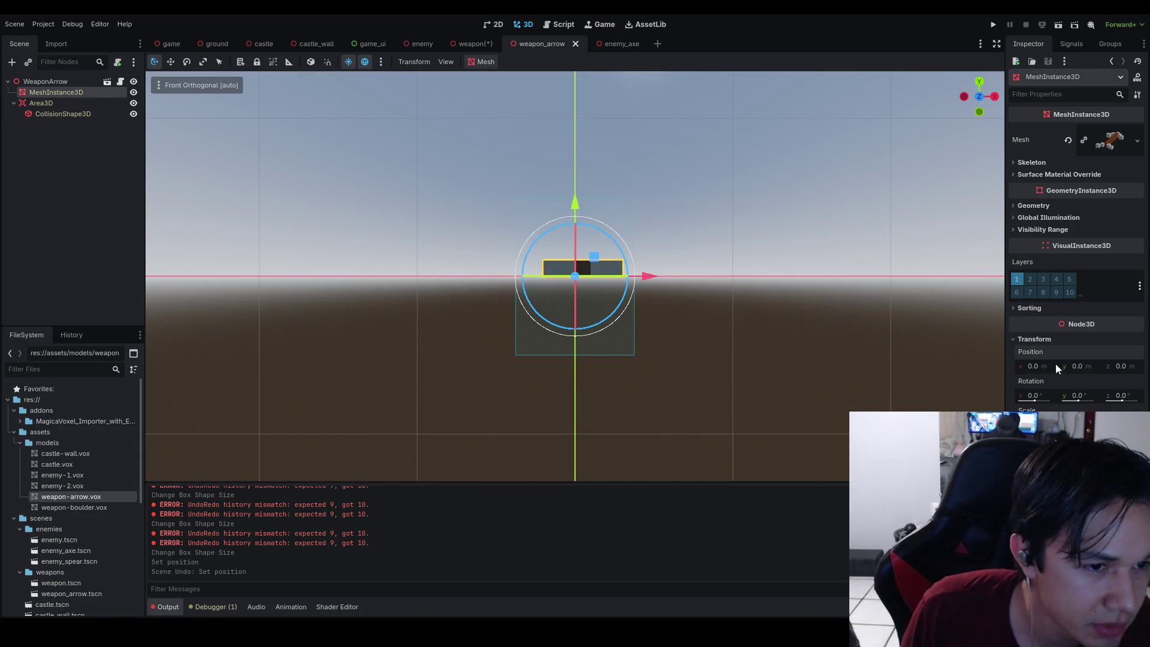
left_click_drag(646, 275, 639, 274)
left_click(1043, 368)
type("0.00")
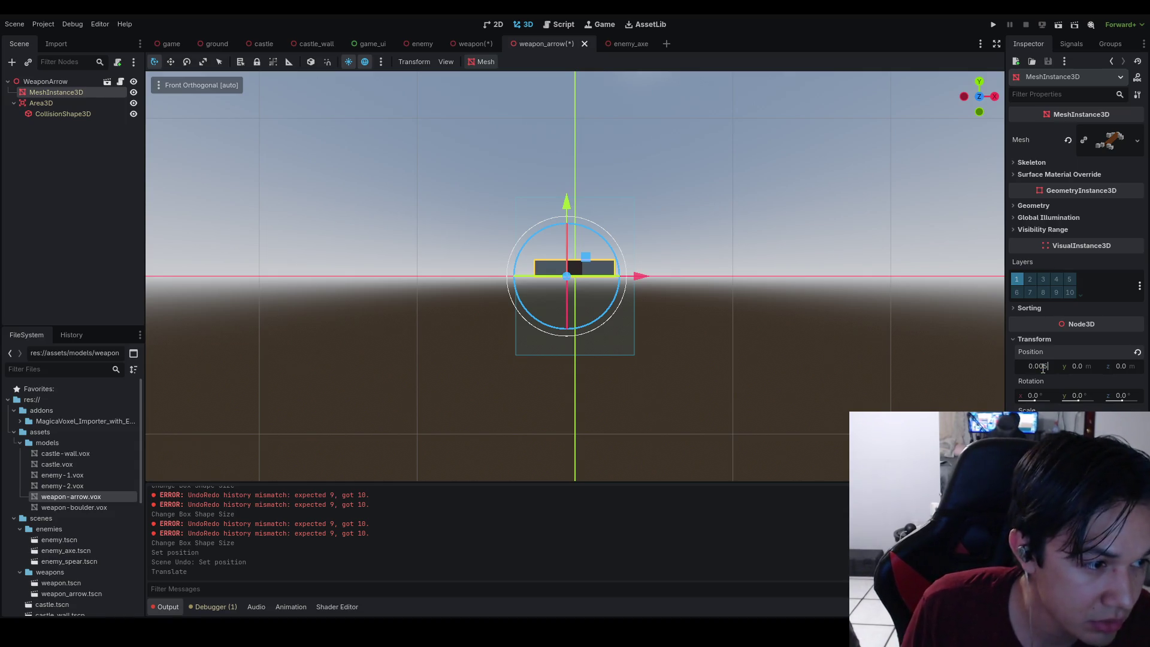
type("5")
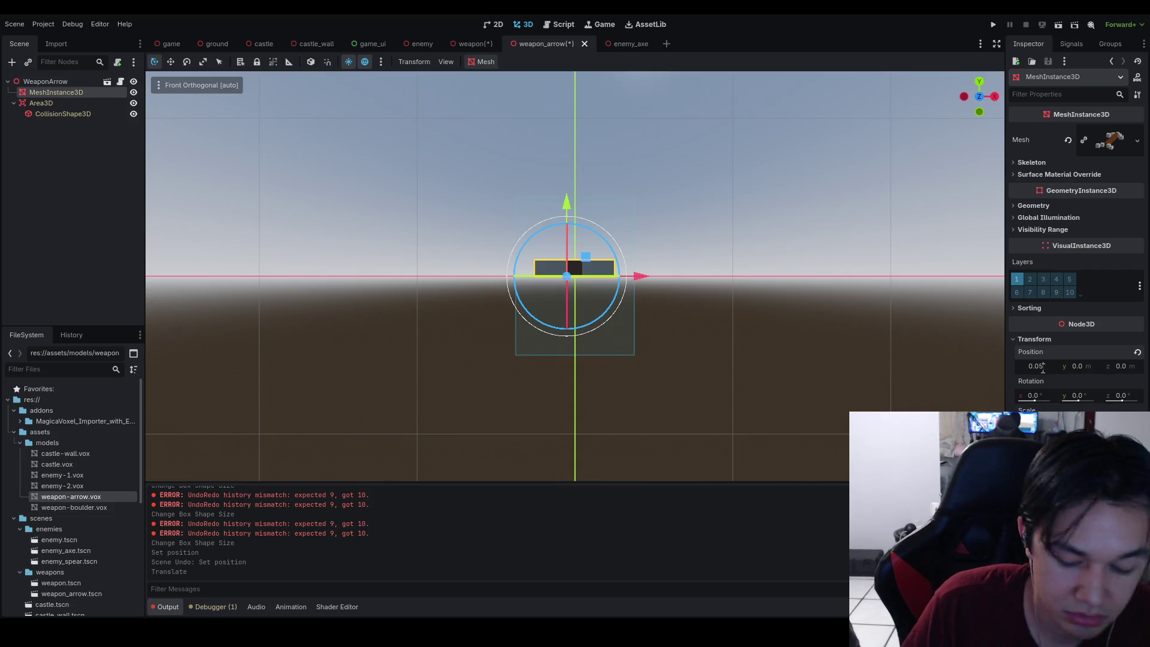
key("Return")
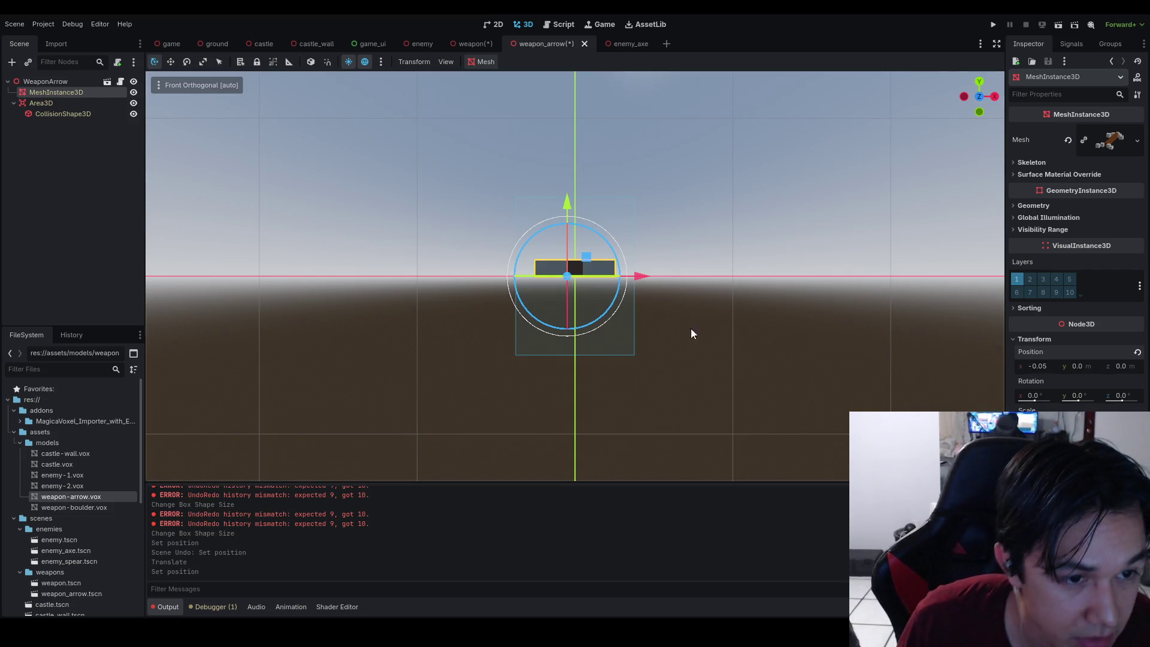
left_click(717, 326)
left_click(70, 93)
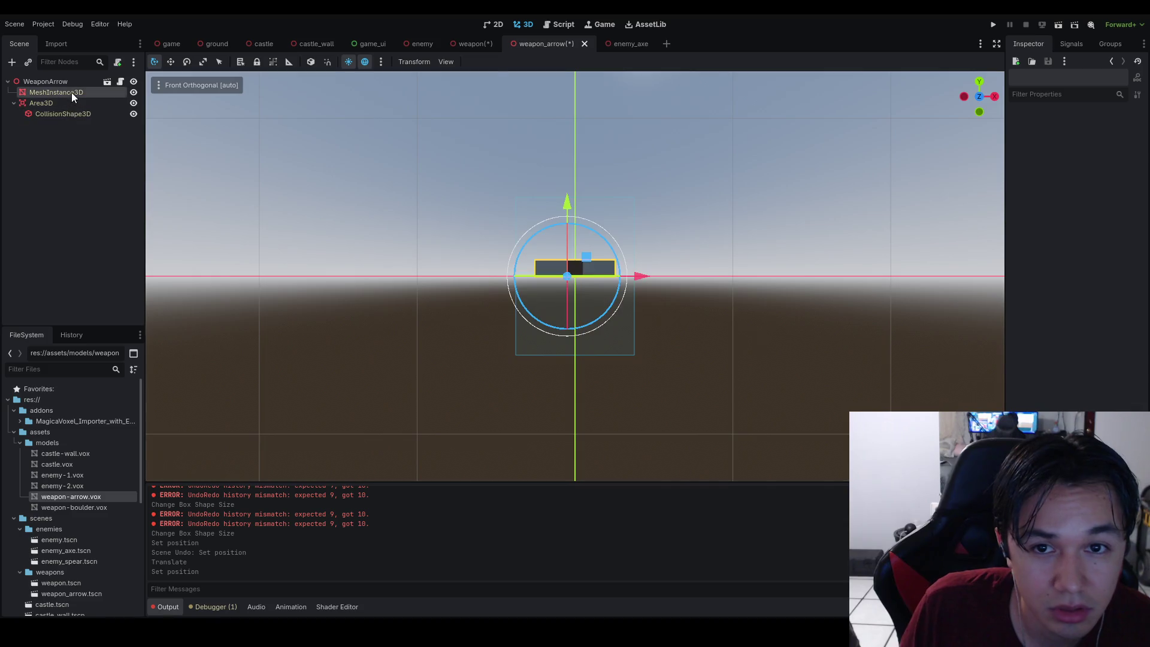
- From the Right view, slide the mesh along Z and set its Z position to 0.05
mouse_move(785, 266)
left_mouse_down()
mouse_move(706, 356)
mouse_move(582, 430)
mouse_move(665, 466)
mouse_move(790, 412)
mouse_move(710, 281)
mouse_move(580, 275)
mouse_move(567, 304)
left_mouse_up()
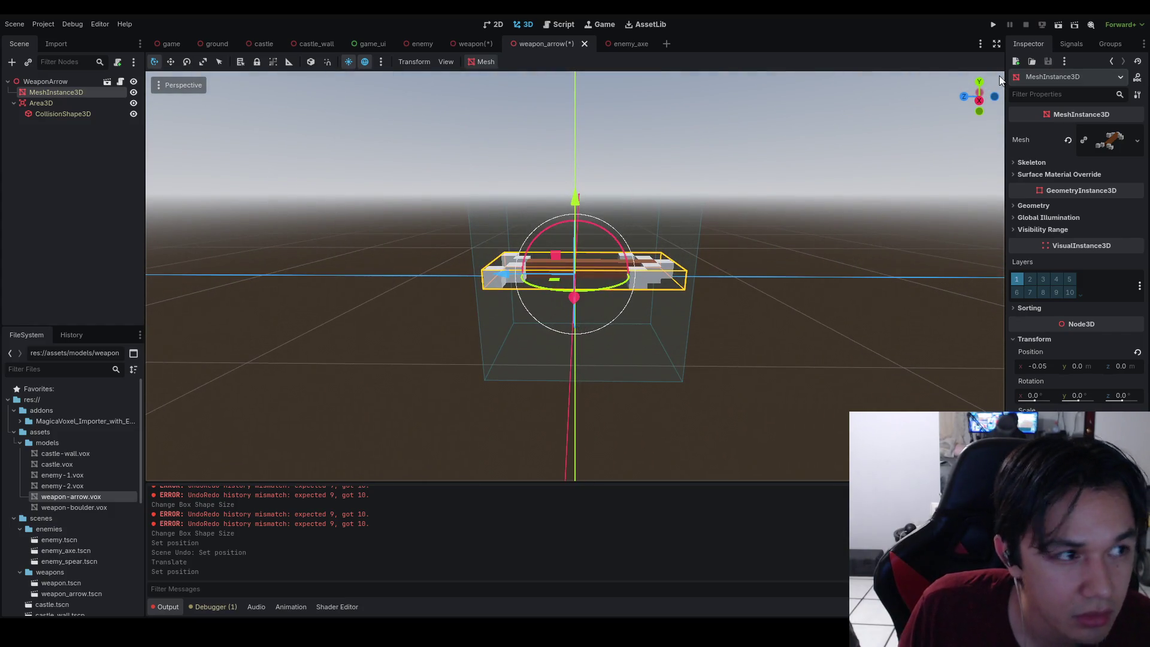
left_click(983, 101)
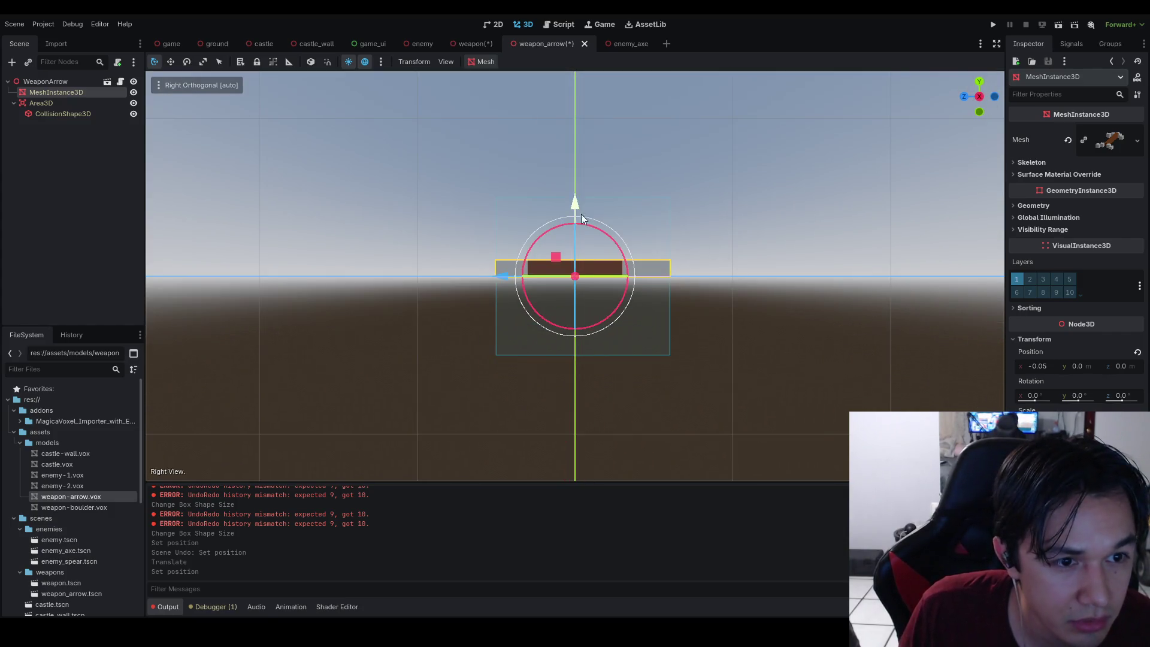
left_click_drag(501, 277, 494, 275)
left_click(1132, 366)
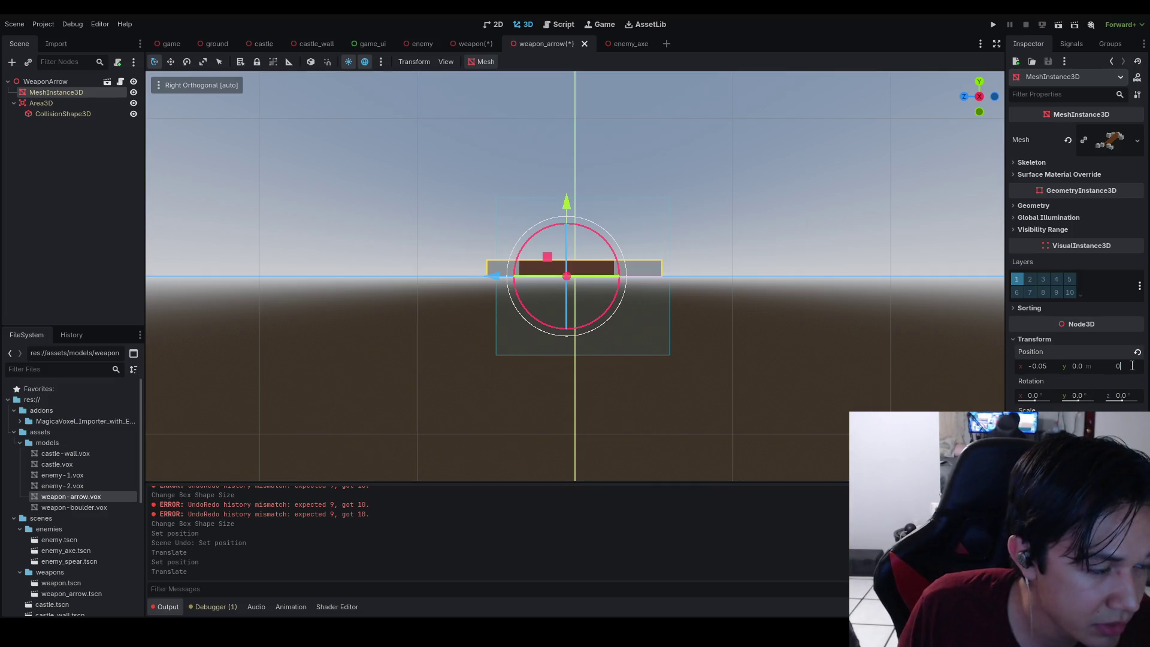
type("5")
key("Return")
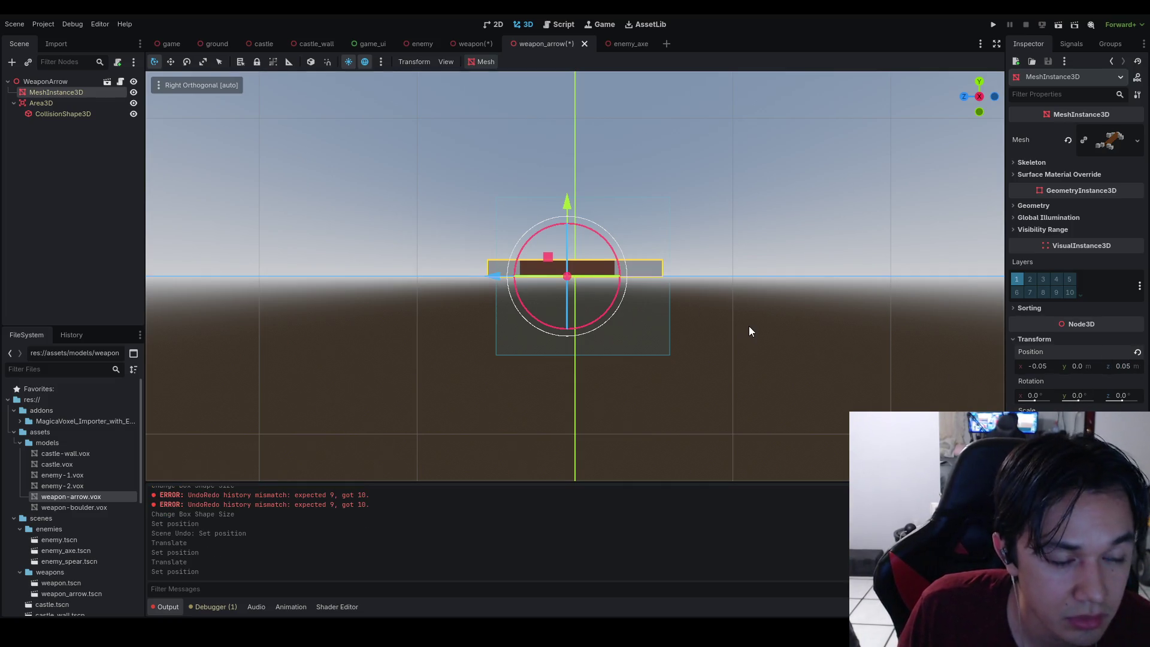
left_click(55, 113)
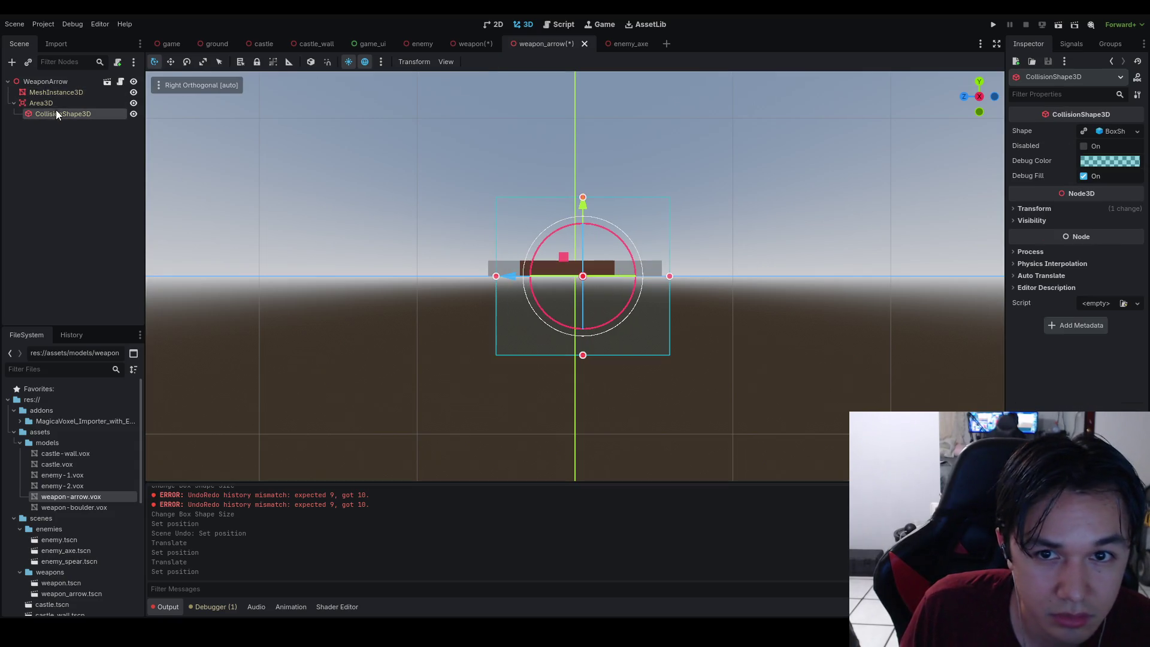
- Shift the collision box along Z and lower its top to hug the arrow in Front view
left_click_drag(508, 276, 498, 276)
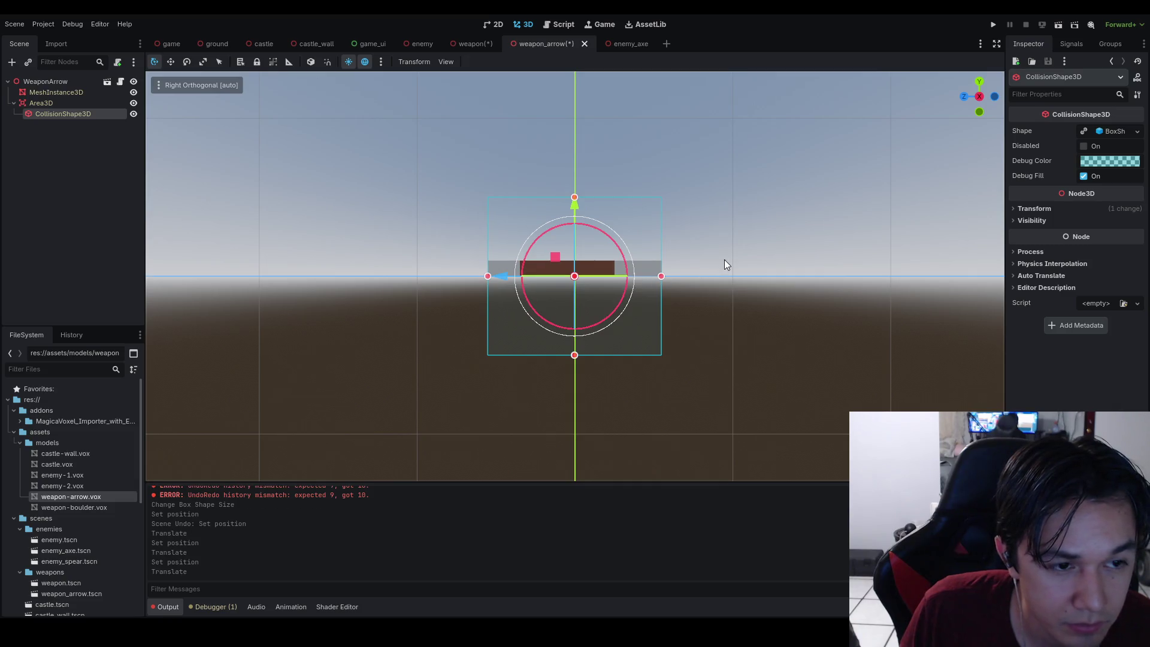
left_click(964, 96)
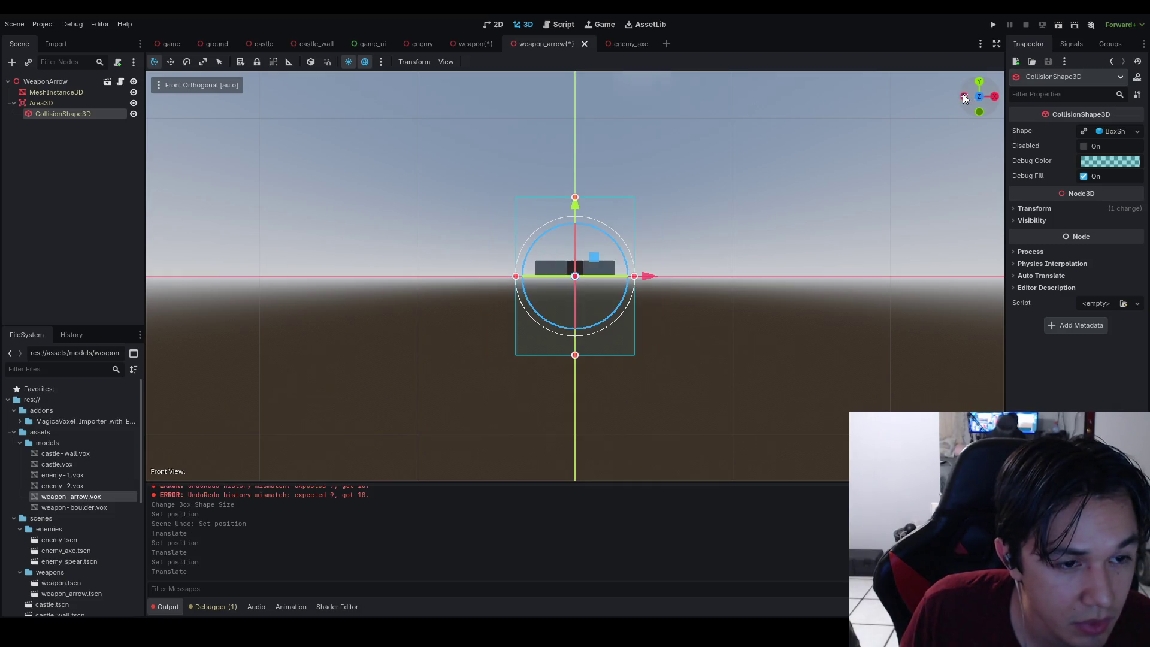
mouse_move(802, 167)
left_mouse_down()
mouse_move(757, 259)
mouse_move(681, 190)
mouse_move(792, 171)
left_mouse_up()
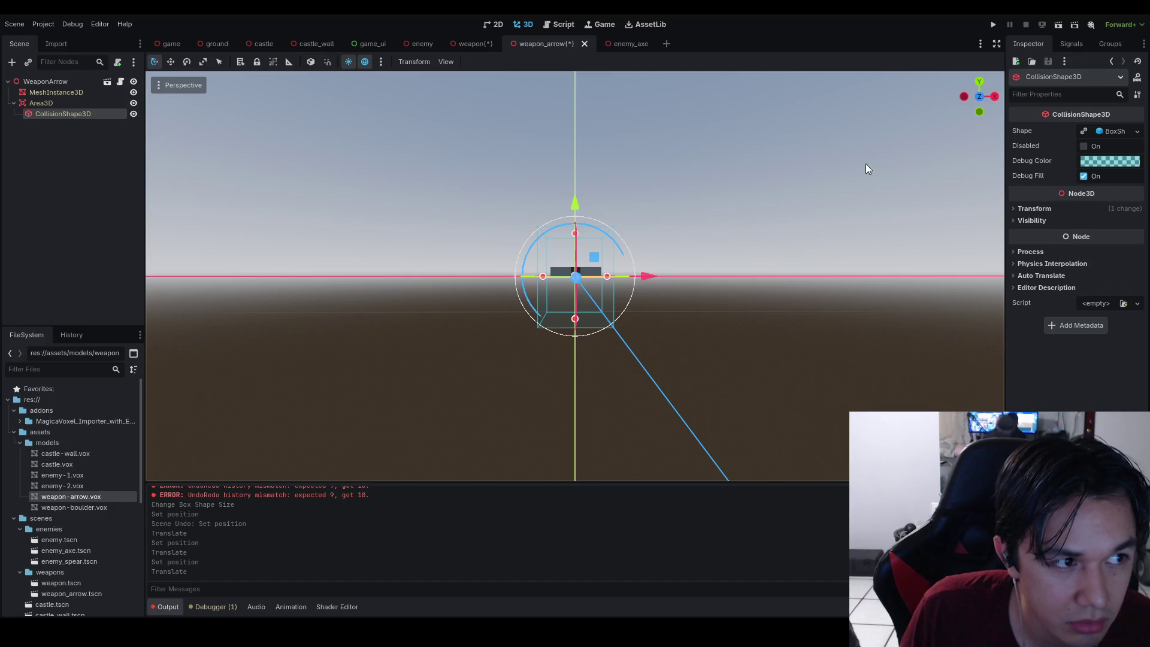
scroll(627, 239, "up", 1)
left_click(980, 97)
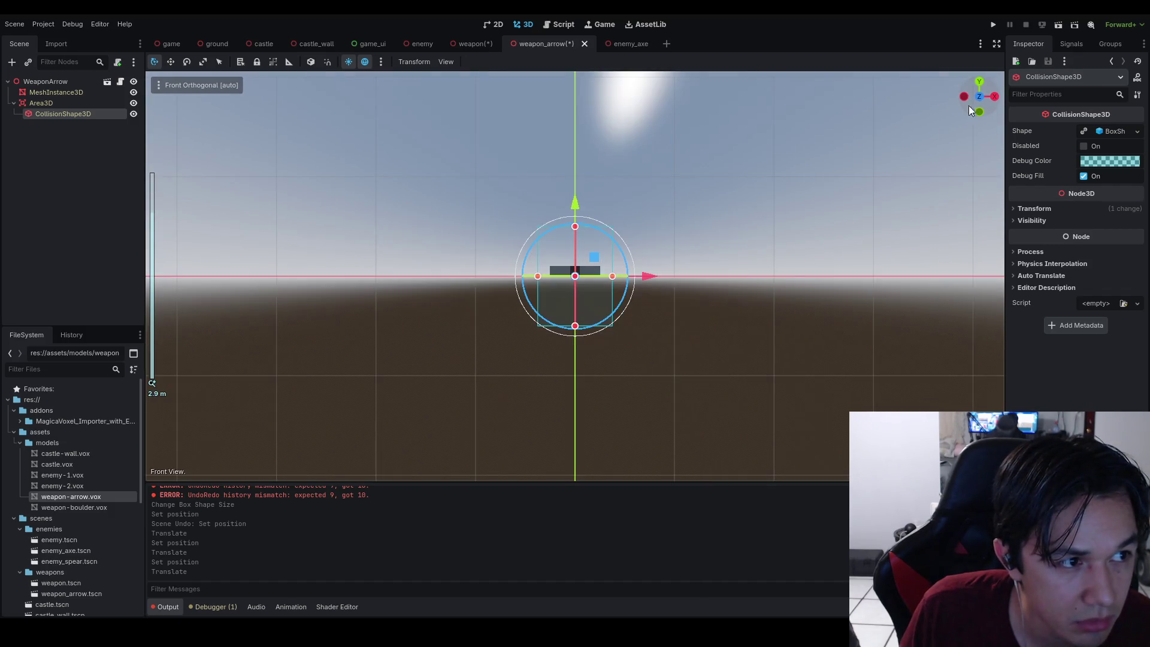
left_click_drag(577, 227, 583, 254)
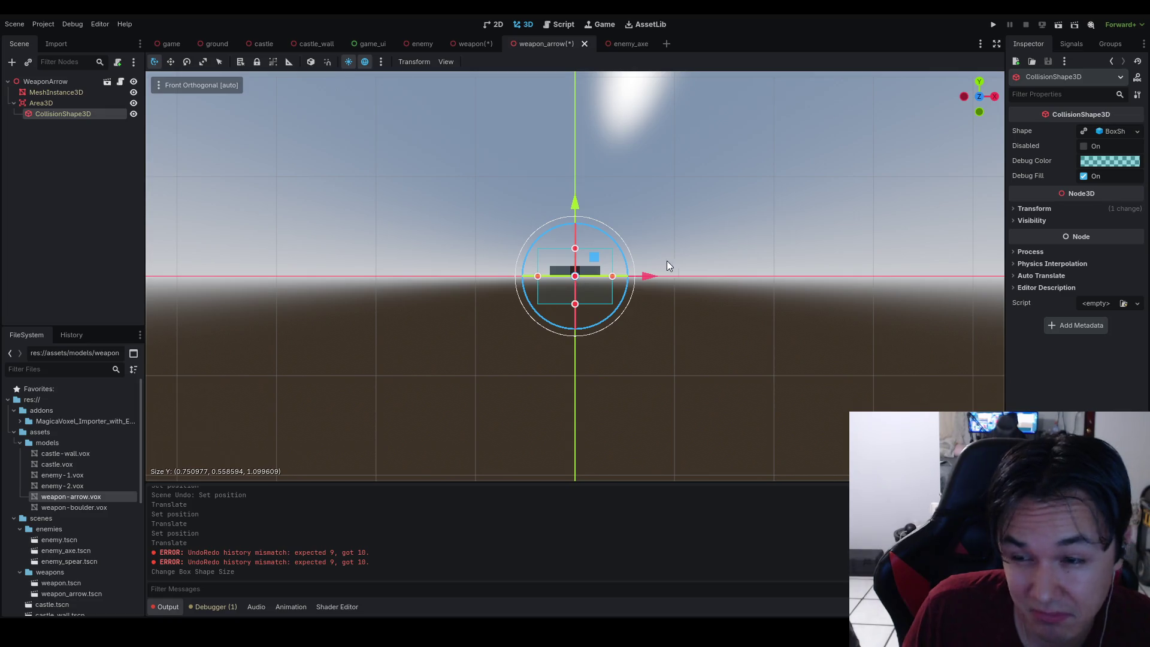
- Save the weapon_arrow scene and switch to the weapon scene
key("ctrl+s")
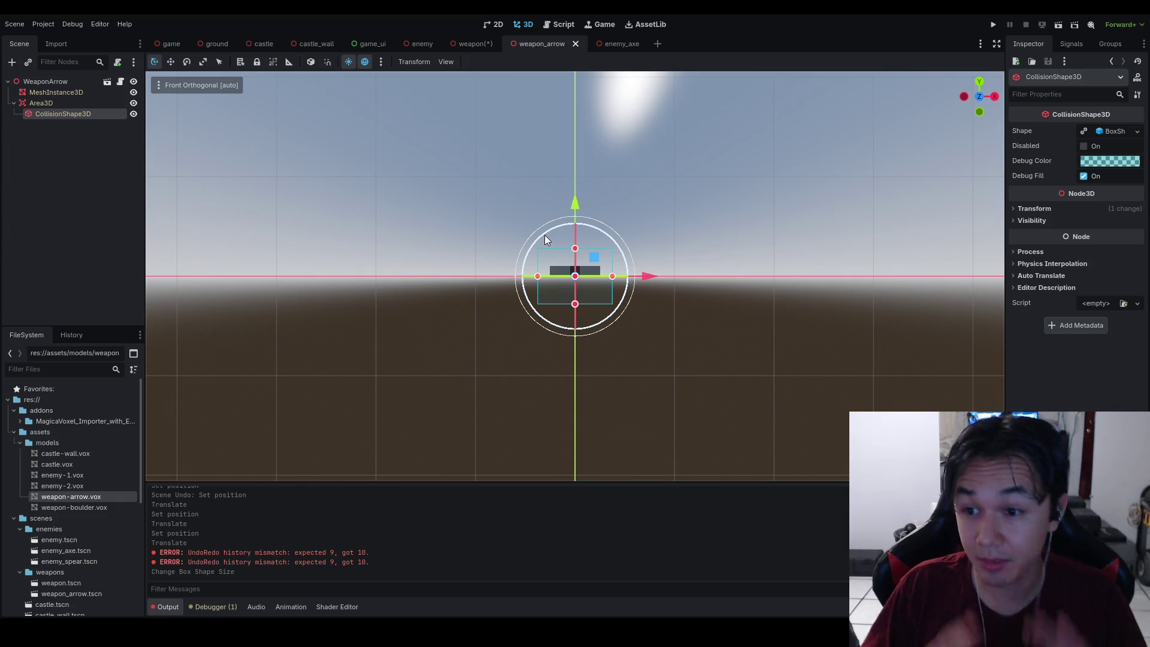
left_click(73, 172)
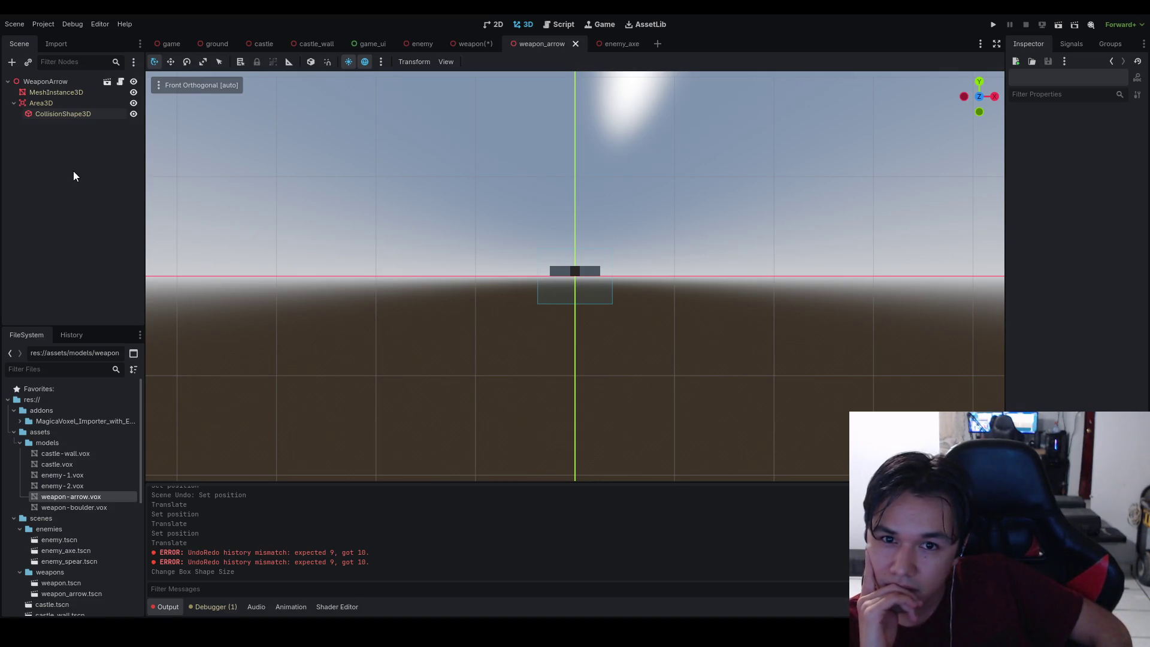
left_click(450, 48)
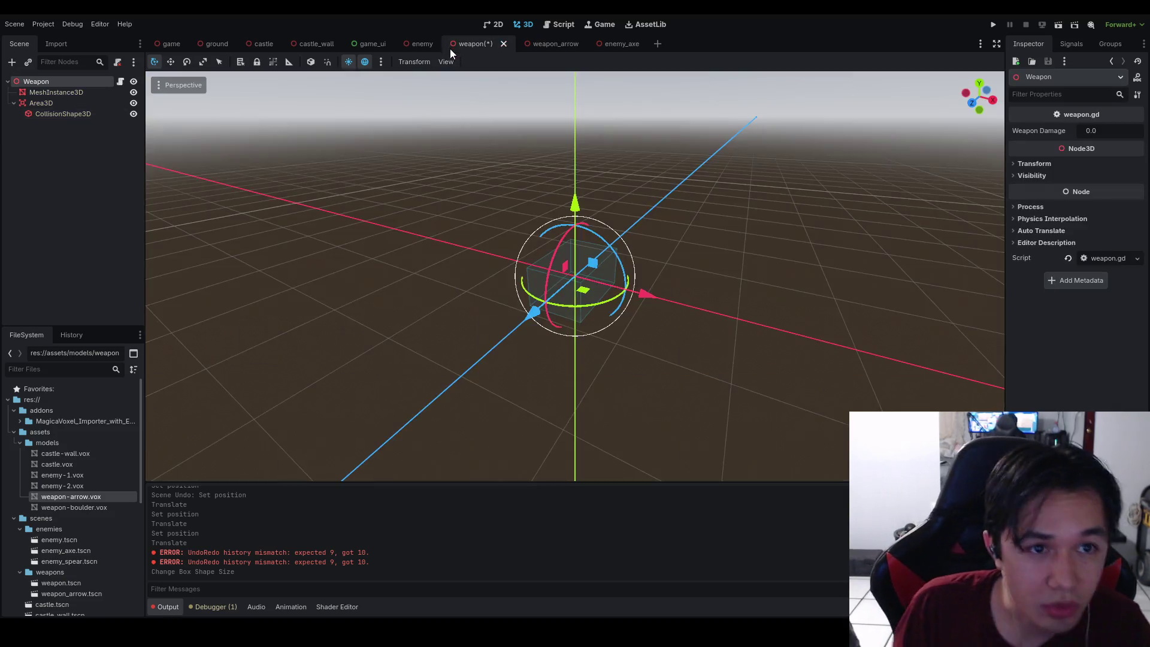
- In weapon.gd, duplicate the weapon_damage export as a weapon_speed float and save
key("Down")
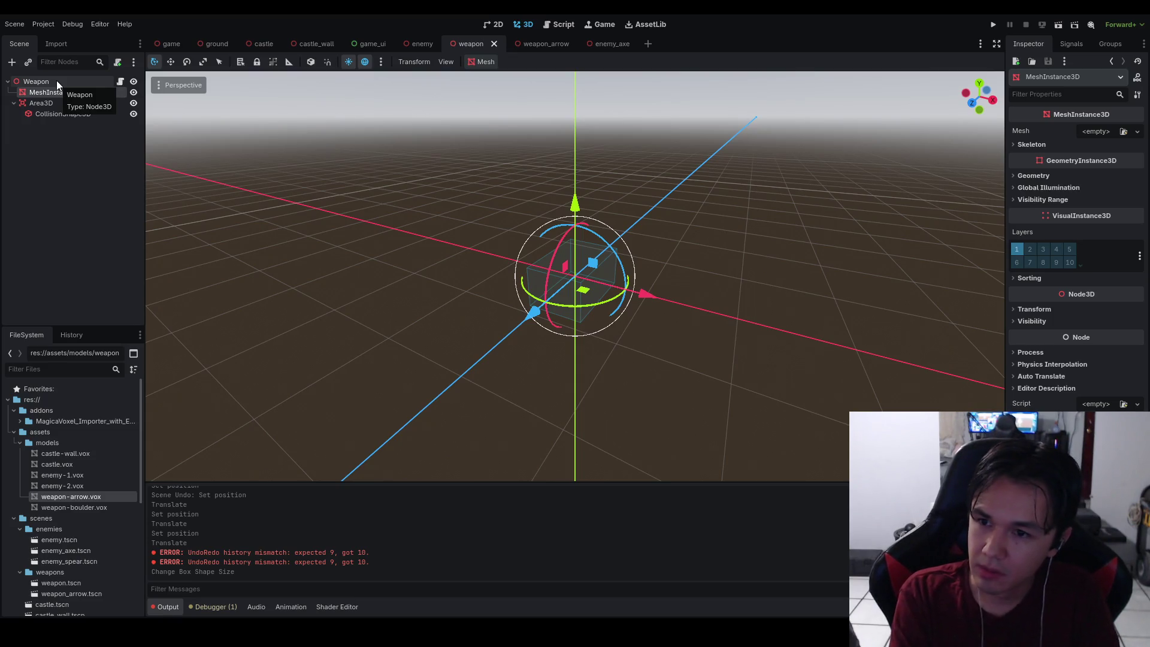
left_click(57, 81)
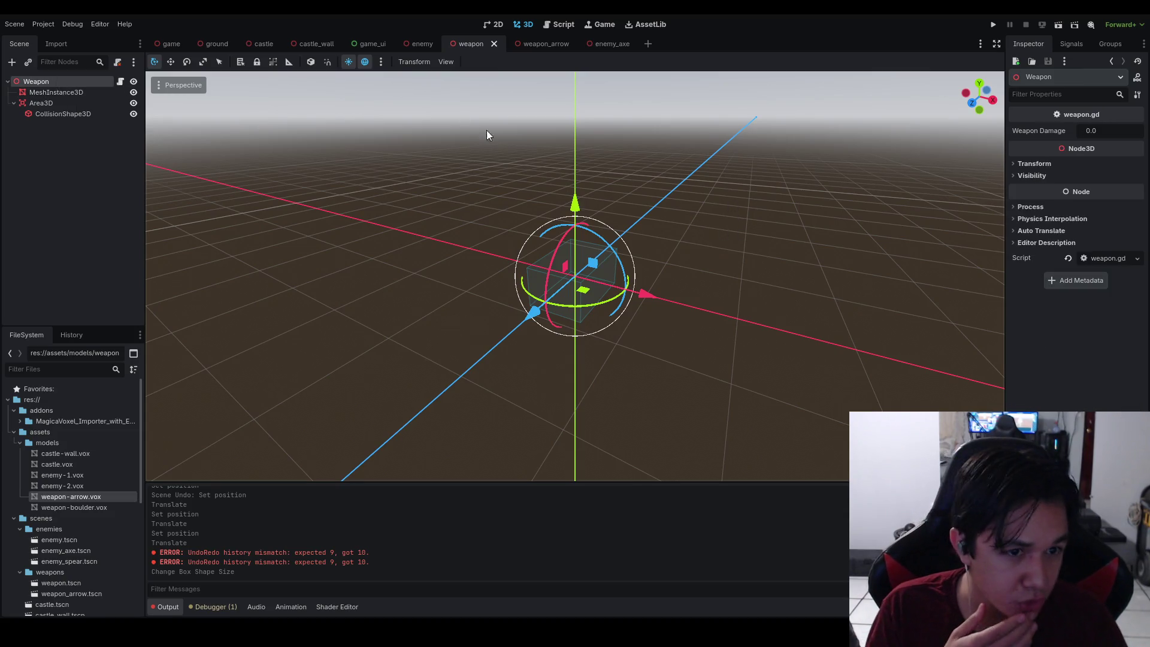
left_click(552, 22)
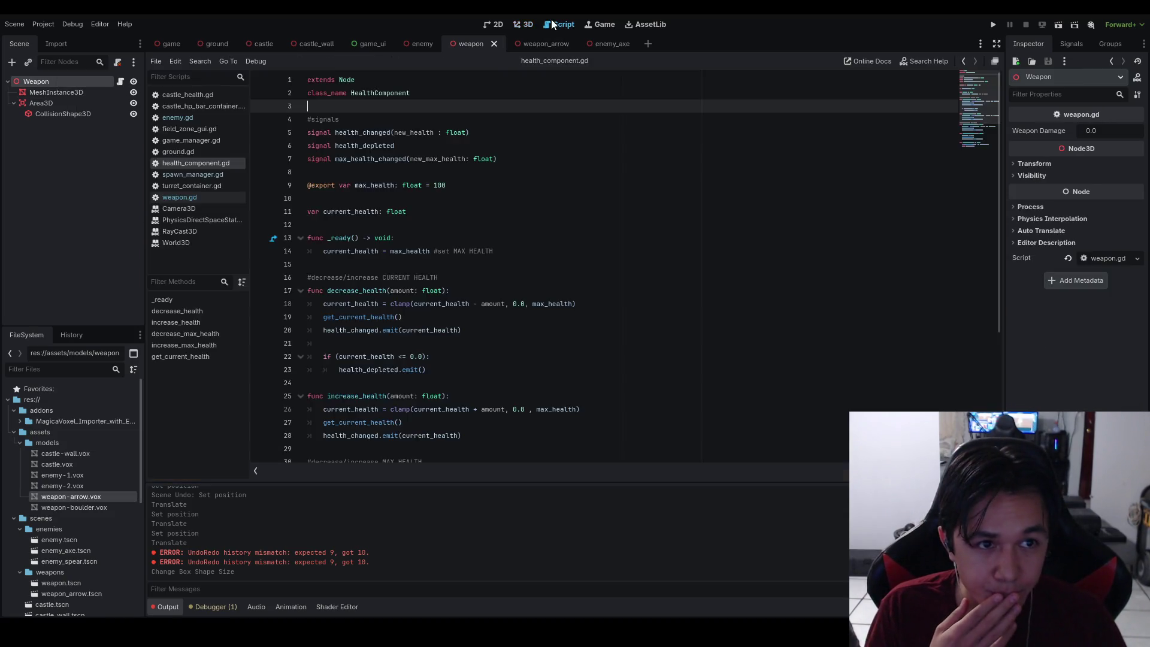
left_click(180, 198)
key("Up")
key("ctrl+shift+d")
key("ctrl+Right")
key("ctrl+Right")
key("ctrl+shift+Left")
type("weapon_")
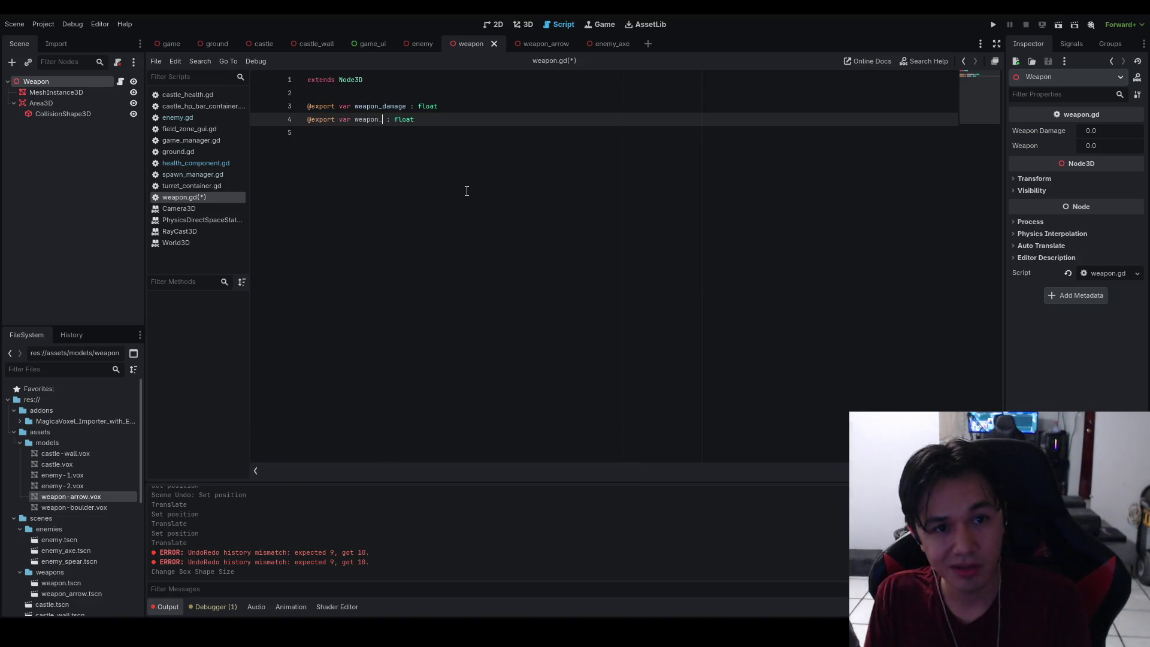
type("speed")
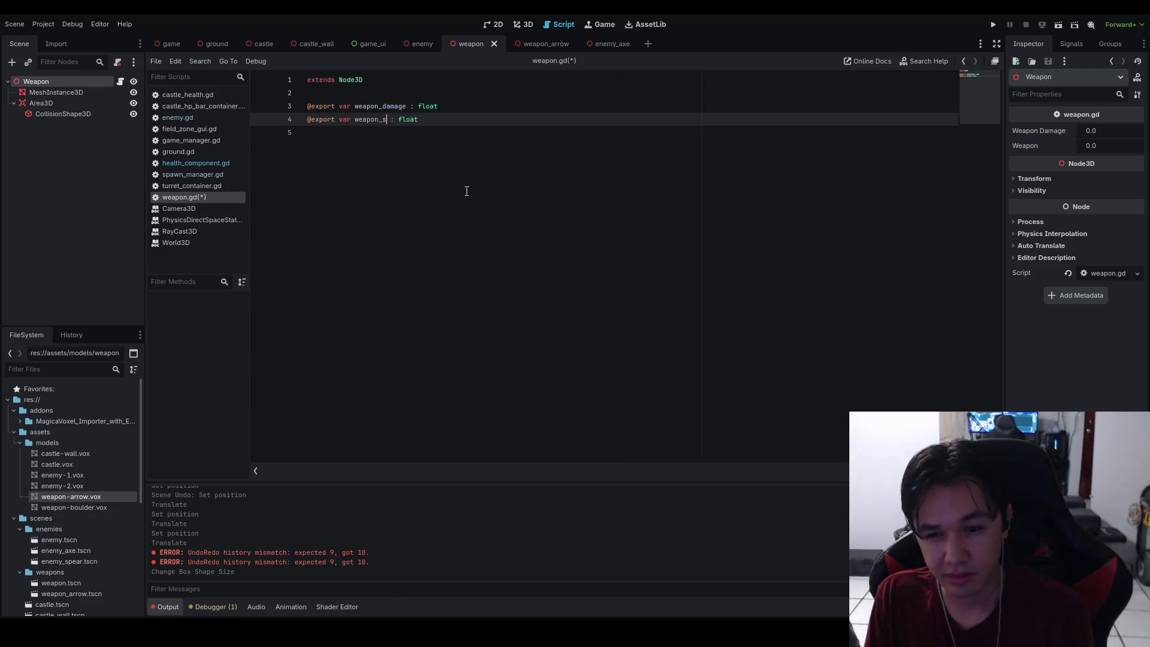
key("ctrl+s")
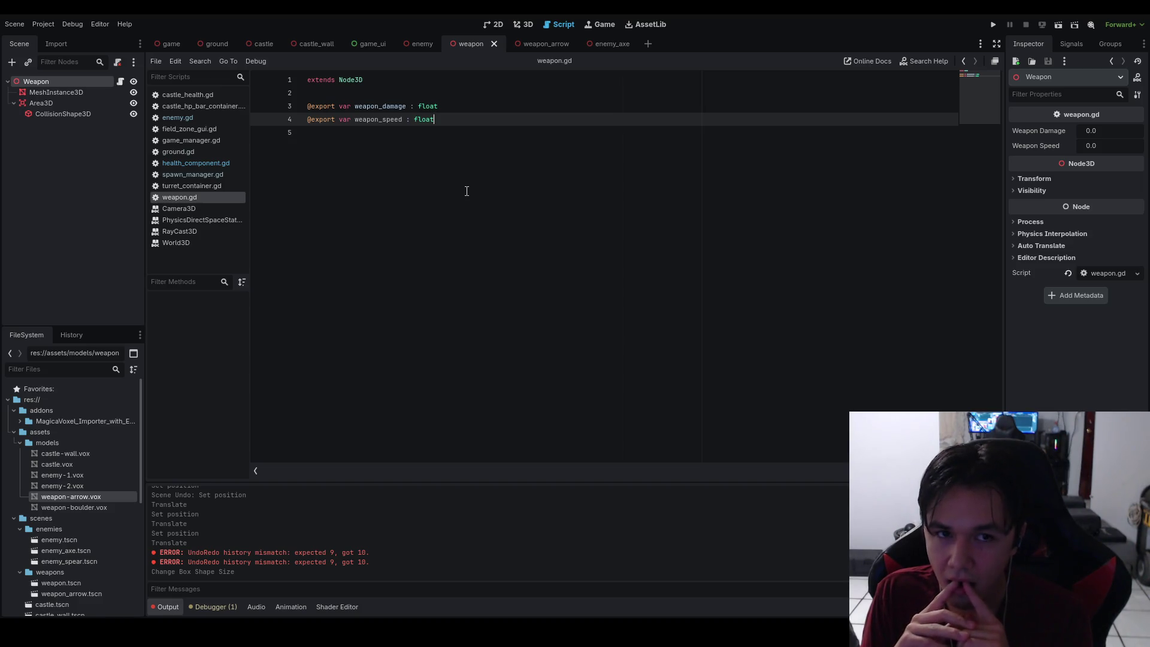
- Add a fifth export line and rename its variable to weapon_trajectory_type
key("Return")
type("@export var weapon_damage : float")
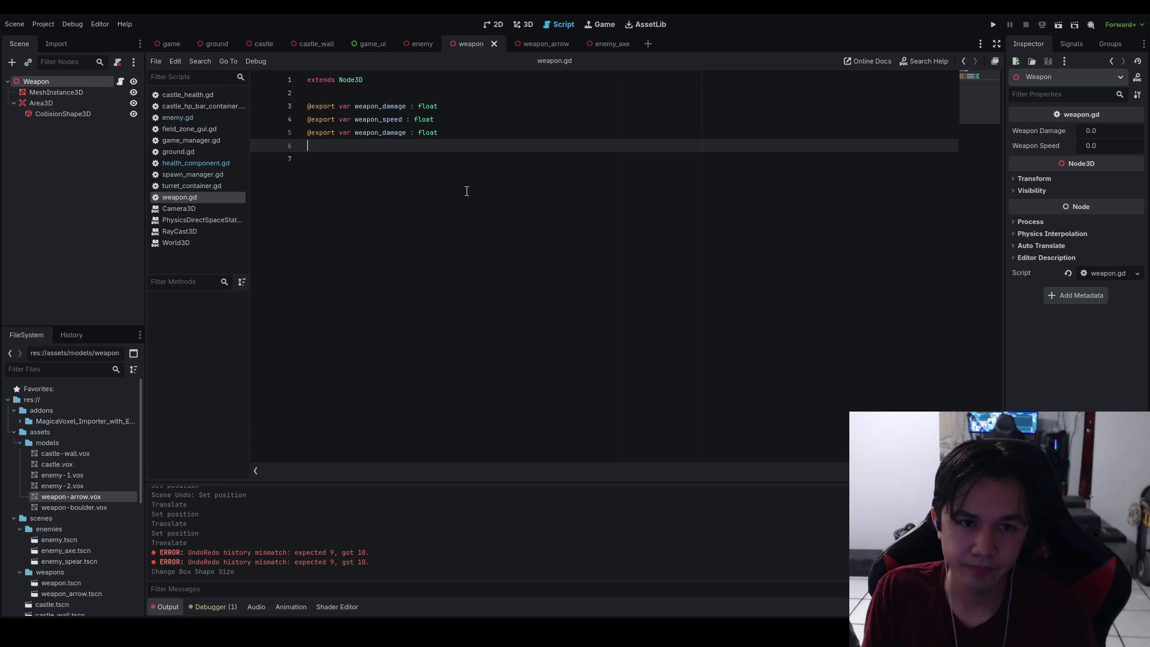
key("ctrl+z")
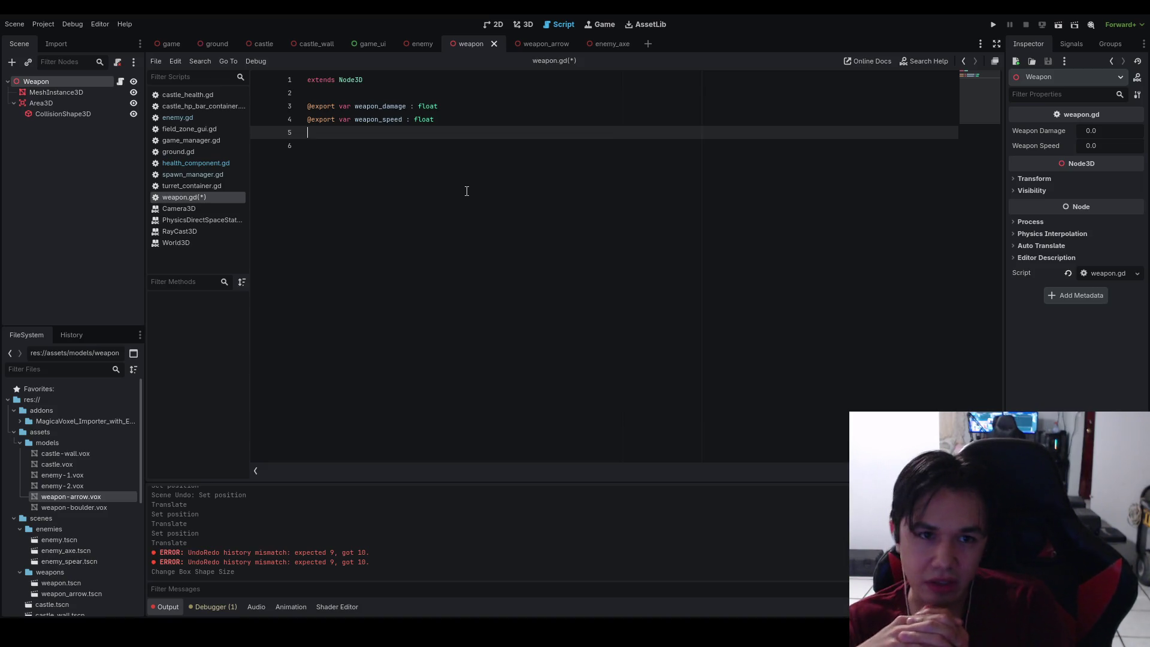
type("@export var weapon_damage : float")
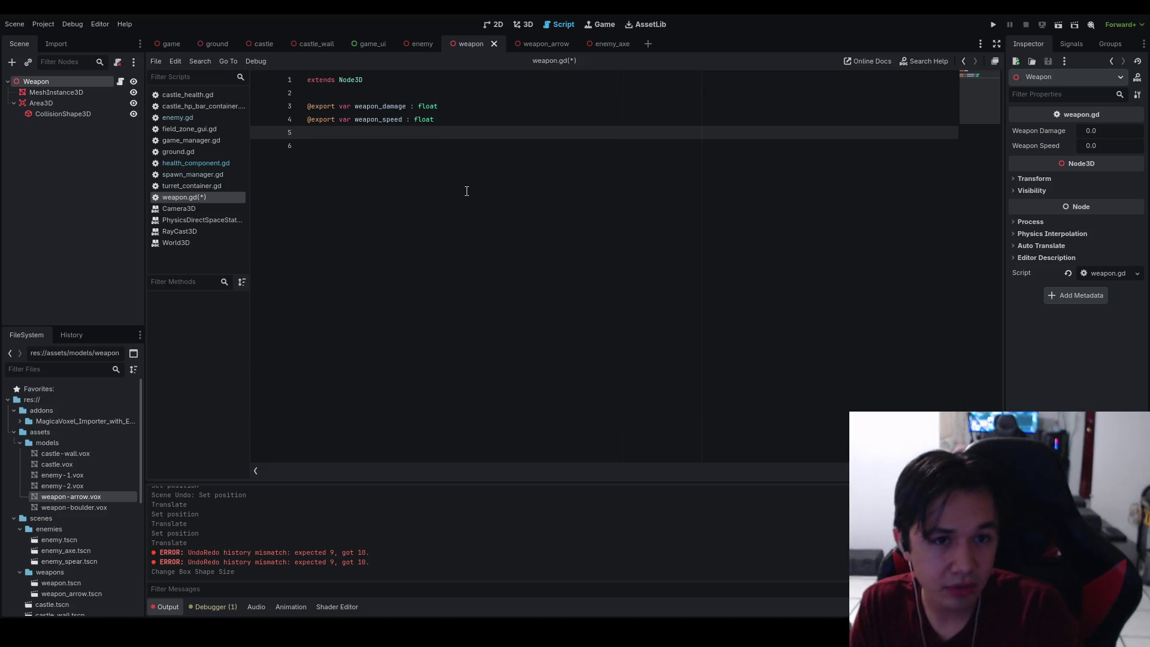
key("Return")
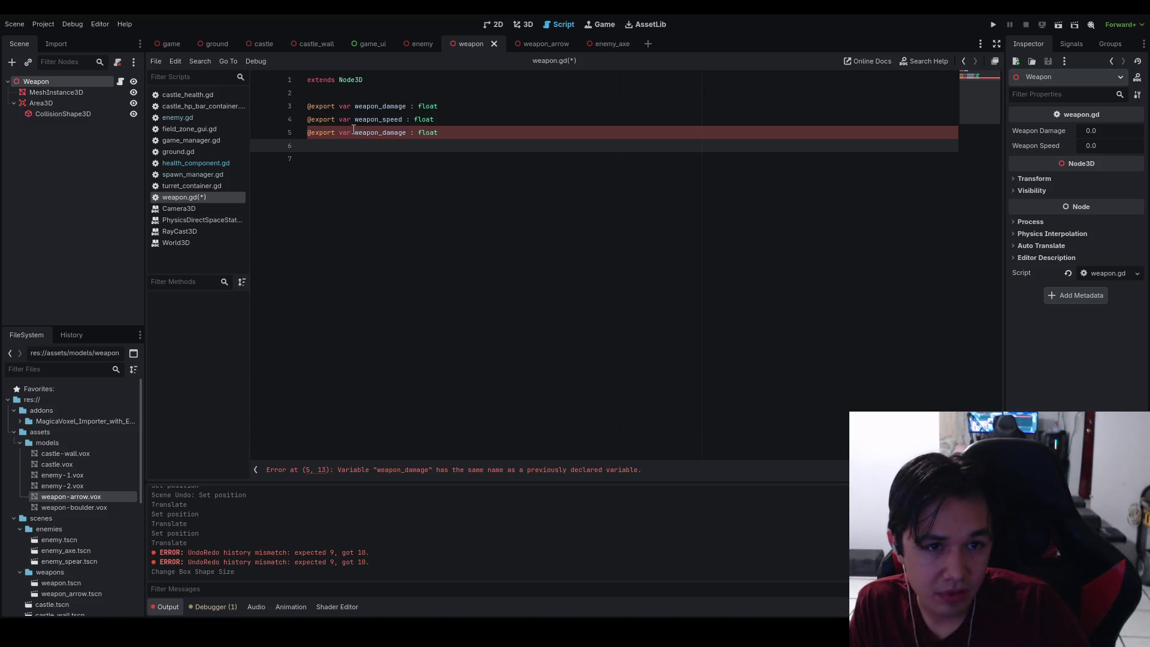
double_click(406, 132)
type("trajec")
key("BackSpace")
key("BackSpace")
key("BackSpace")
type("weapon_trajectory_")
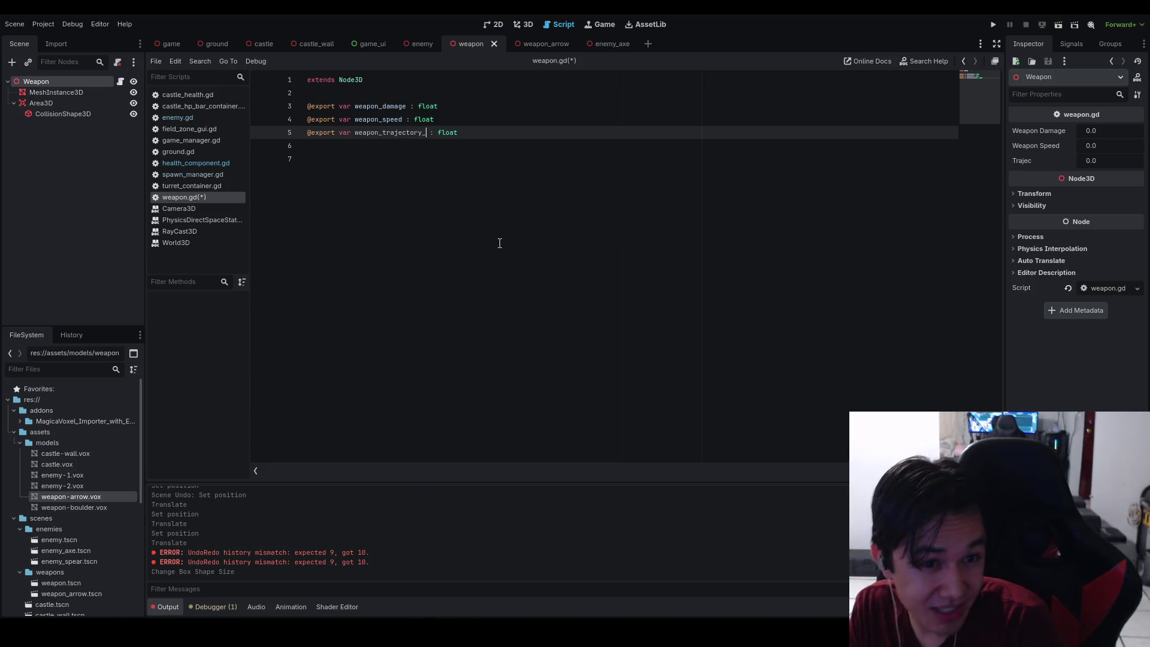
type("type")
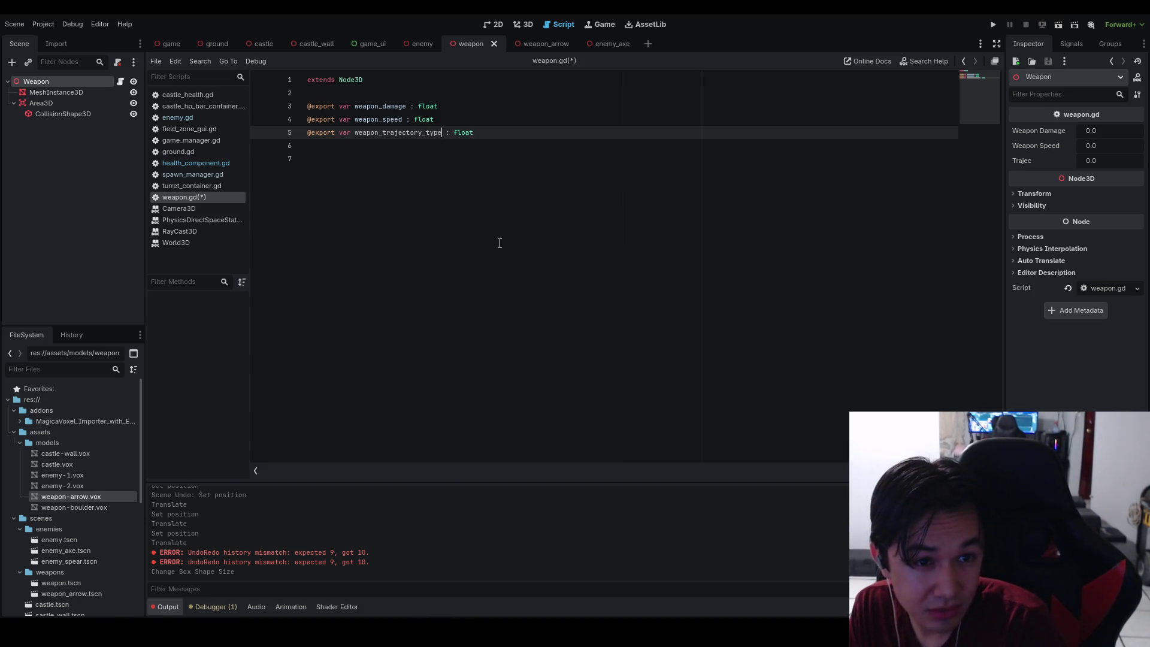
- Change weapon_trajectory_type's type from float to String and save the script
double_click(463, 130)
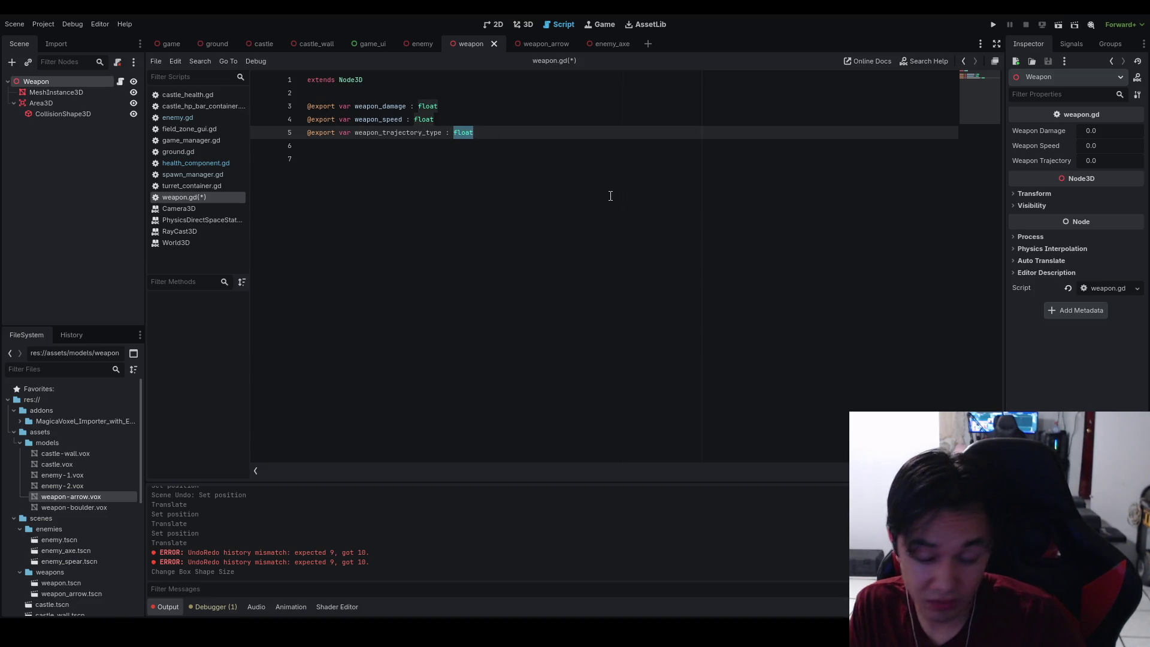
type("string")
key("ctrl+s")
key("Return")
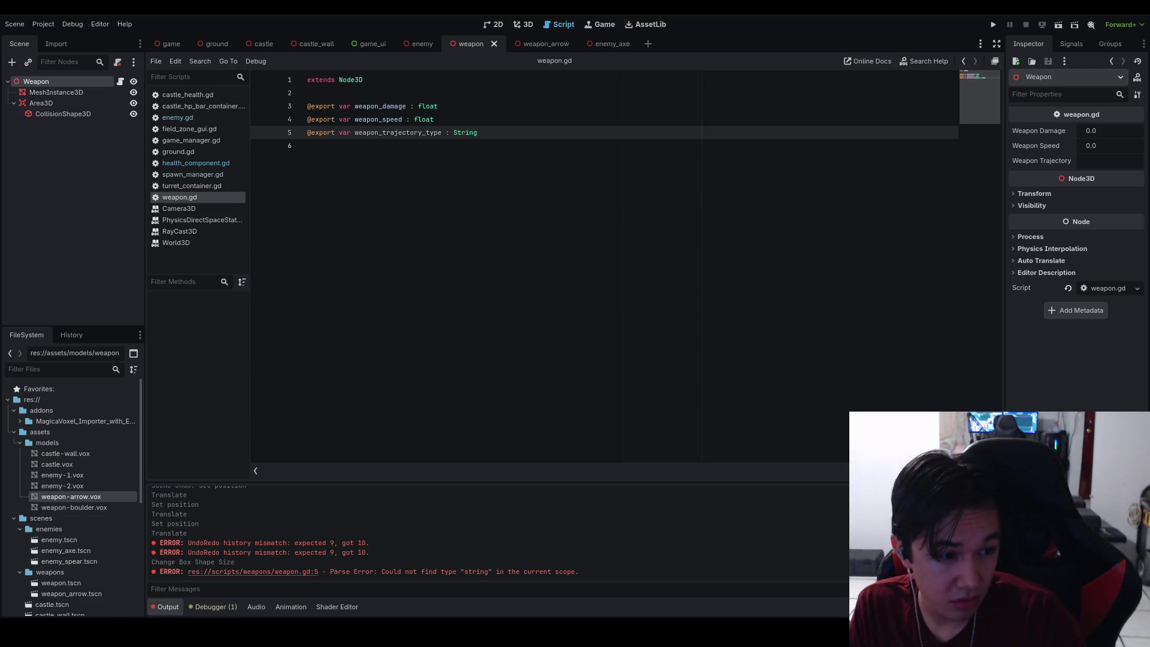
left_click(601, 238)
key("ctrl+s")
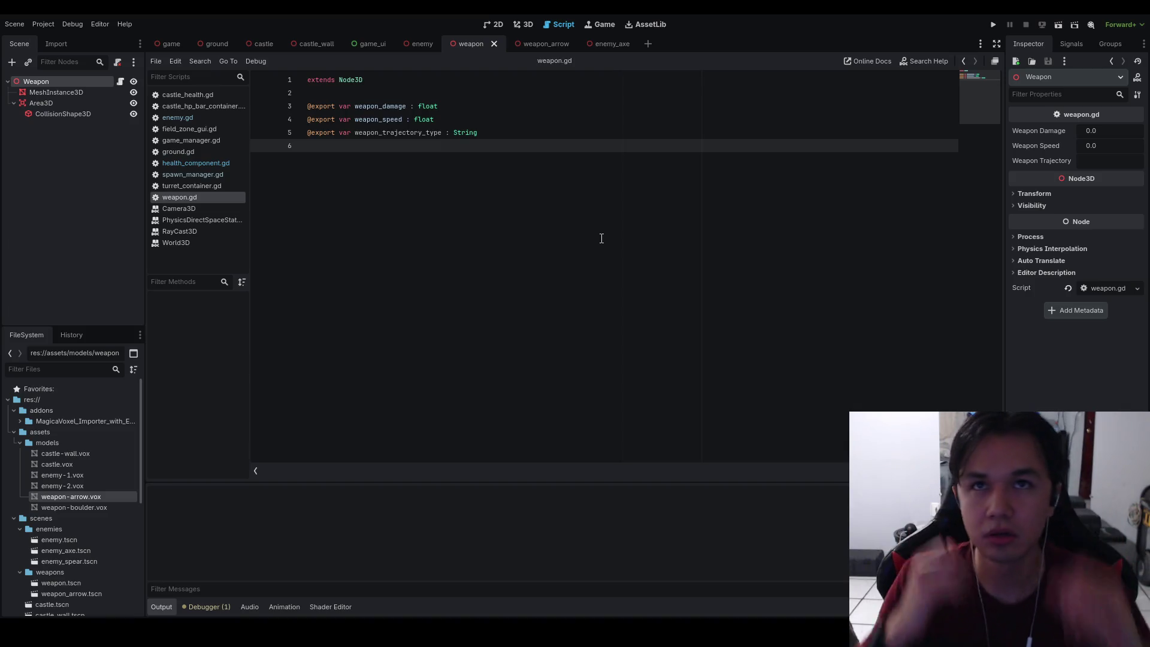
double_click(466, 133)
- On line 5, write Enum = {"Parabolic", "Direct"} with a capital D
type("Enum")
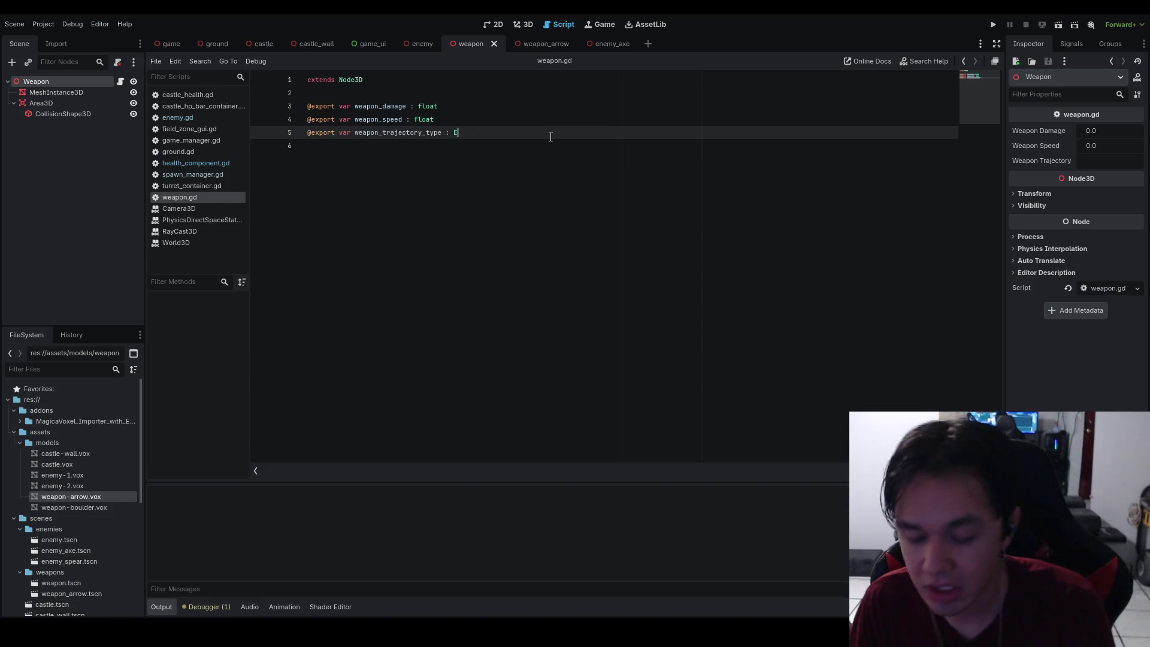
type(" = {")
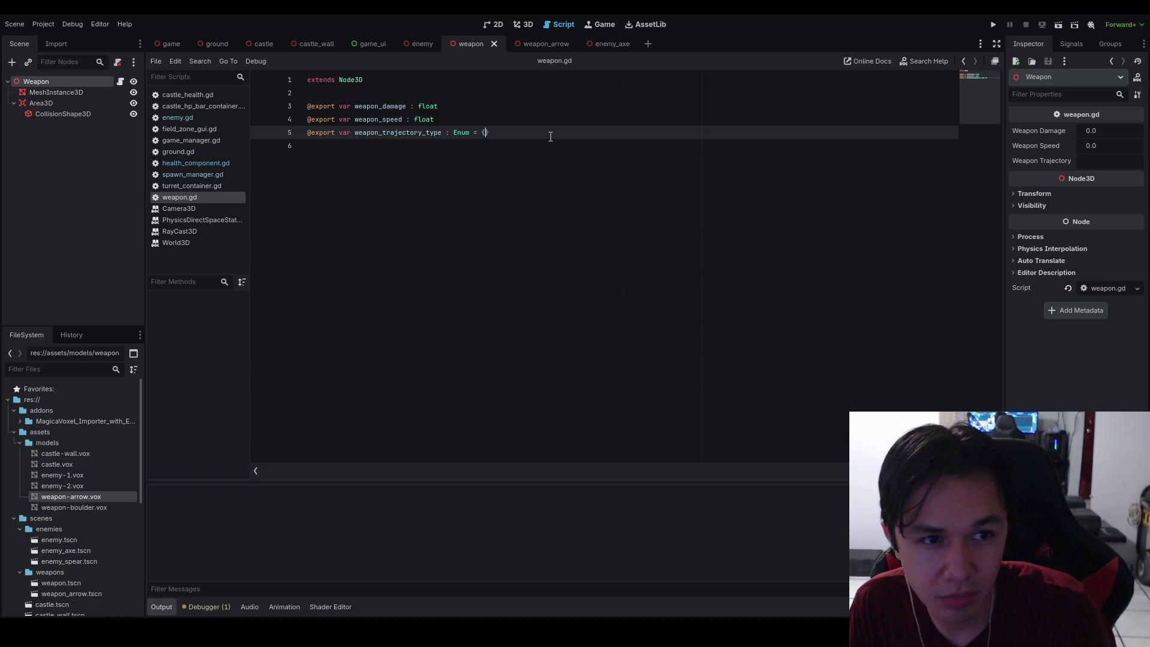
type("\"")
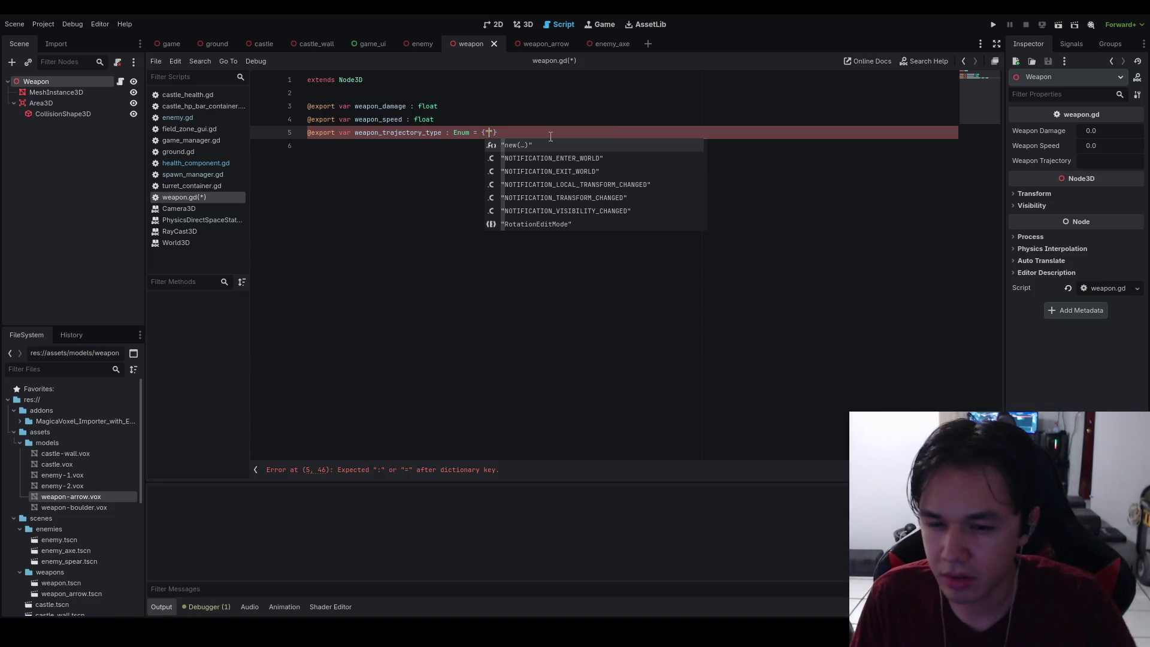
type("Parabo")
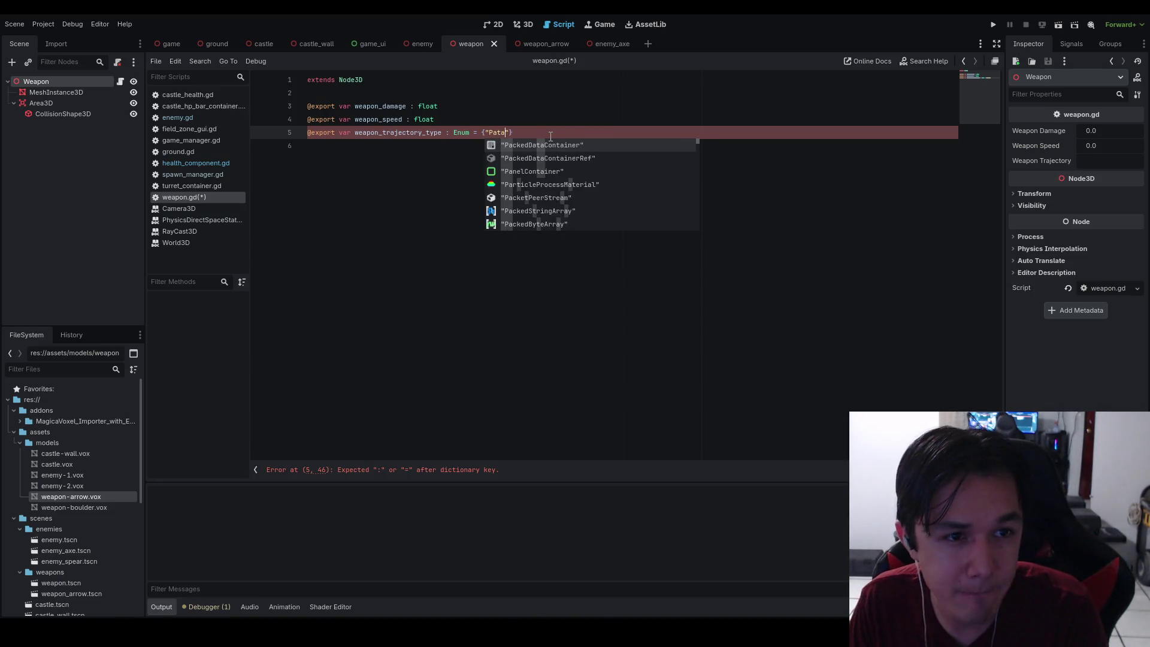
type("lic\"")
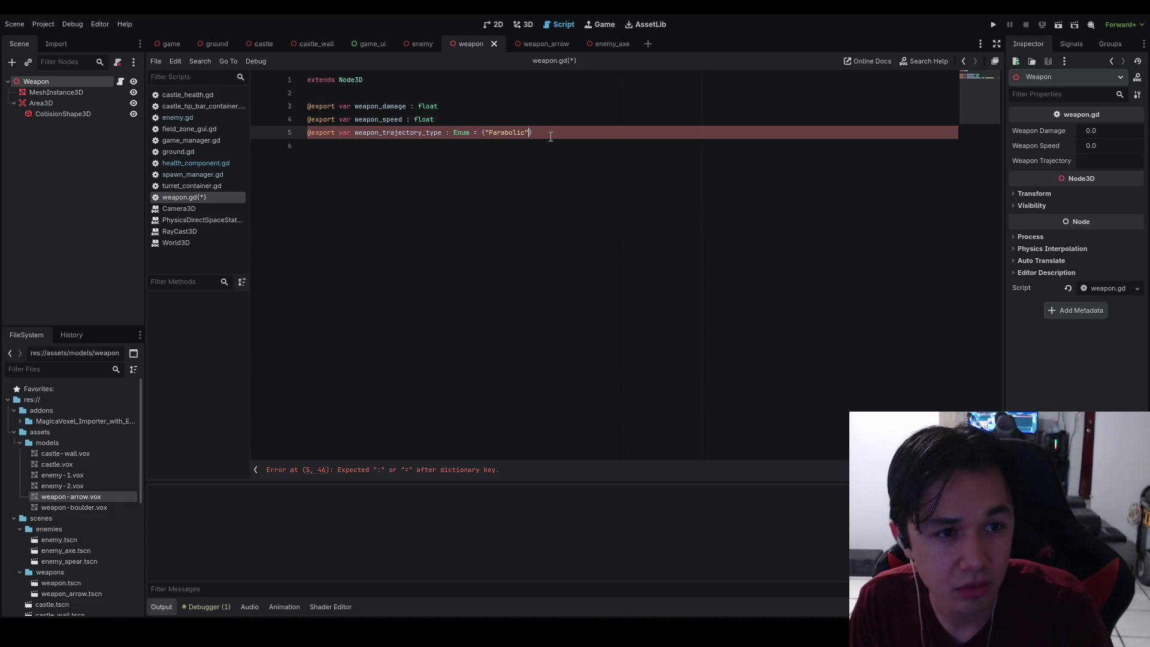
type(", \"dir")
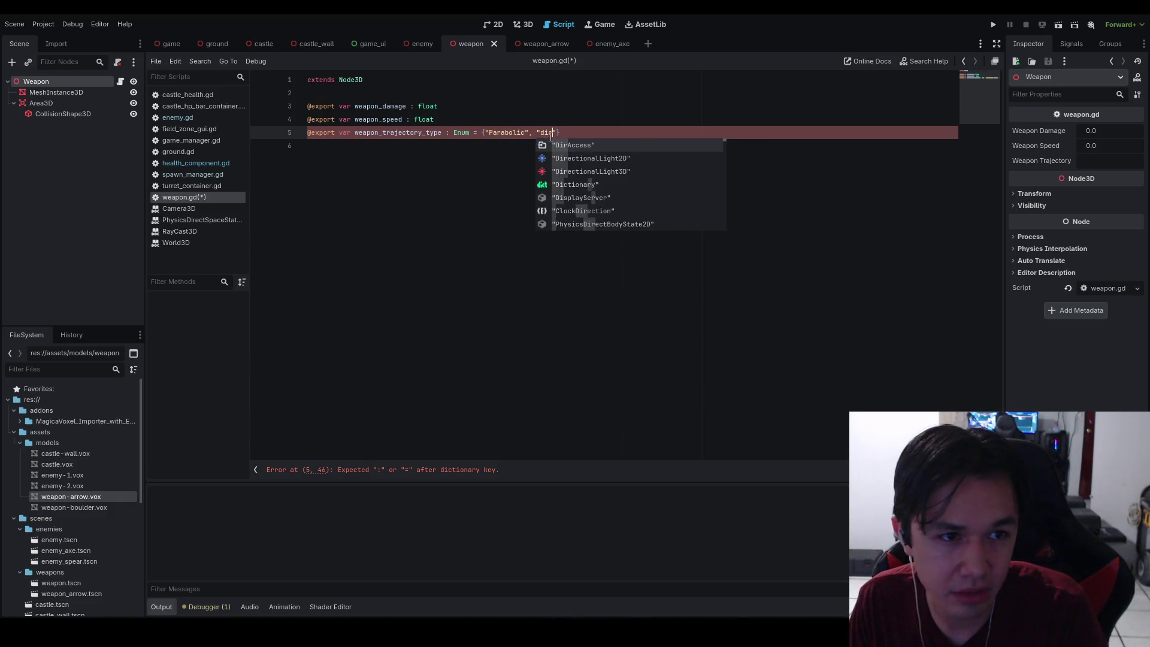
type("ect")
key("Left")
key("Left")
key("Left")
key("BackSpace")
type("D")
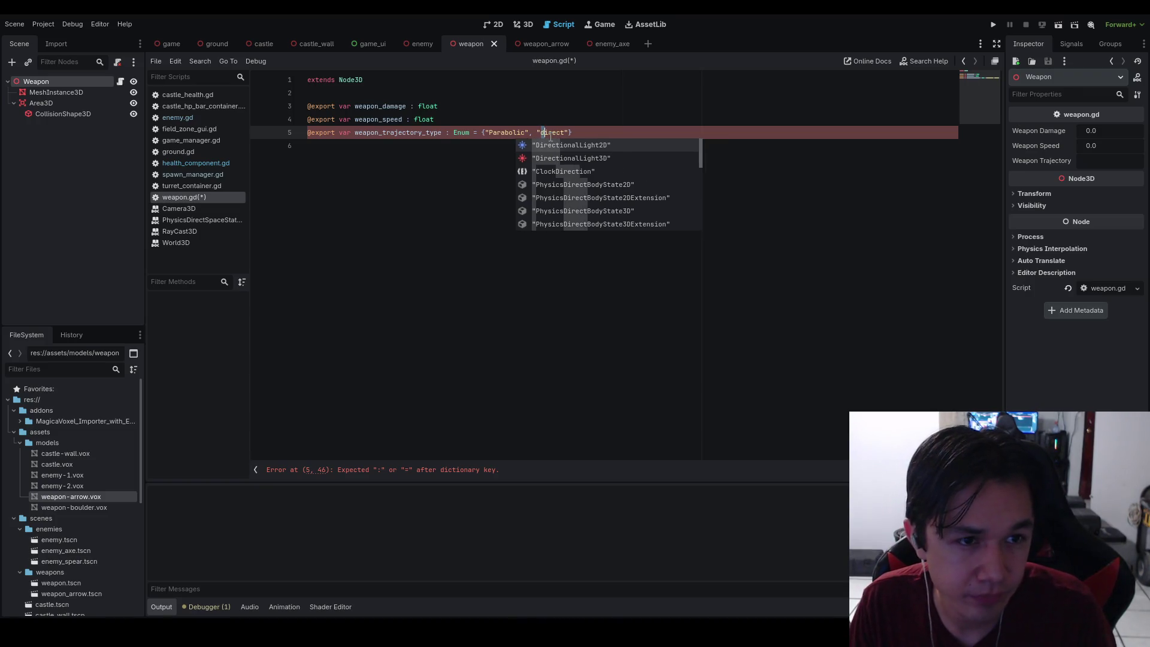
key("ctrl+s")
key("Escape")
left_click(1068, 160)
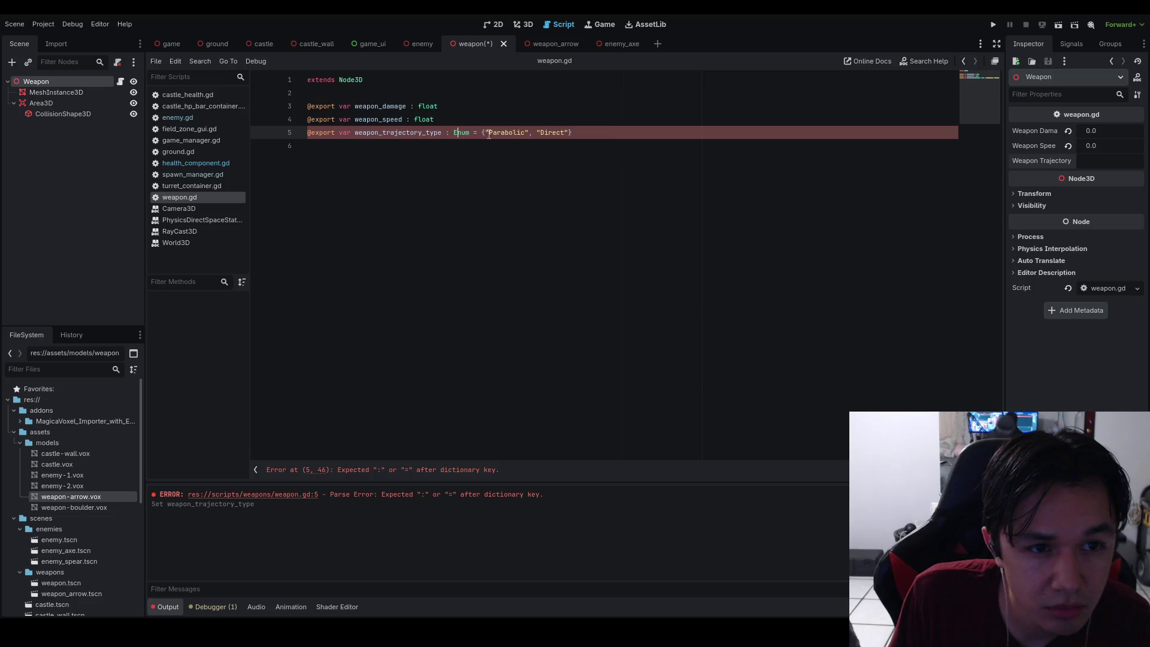
left_click(930, 65)
- Search the help for 'enum' and copy the first export_enum example into weapon.gd line 5
type("enum")
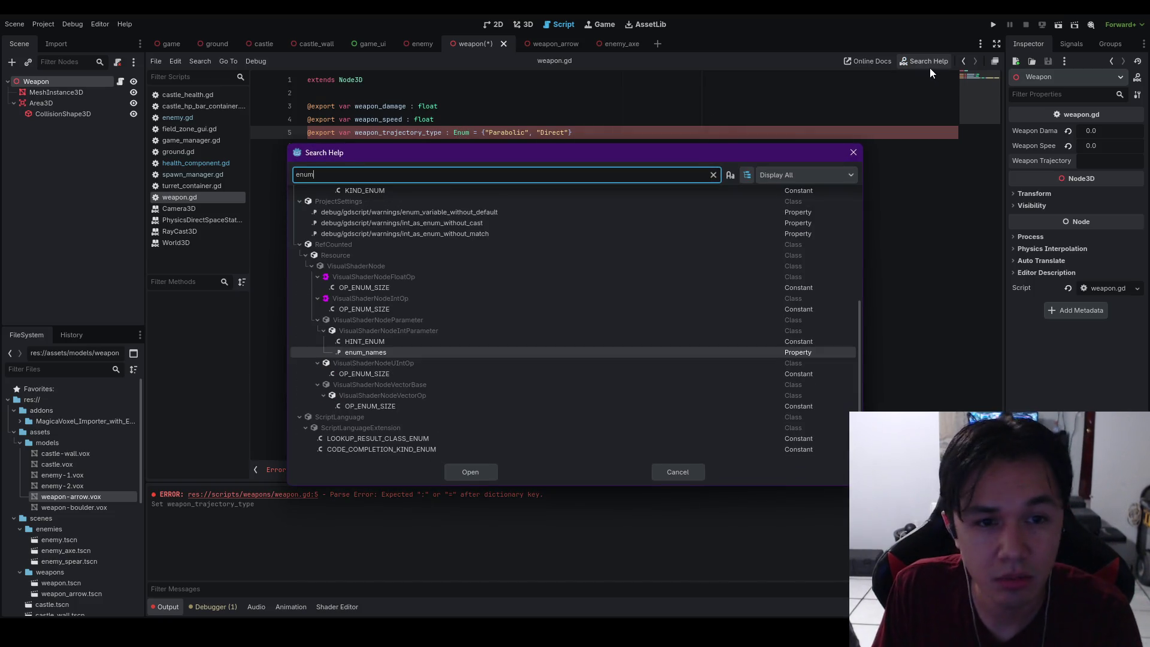
scroll(548, 394, "up", 5)
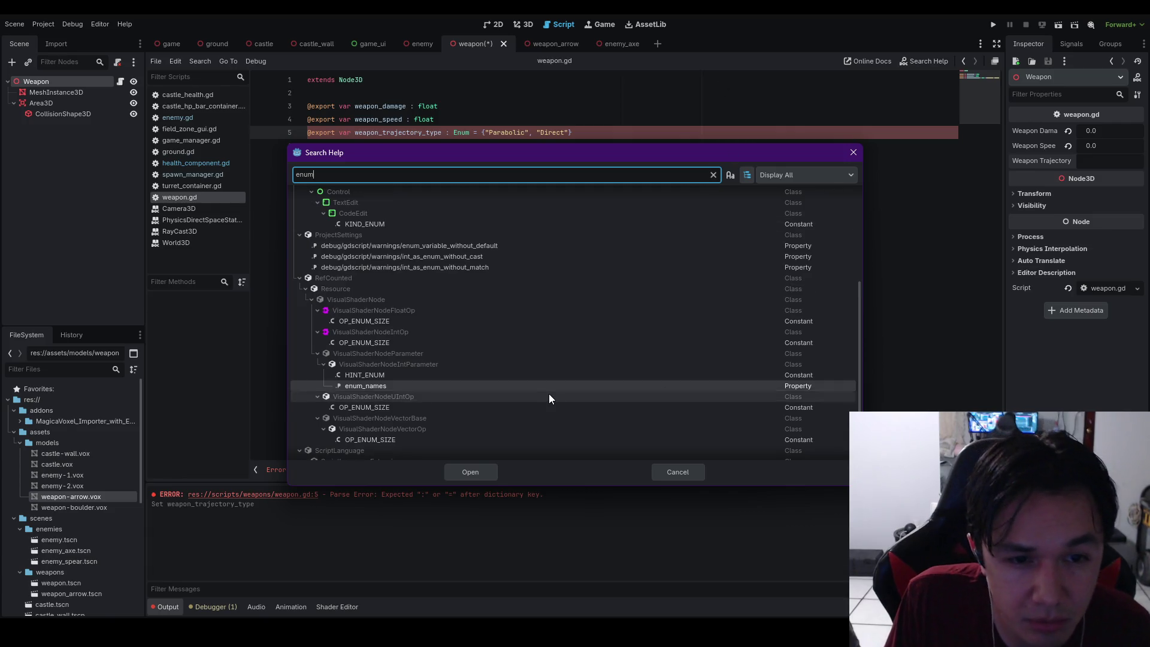
scroll(511, 428, "up", 1)
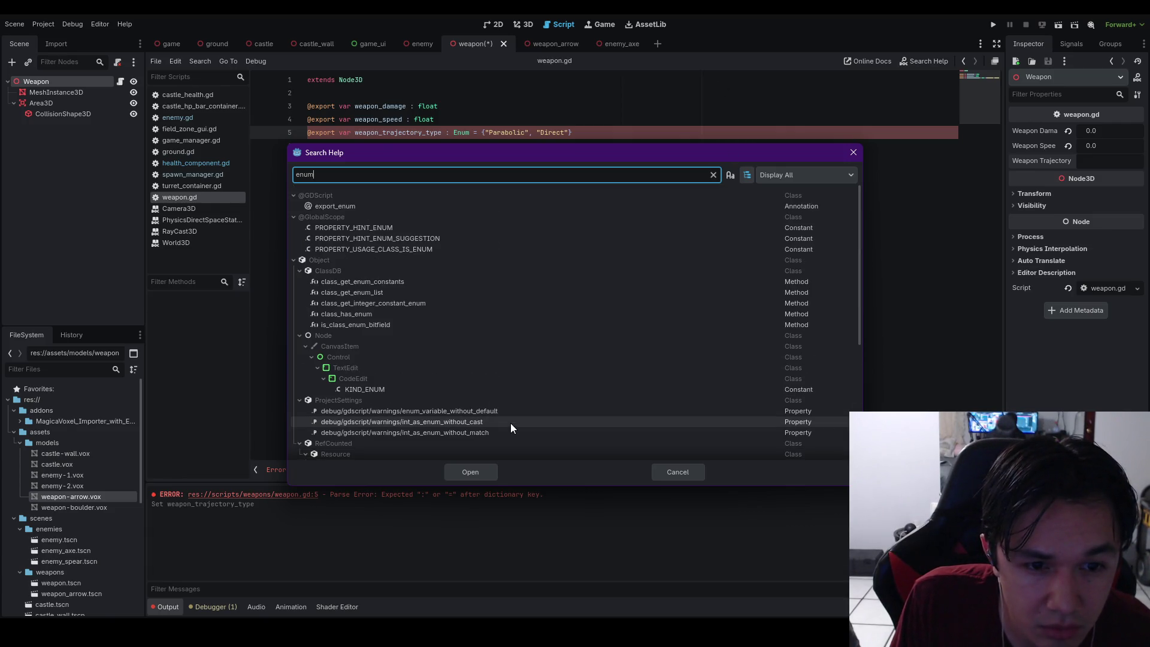
left_click(362, 206)
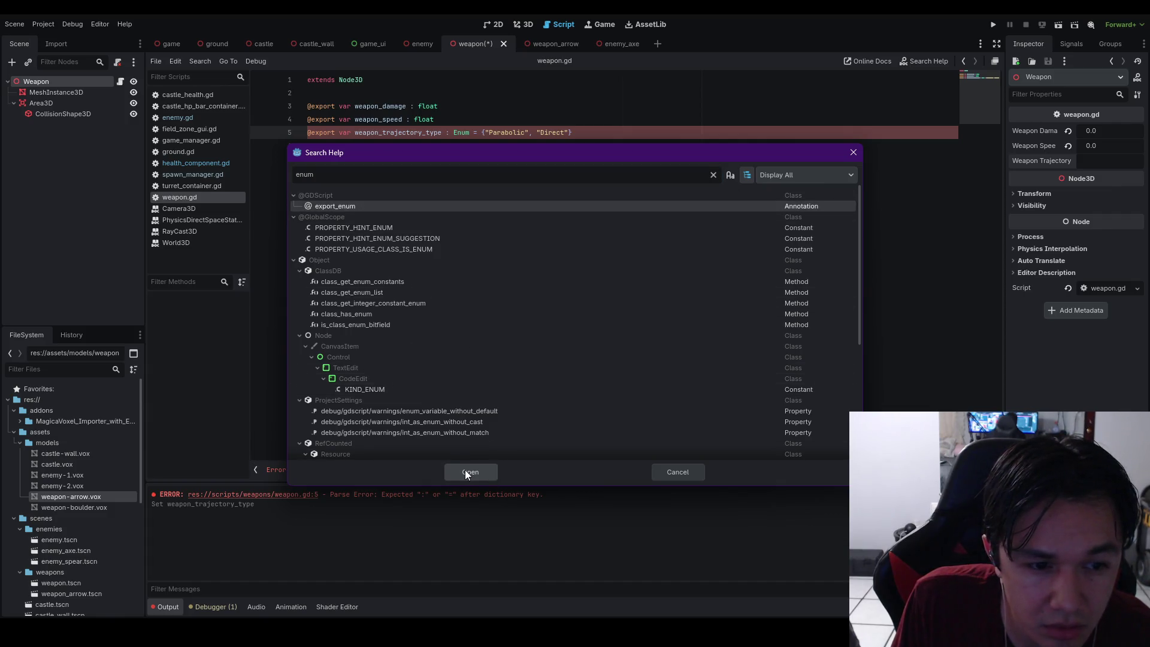
left_click(465, 469)
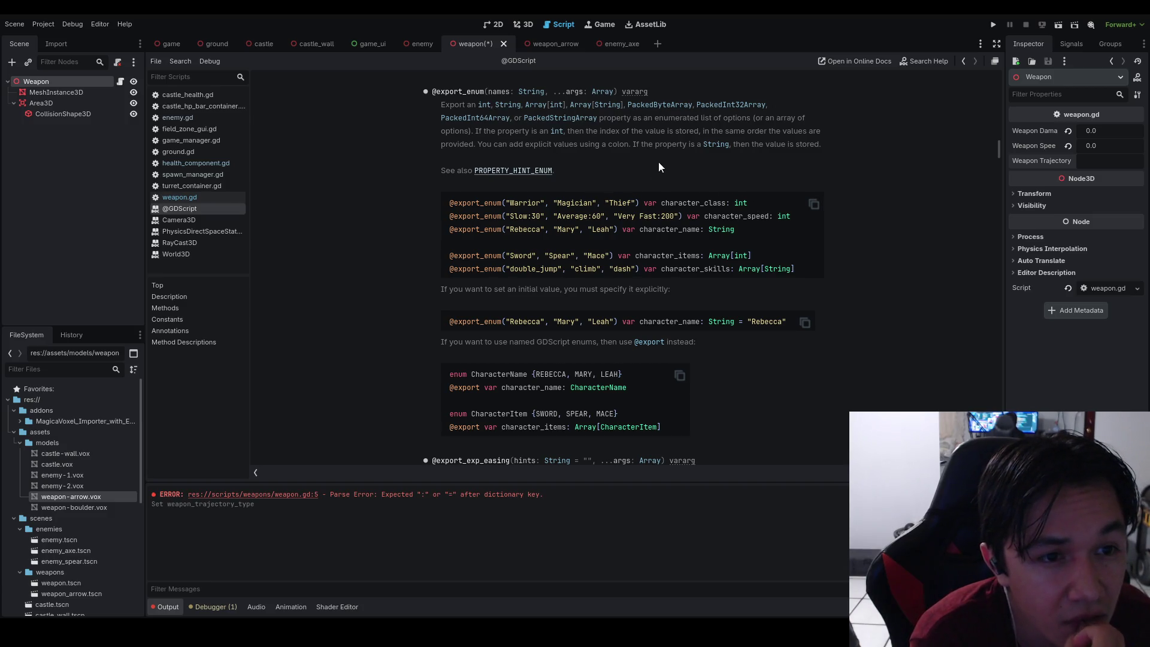
left_click_drag(748, 203, 449, 207)
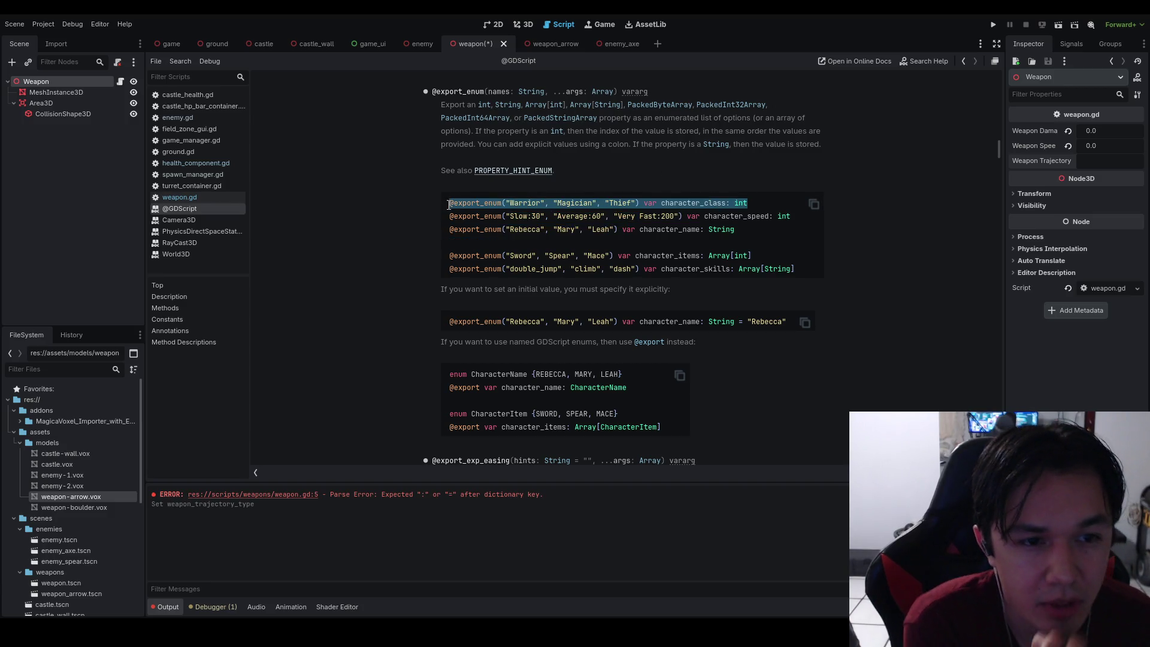
left_click(660, 236)
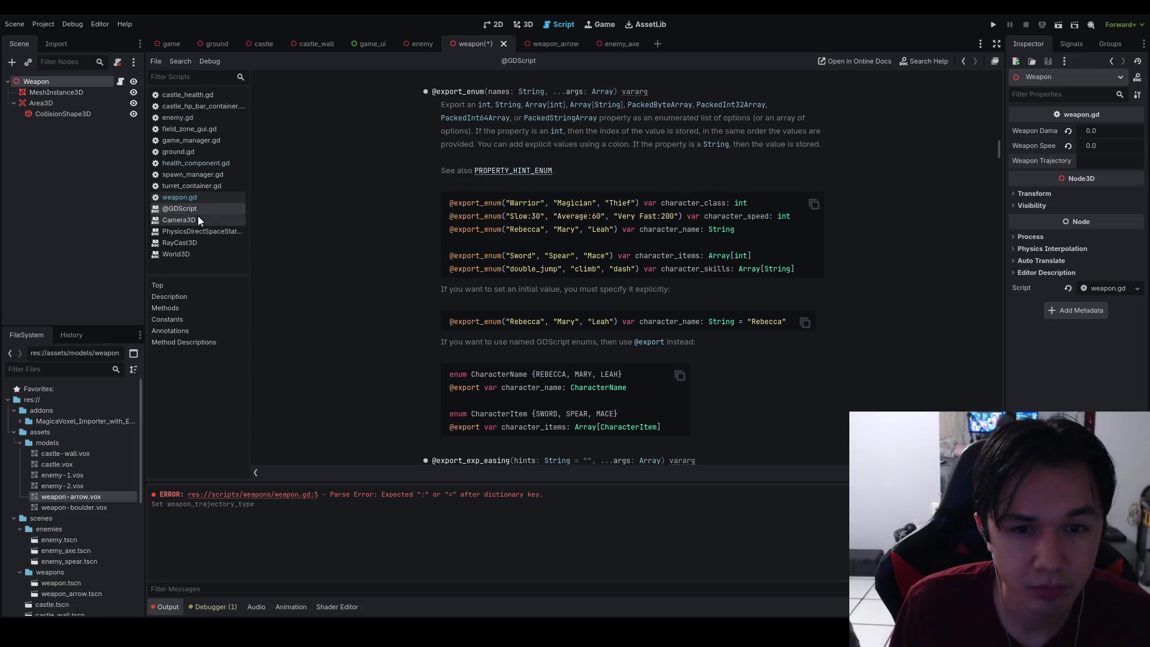
left_click(179, 197)
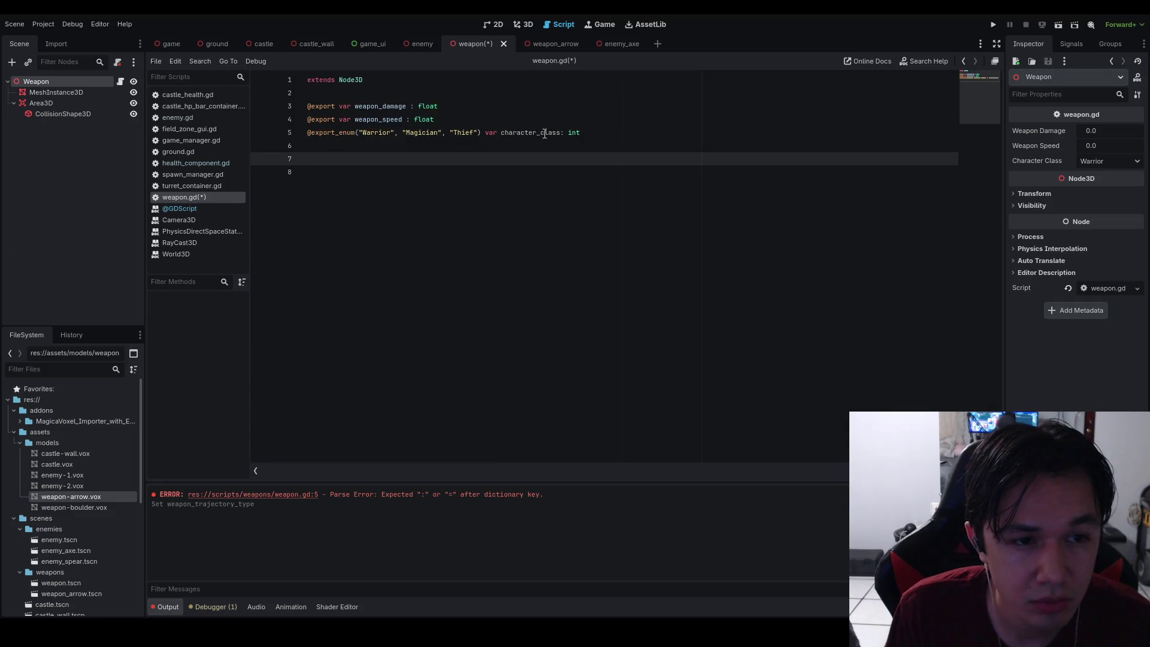
- Save weapon.gd and check the Character Class dropdown, leaving it on Warrior
left_click(598, 132)
key("ctrl+s")
left_click(1137, 162)
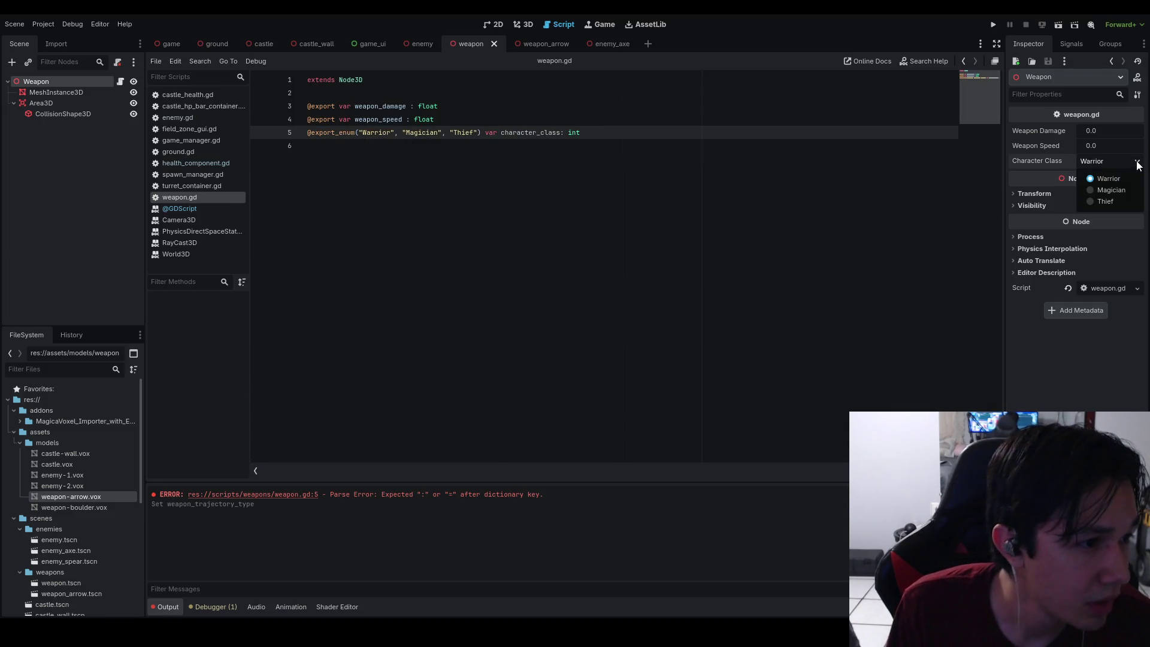
left_click(602, 128)
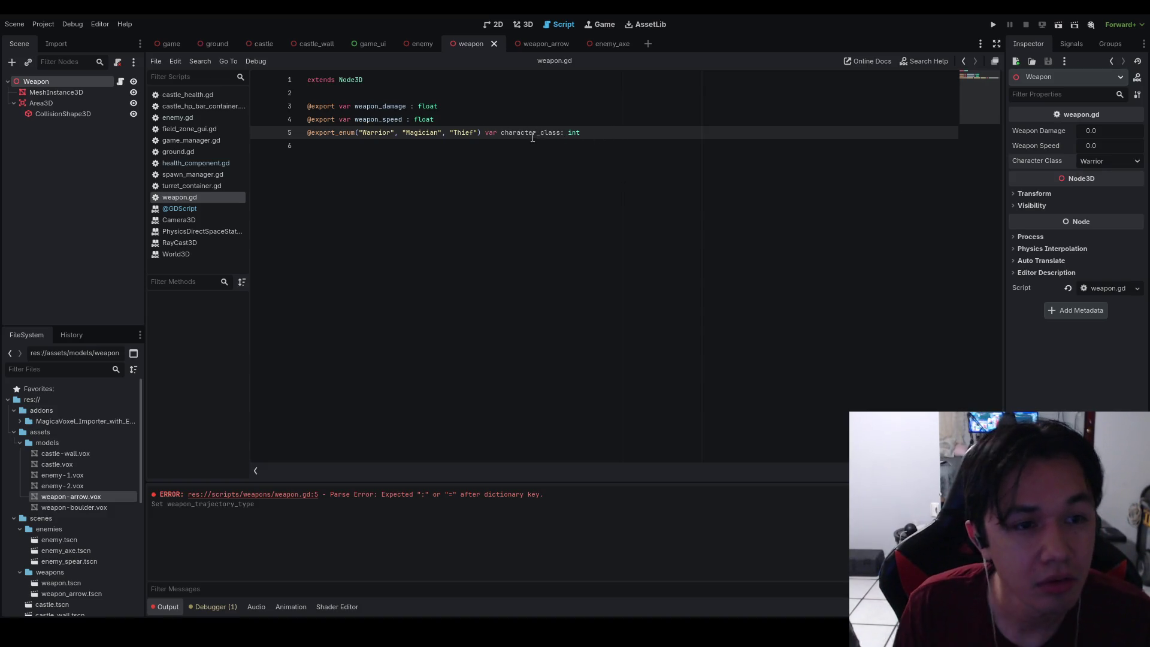
- Rename character_class to weapon_trajectory with options "Direct", "Parabolic" and save
double_click(504, 130)
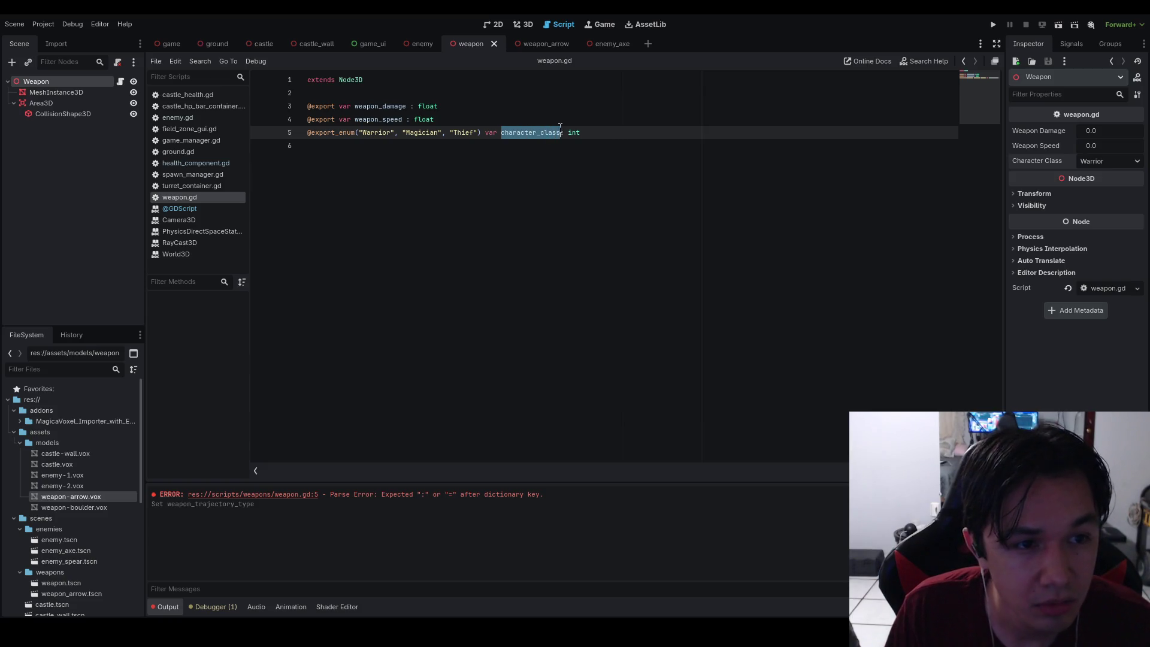
type("weapon_trajector")
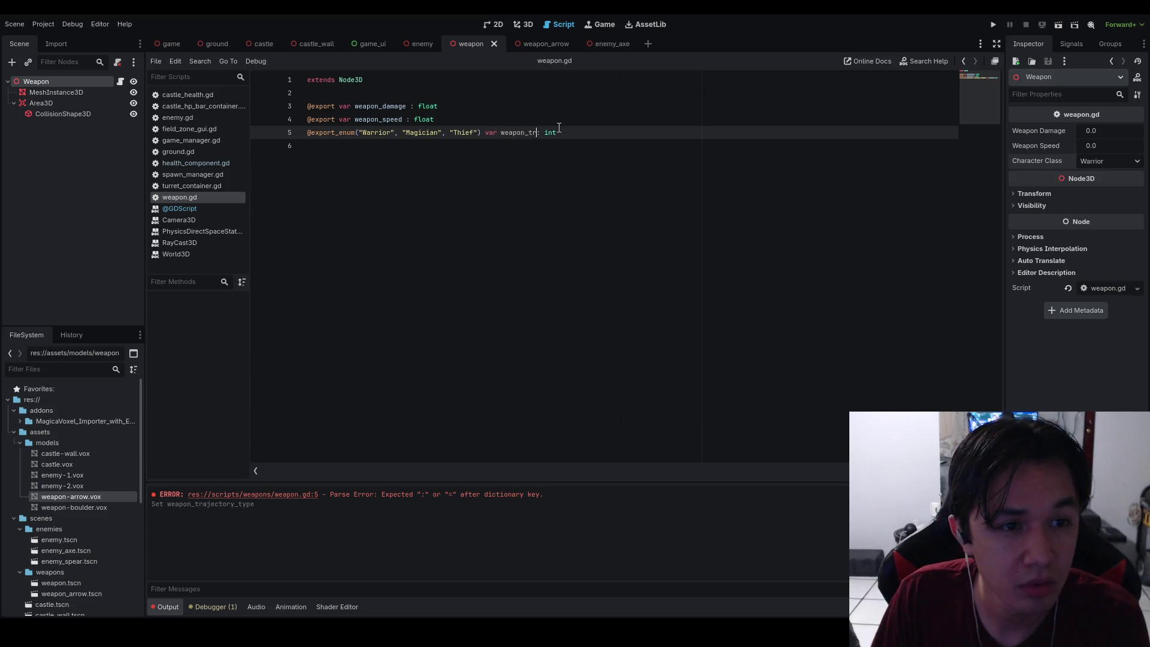
type("y")
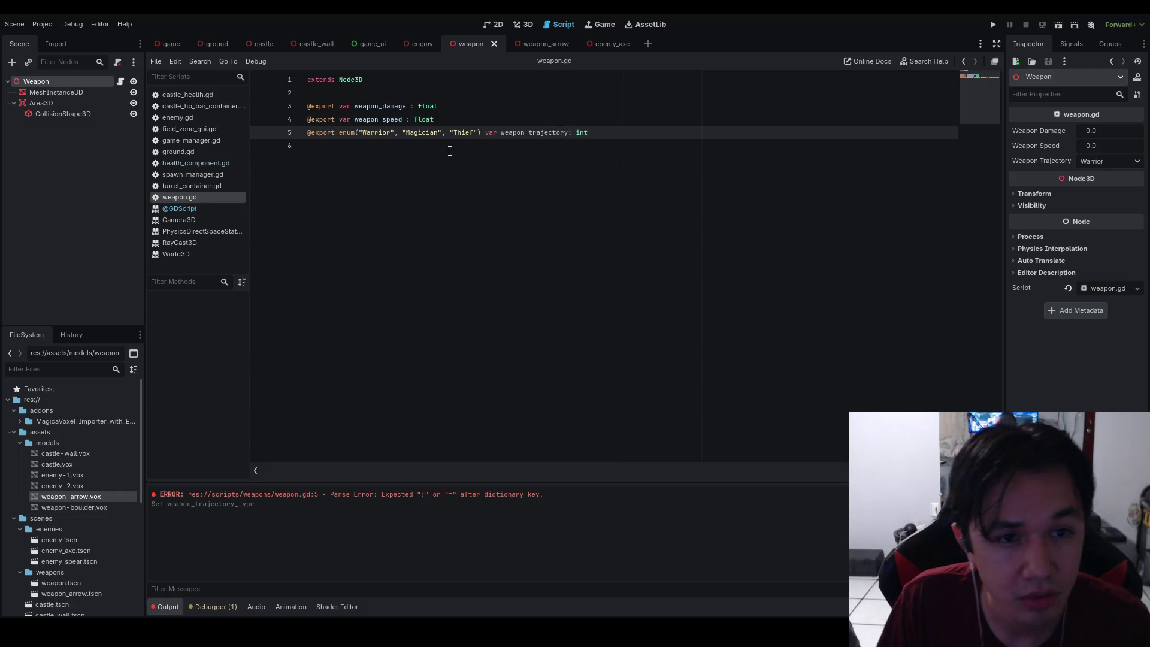
left_click_drag(364, 133, 474, 132)
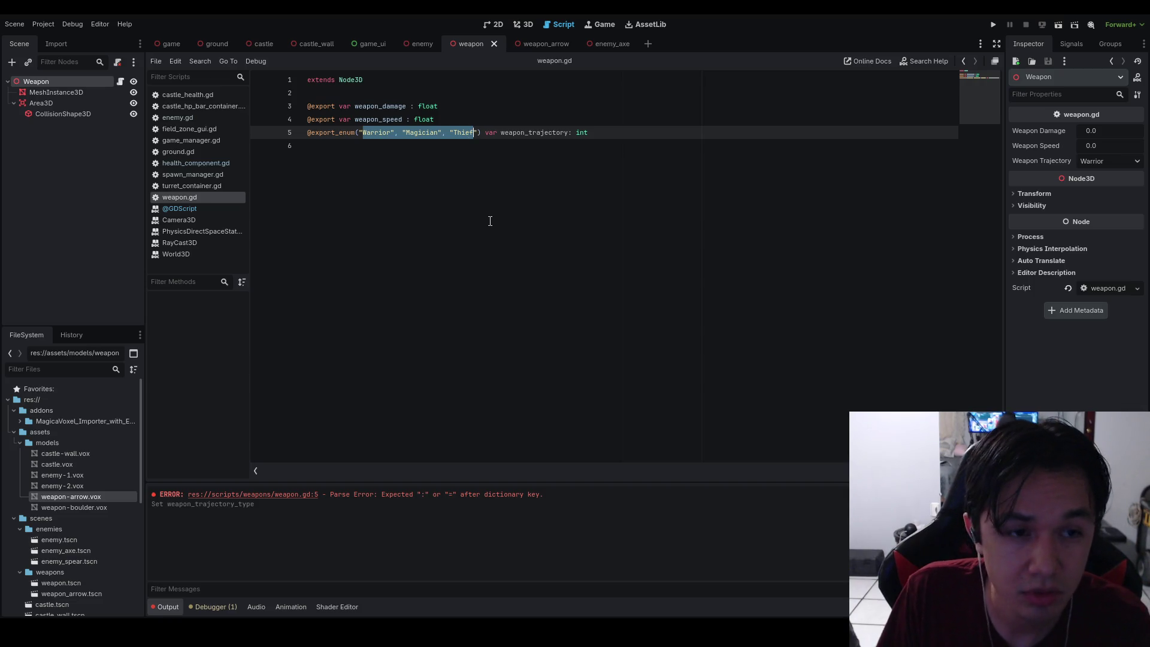
key("BackSpace")
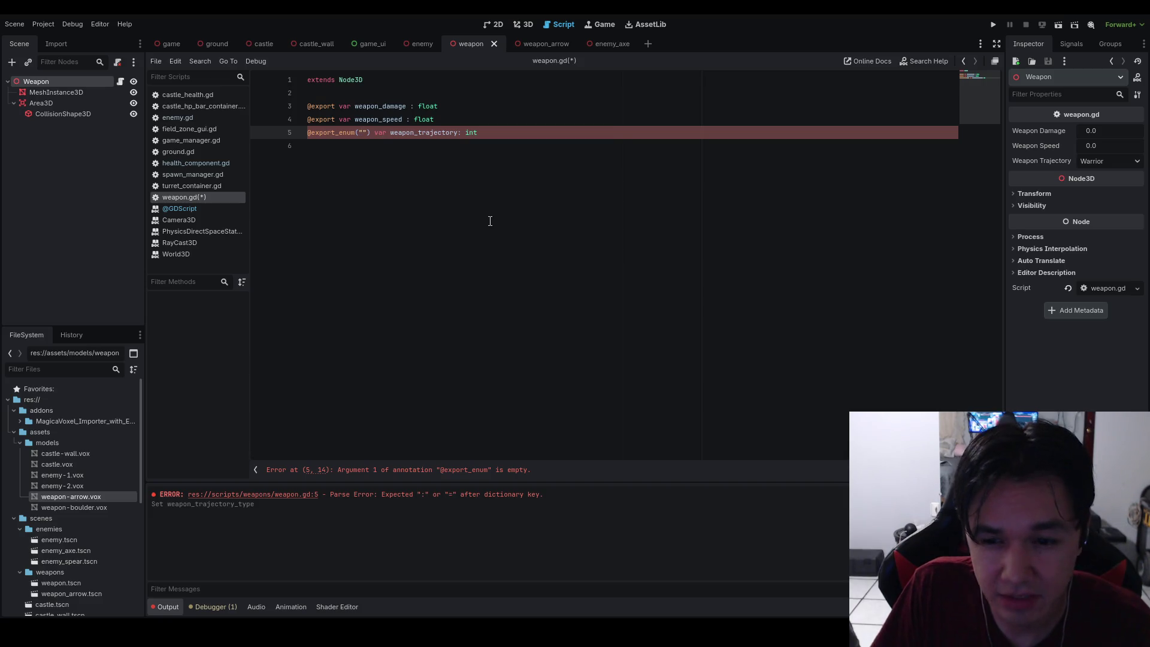
type("Direct\", ")
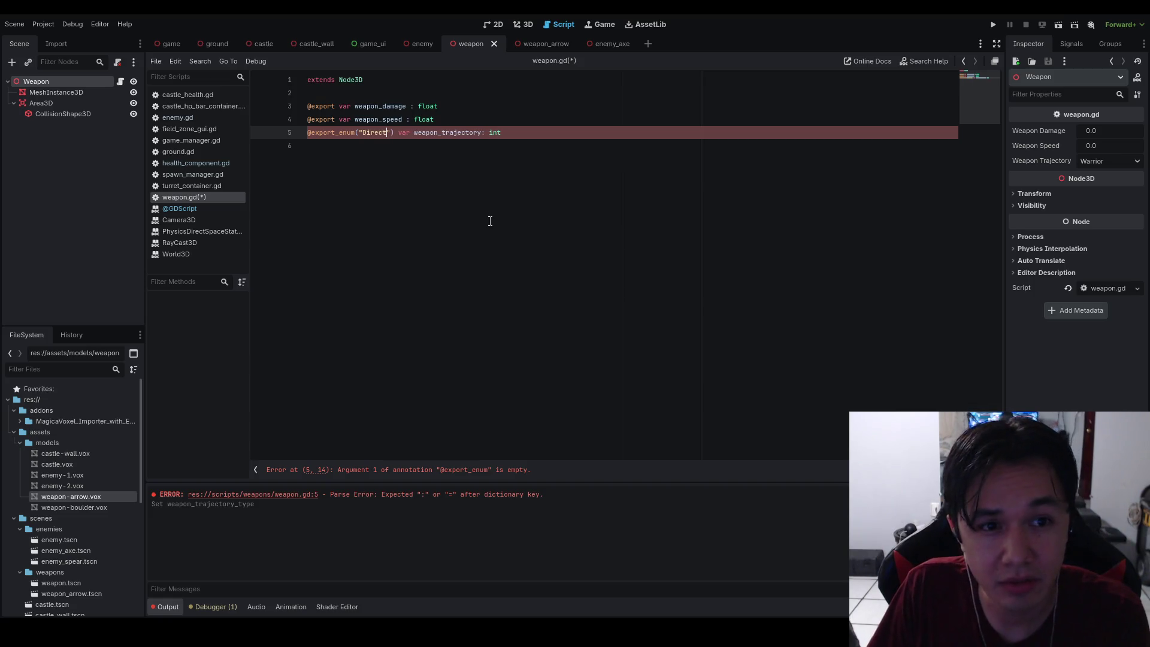
type("\"Pra")
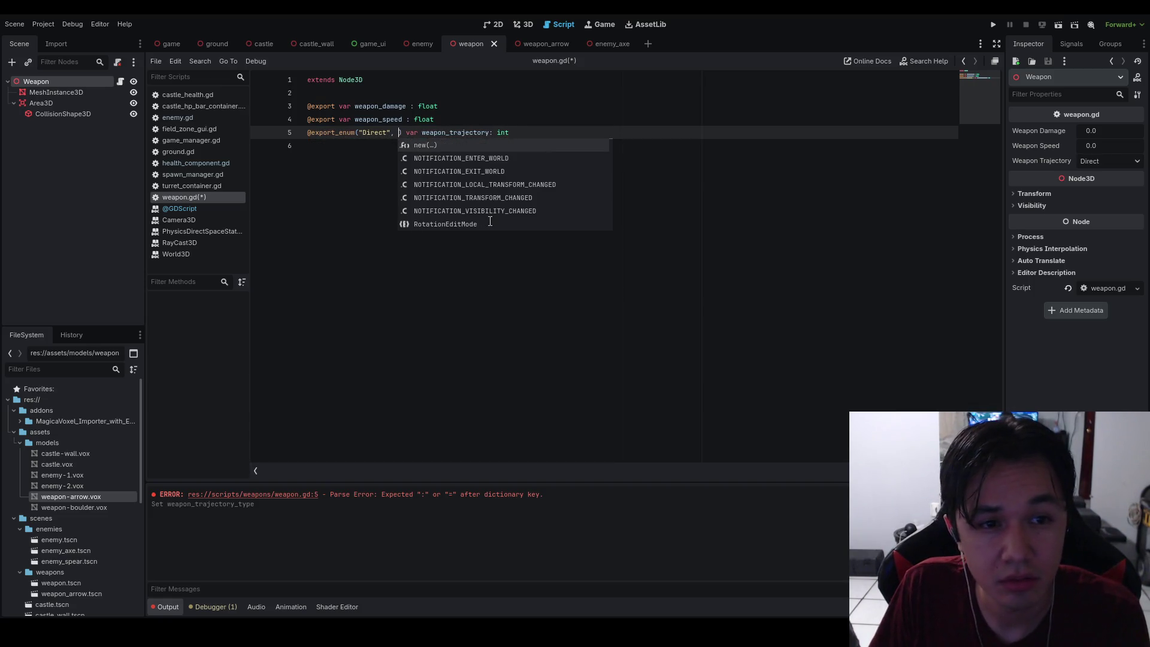
key("BackSpace")
key("BackSpace")
type("arabolic")
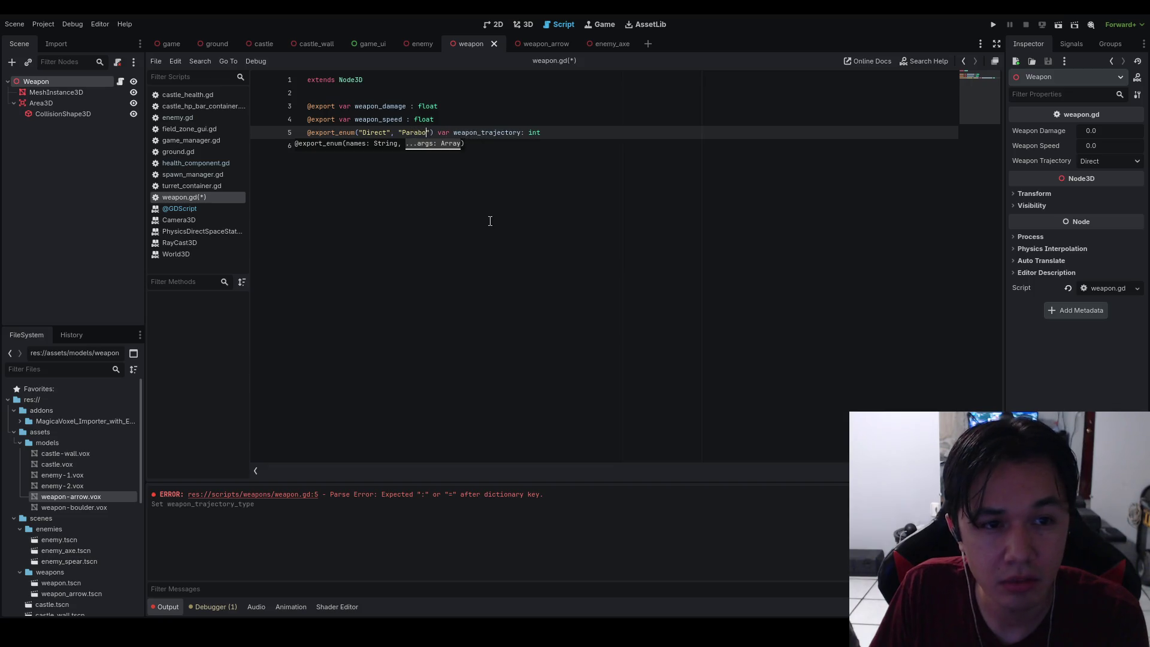
key("ctrl+s")
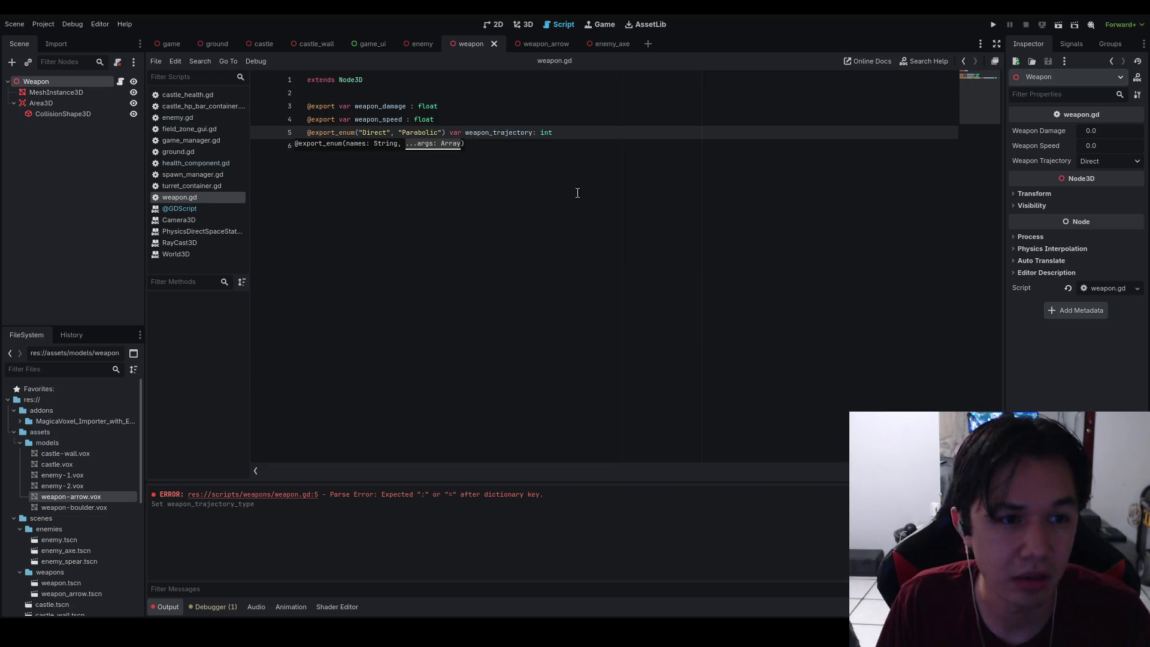
- Check the Weapon Trajectory dropdown offers Direct and Parabolic, then save the script
left_click(1108, 161)
left_click(1105, 189)
left_click(1109, 165)
left_click(627, 147)
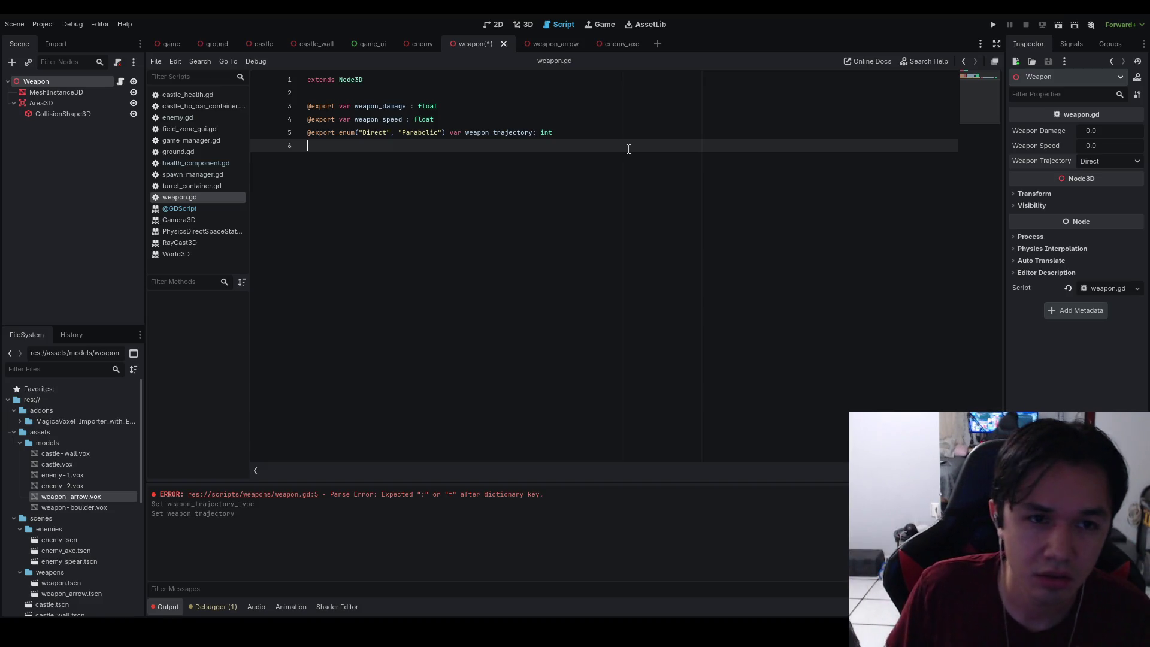
key("ctrl+s")
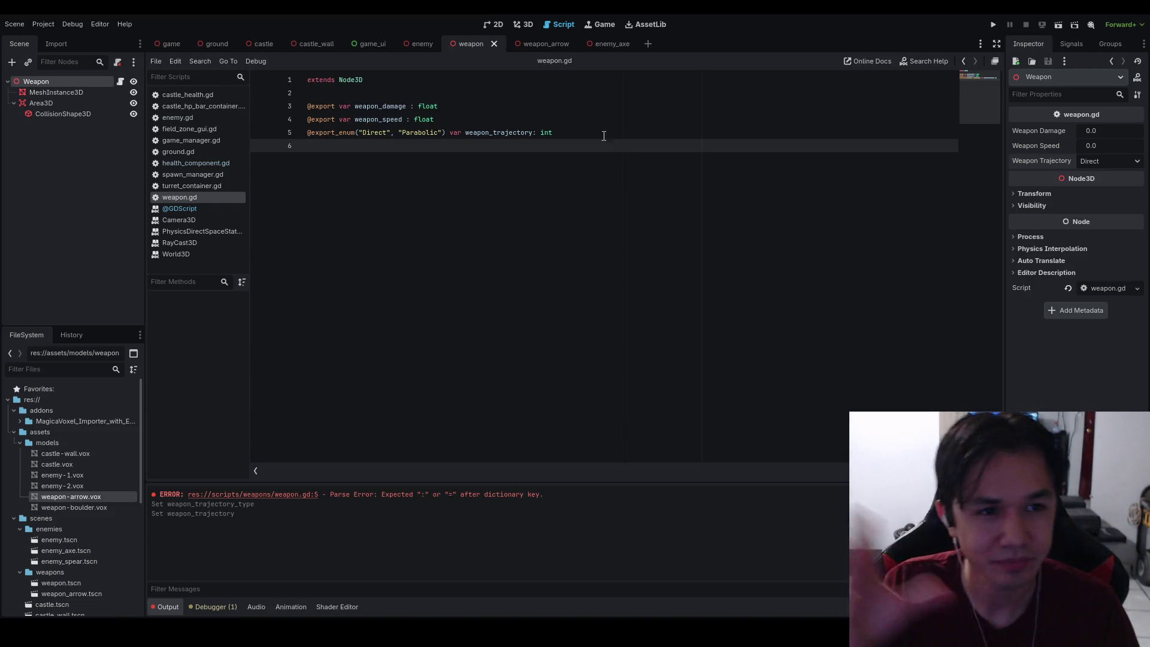
- Look over the enemy_axe and weapon_arrow scenes
left_click(595, 45)
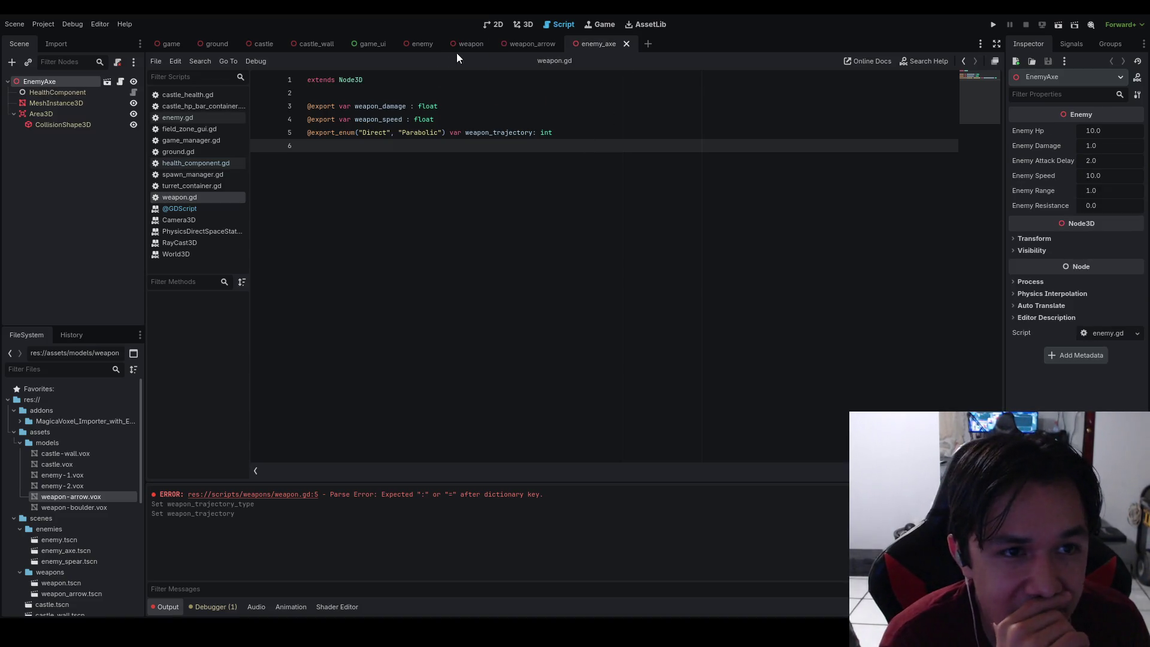
left_click(515, 45)
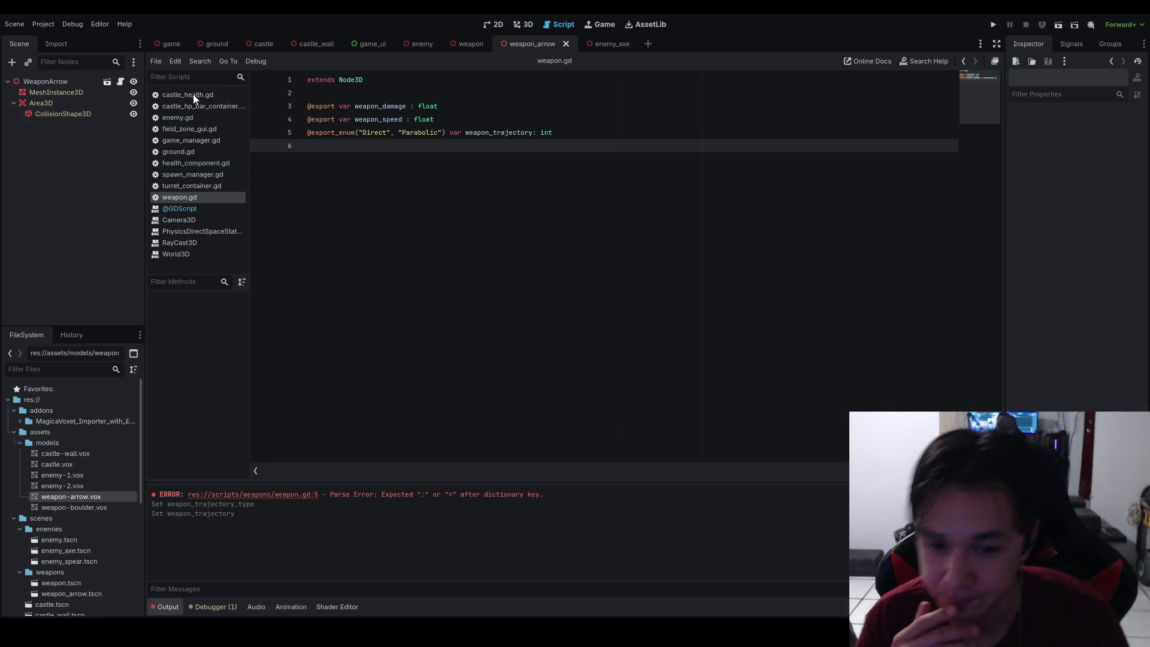
scroll(72, 461, "down", 5)
scroll(77, 469, "down", 2)
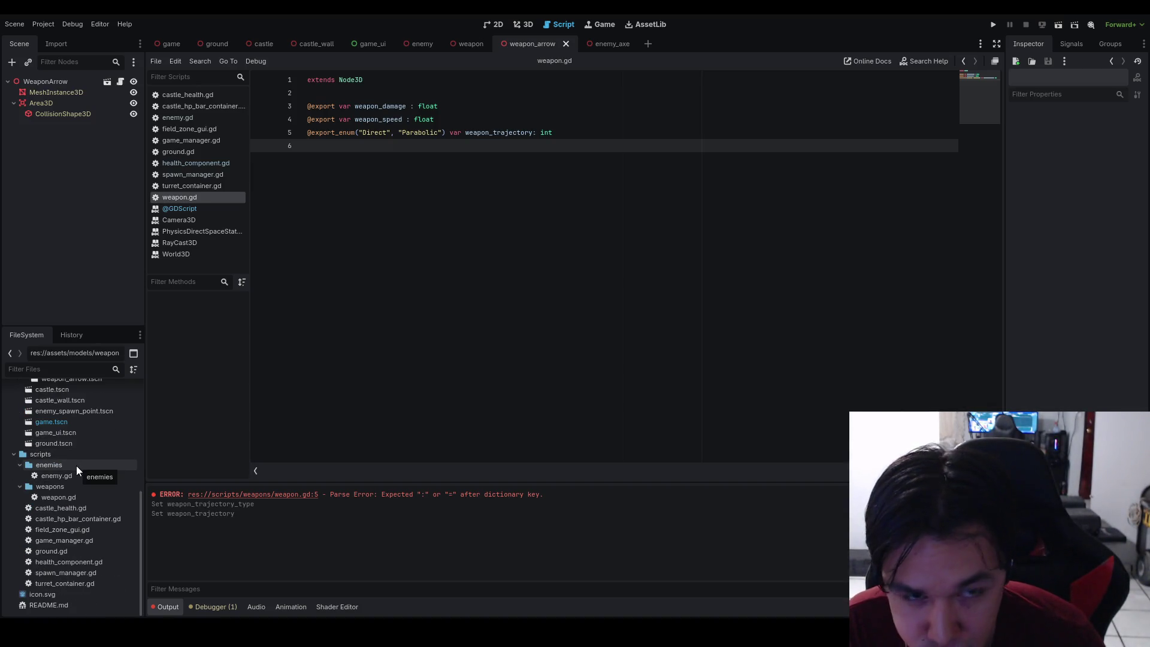
- Return to the weapon scene, place the caret after line 4, and open the scripts folder's actions menu
left_click(471, 43)
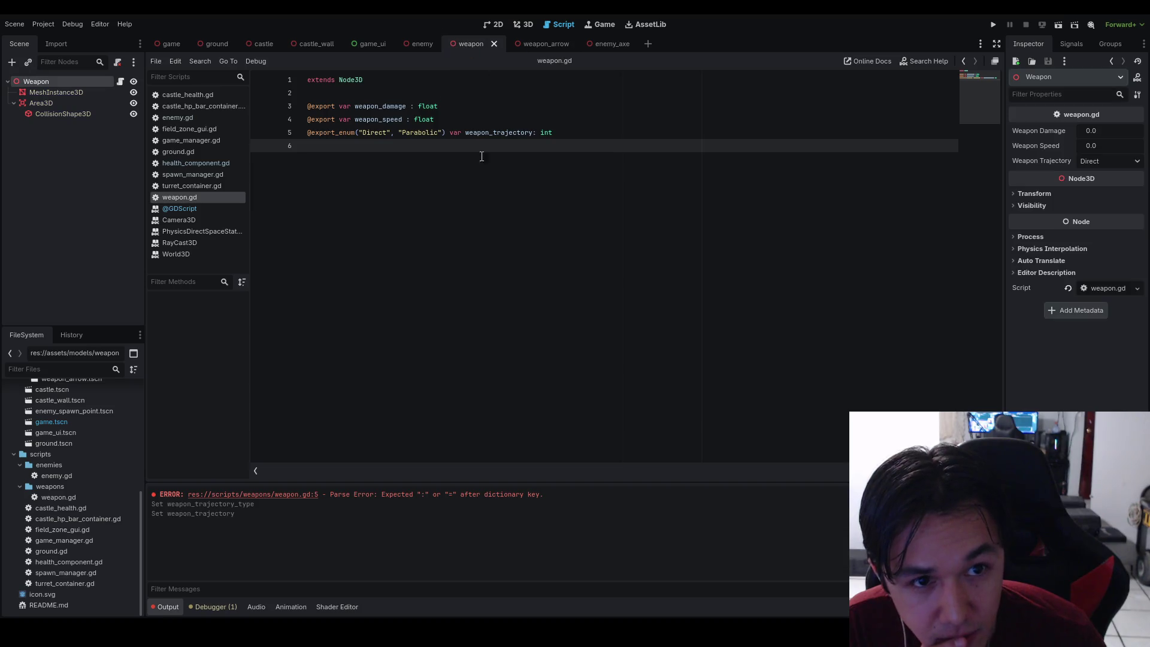
left_click(444, 120)
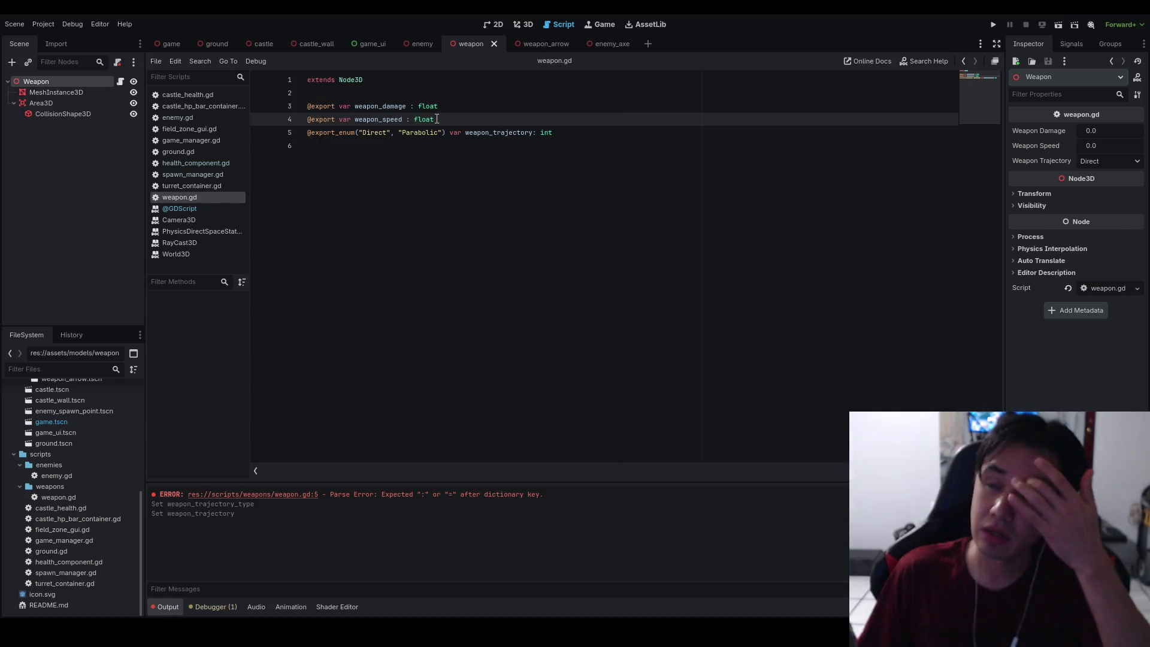
mouse_move(436, 118)
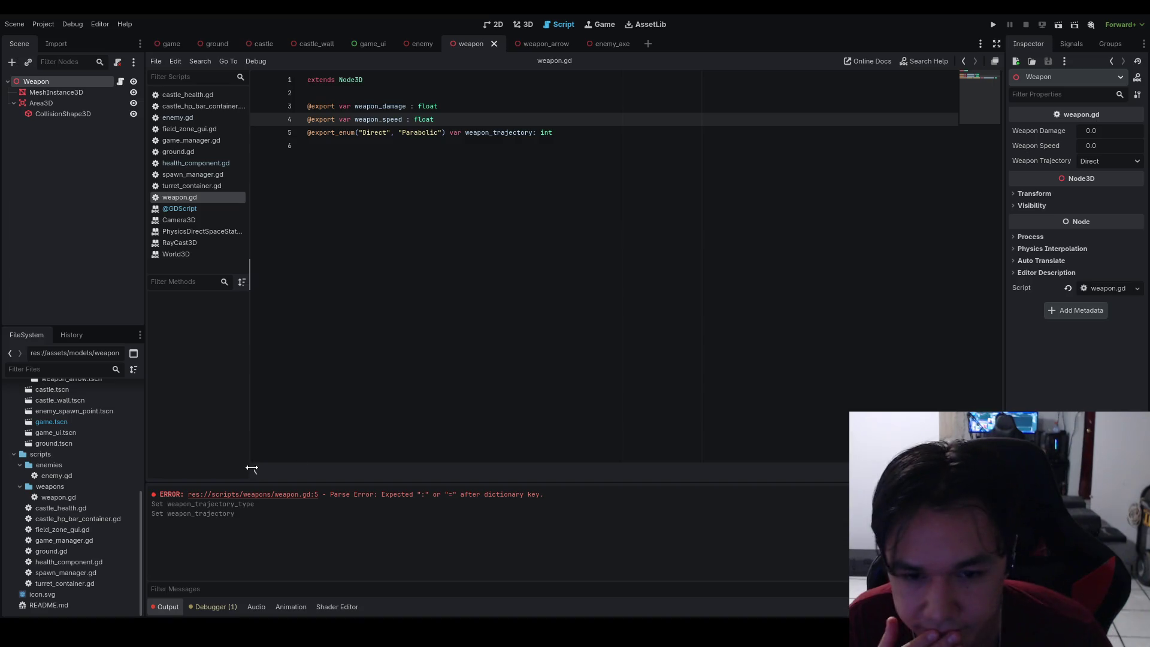
right_click(48, 455)
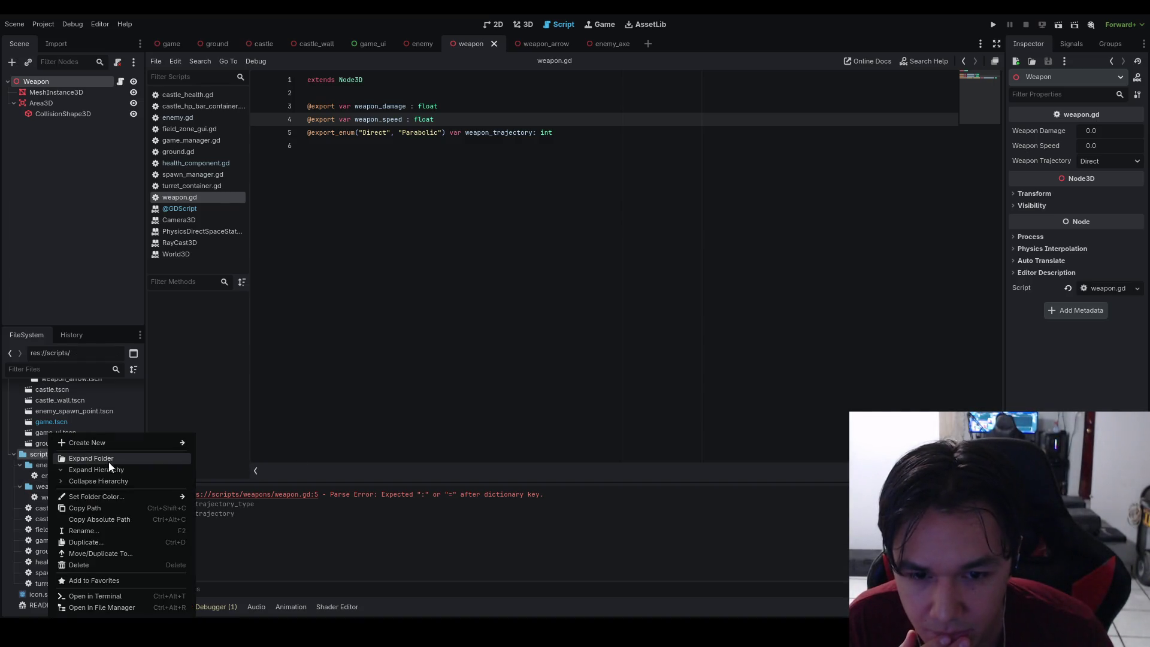
- Create a new folder named heroes inside the scripts folder
left_click(109, 462)
right_click(60, 452)
mouse_move(189, 446)
left_click(248, 444)
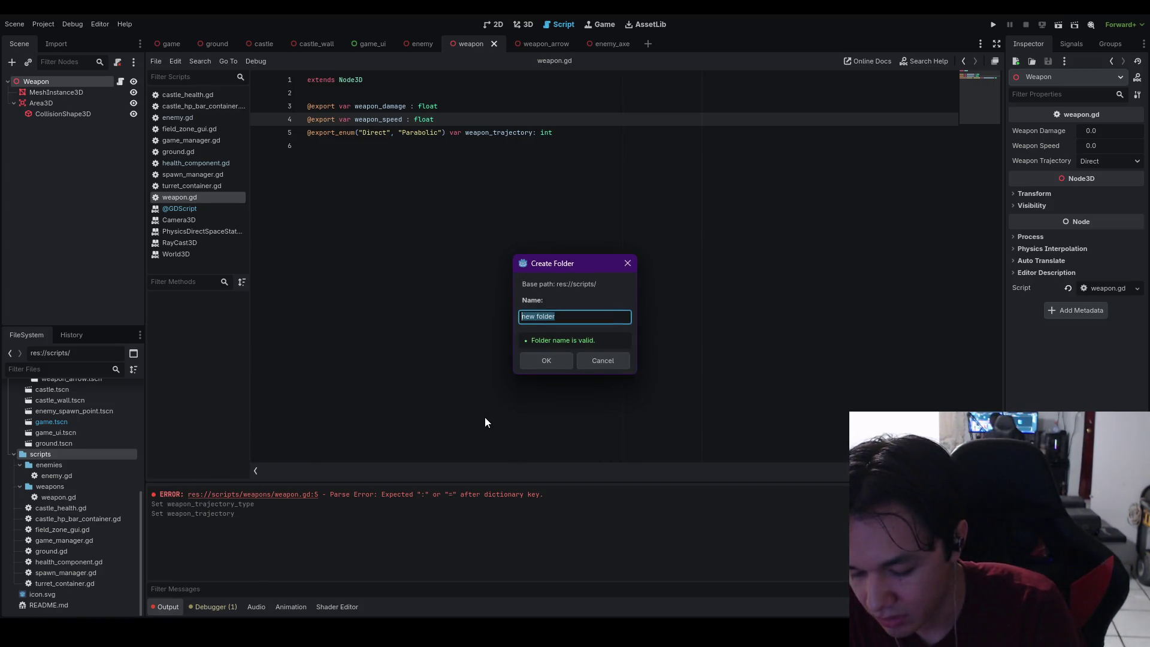
type("heroes")
key("Return")
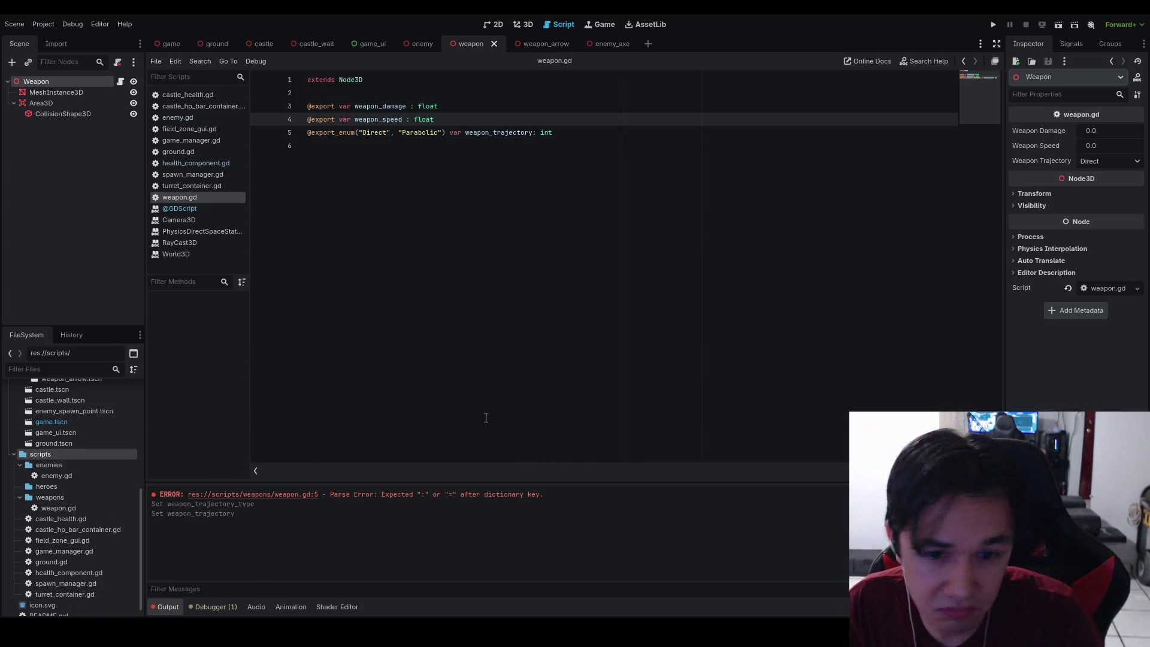
left_click(44, 488)
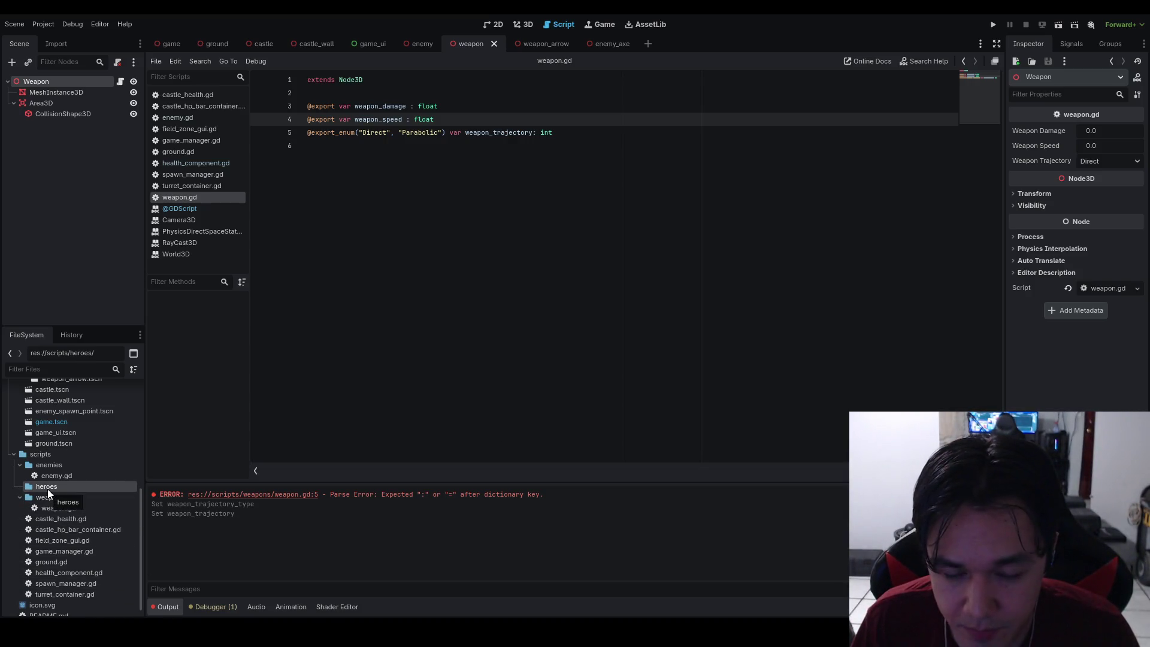
- Create a heroes folder inside the scenes folder
scroll(48, 489, "up", 4)
right_click(48, 390)
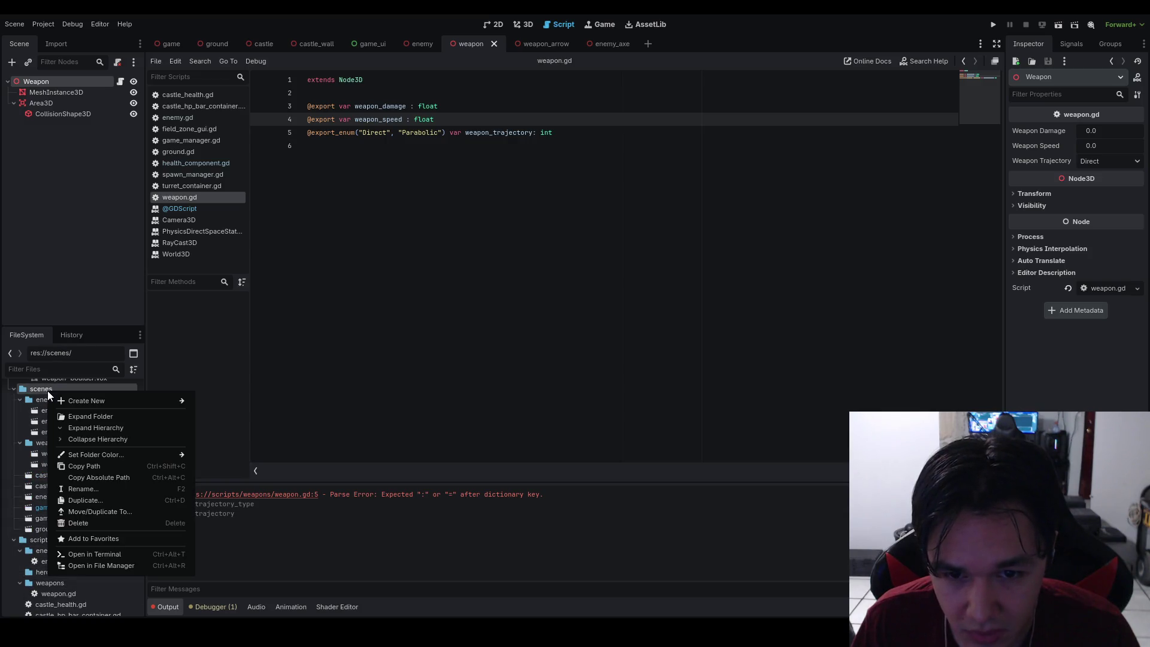
mouse_move(116, 401)
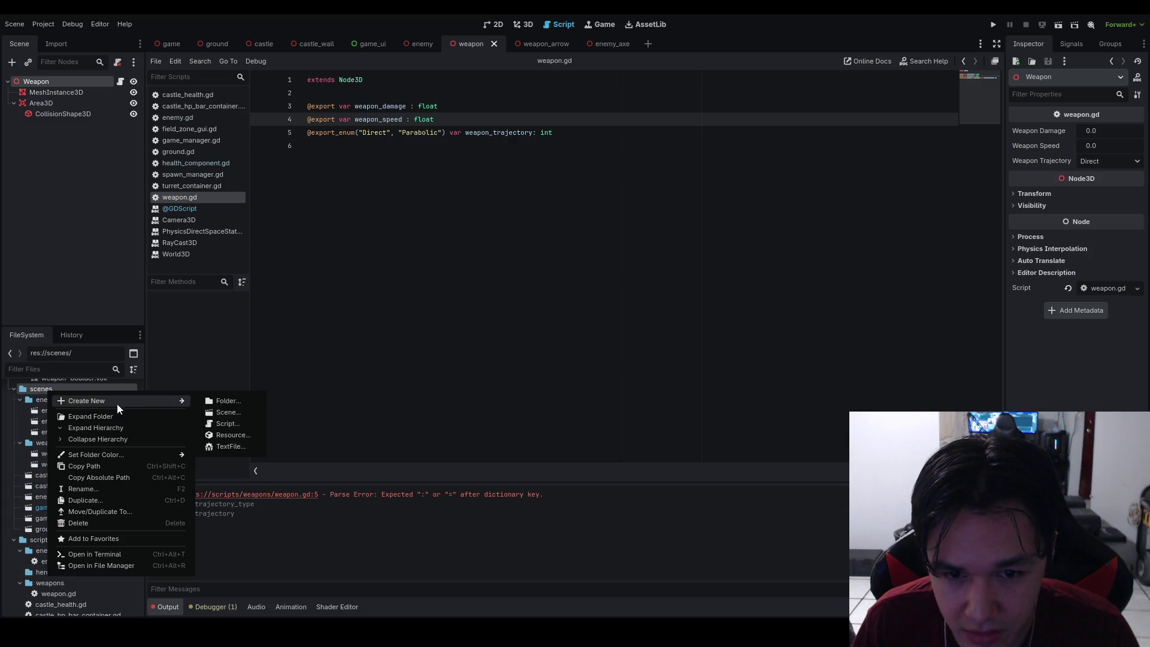
left_click(236, 402)
type("heroes")
key("Return")
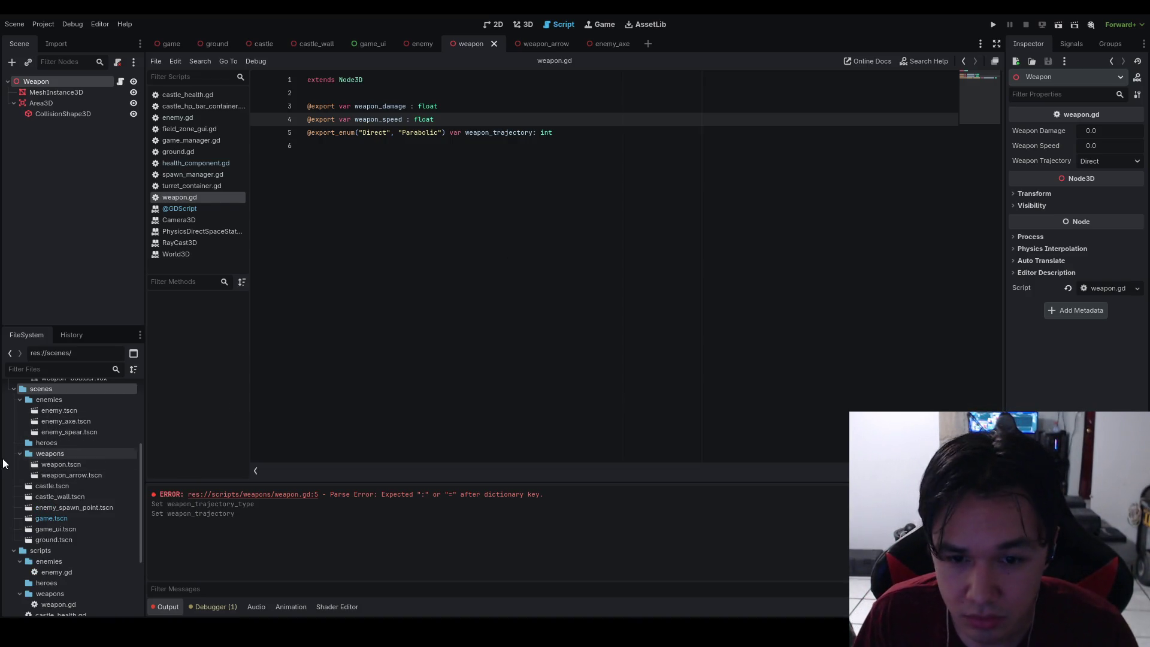
left_click(28, 443)
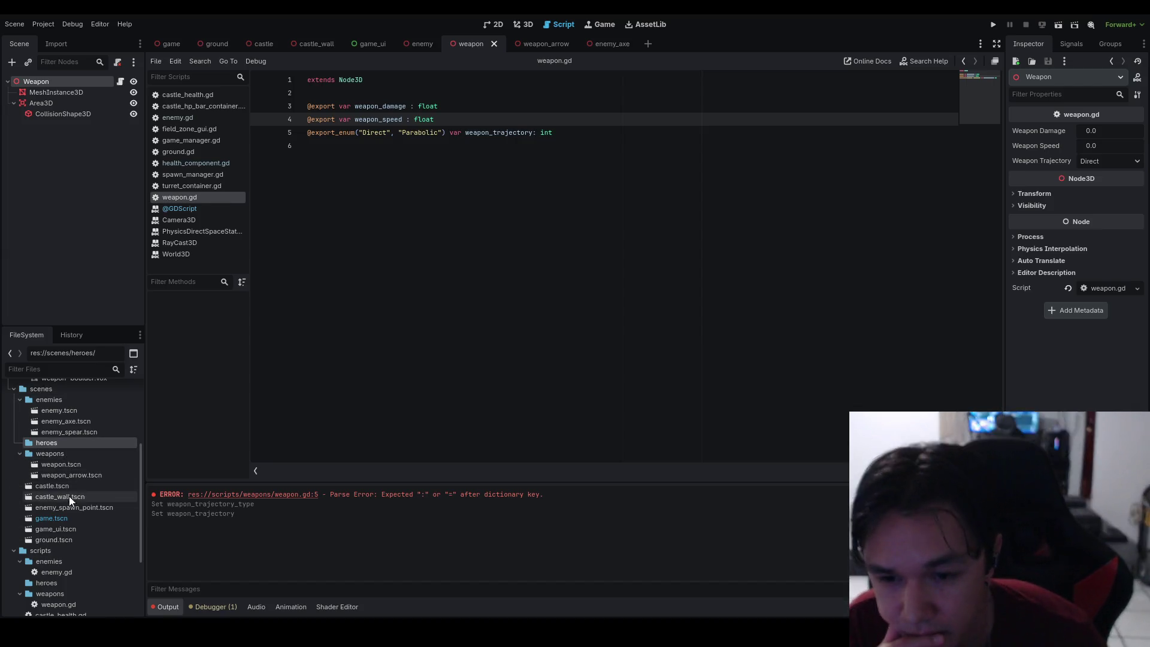
- Dismiss the scenes/heroes folder menu without creating anything and start a new empty scene
right_click(66, 445)
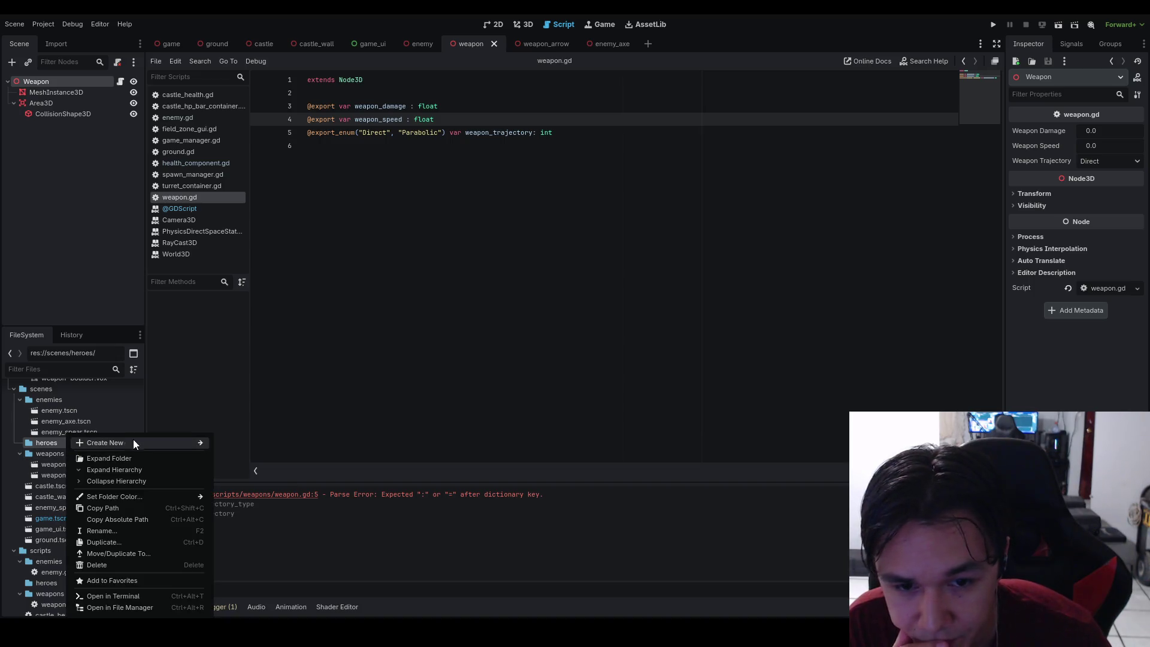
mouse_move(124, 444)
left_click(40, 441)
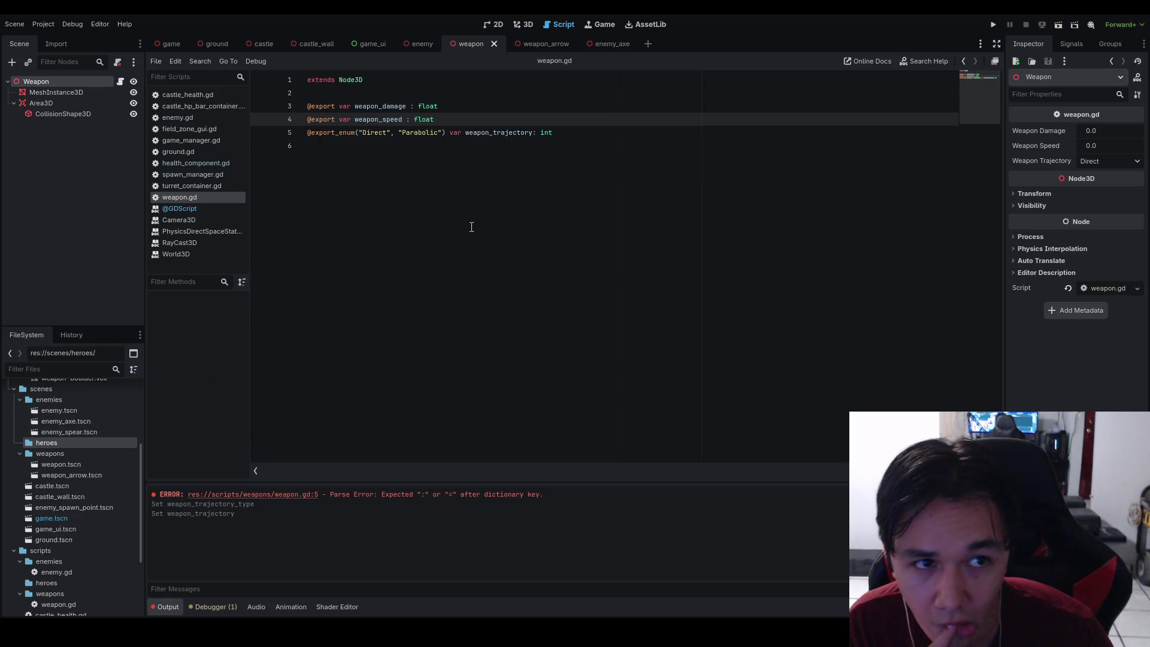
left_click(646, 44)
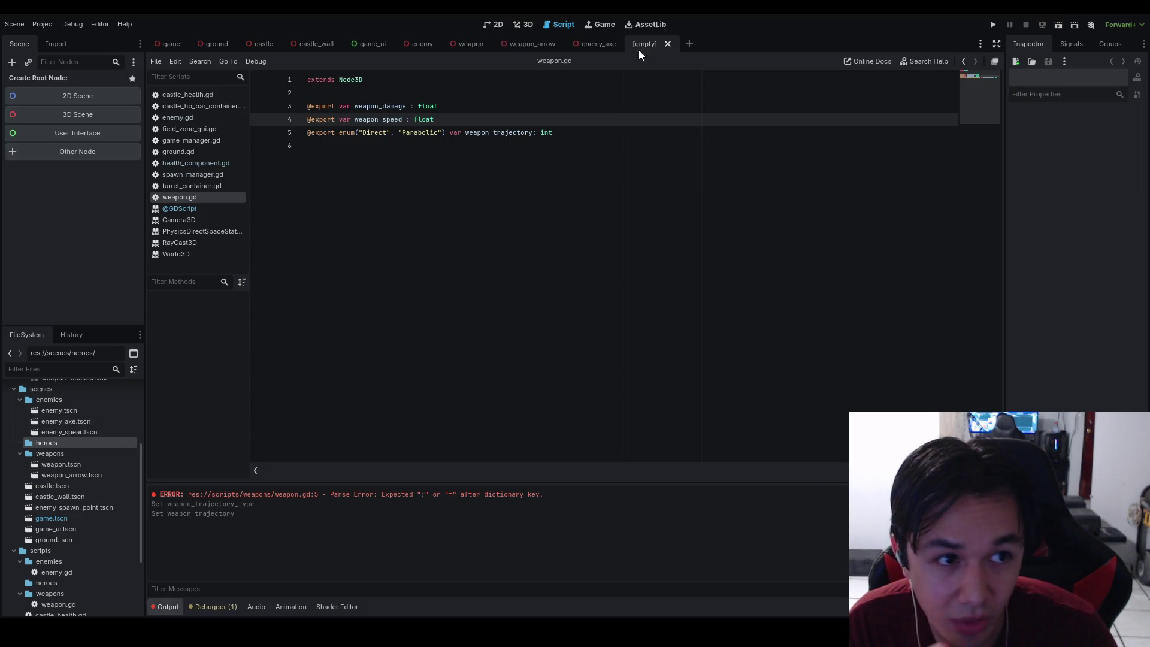
- Give the new scene a 3D root node and rename it Hero
left_click(73, 117)
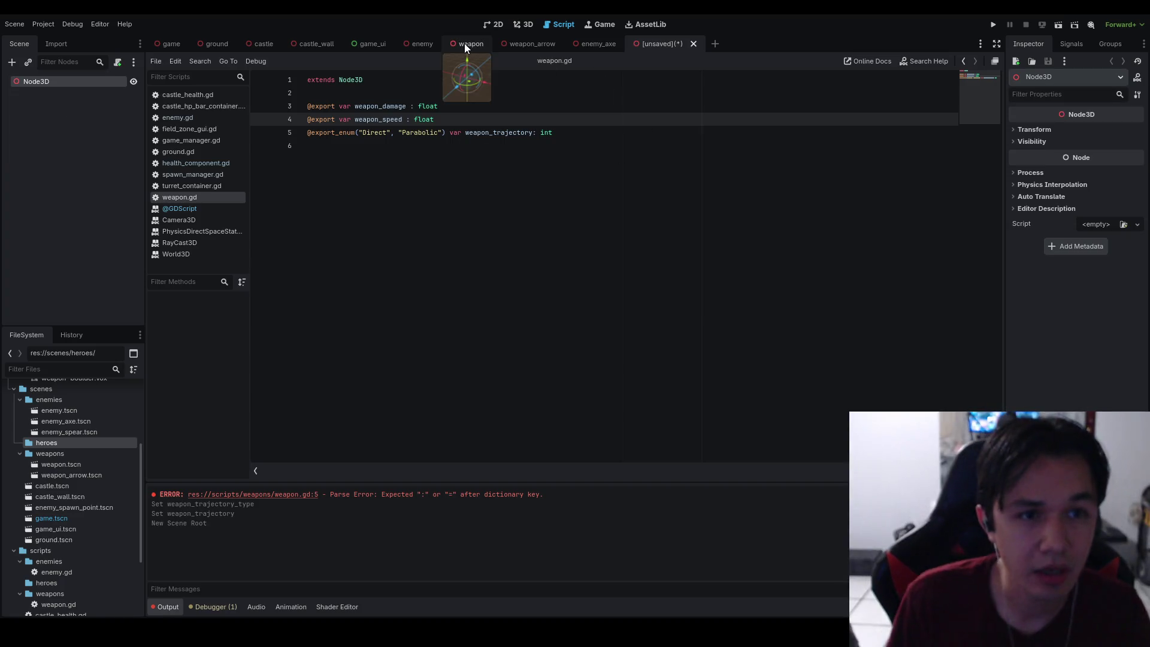
double_click(39, 83)
double_click(54, 85)
type("Hero")
key("Return")
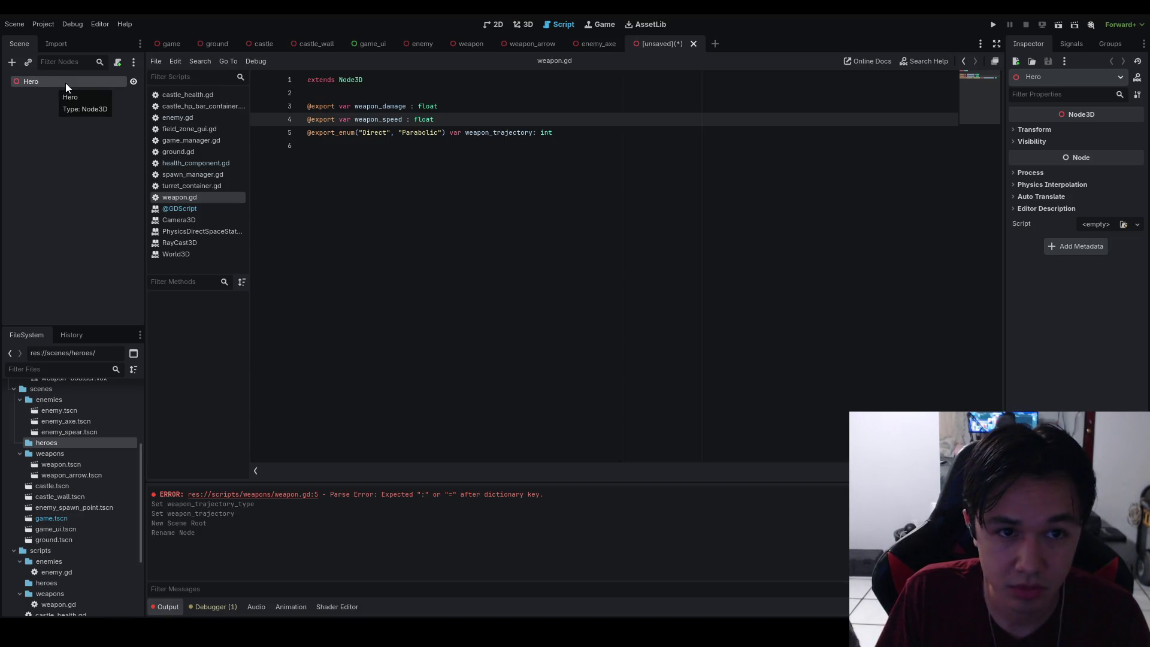
- Attach a new script to Hero saved as res://scripts/heroes/hero.gd
left_click(117, 63)
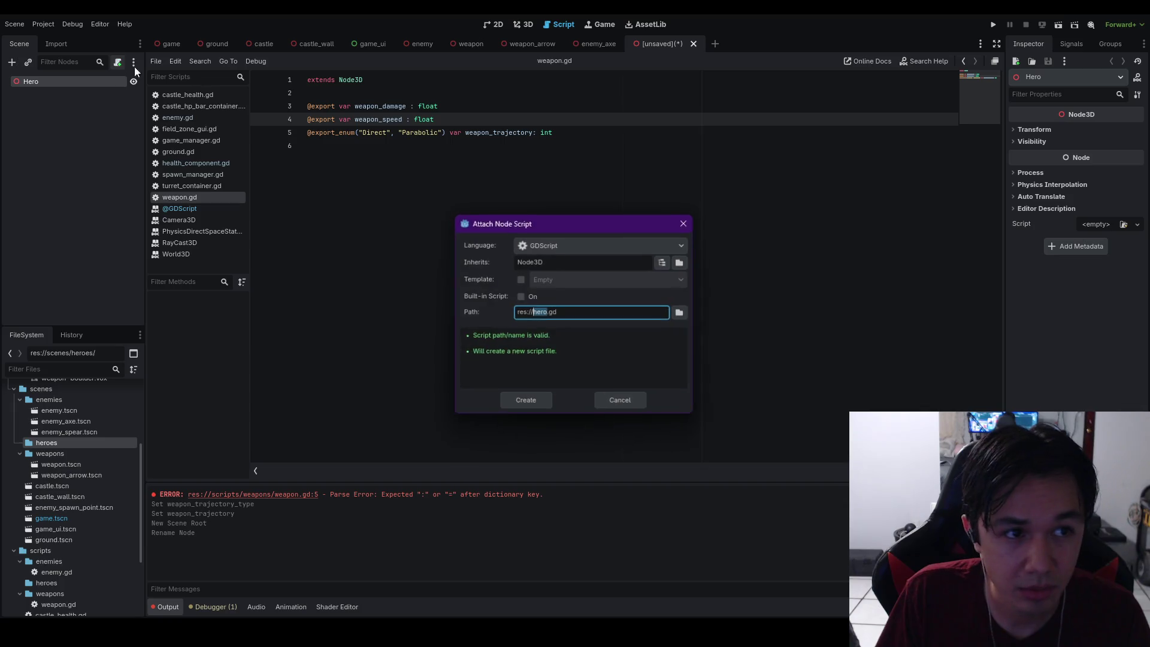
key("Left")
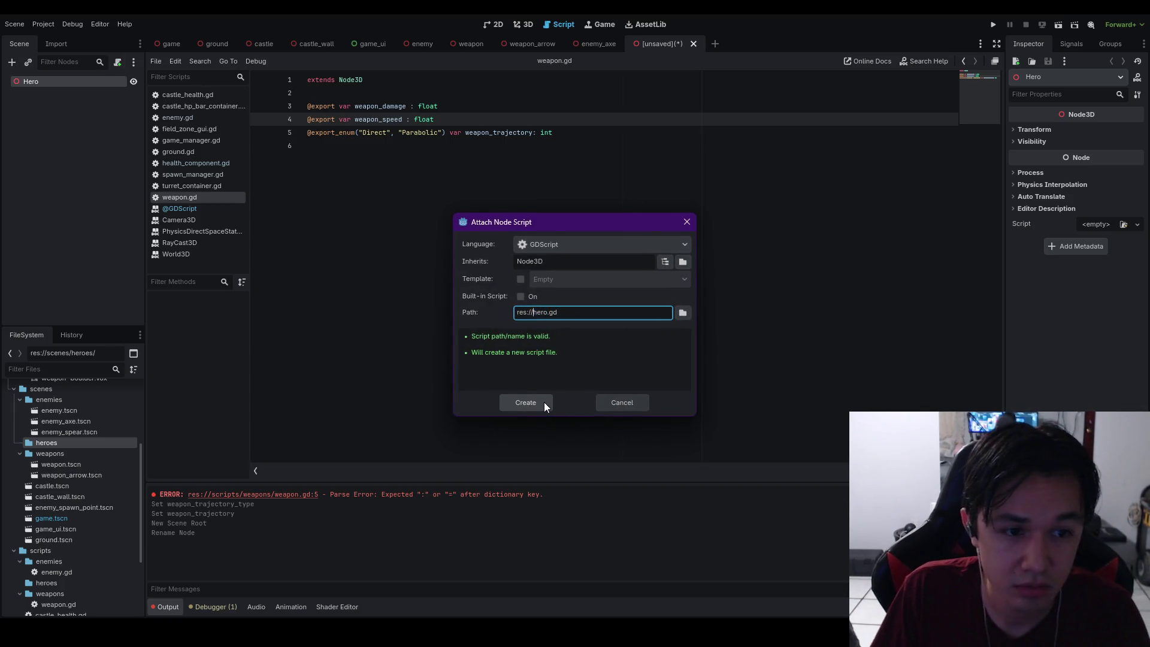
type("scr")
type("ipts/h")
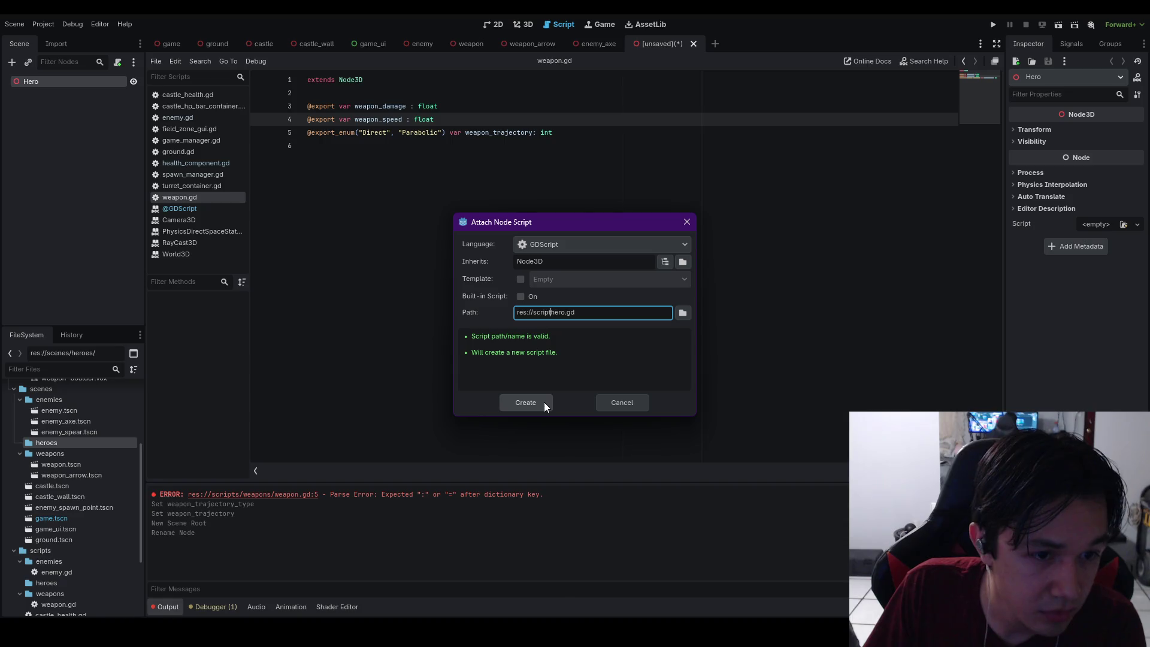
type("eroes/")
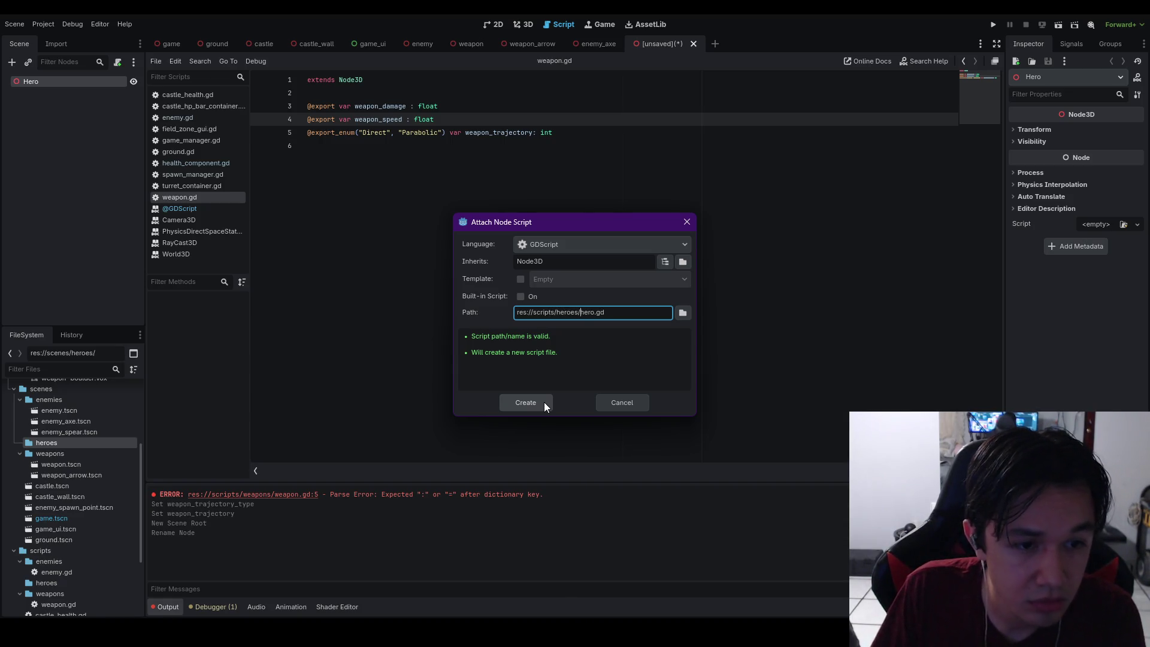
left_click(544, 402)
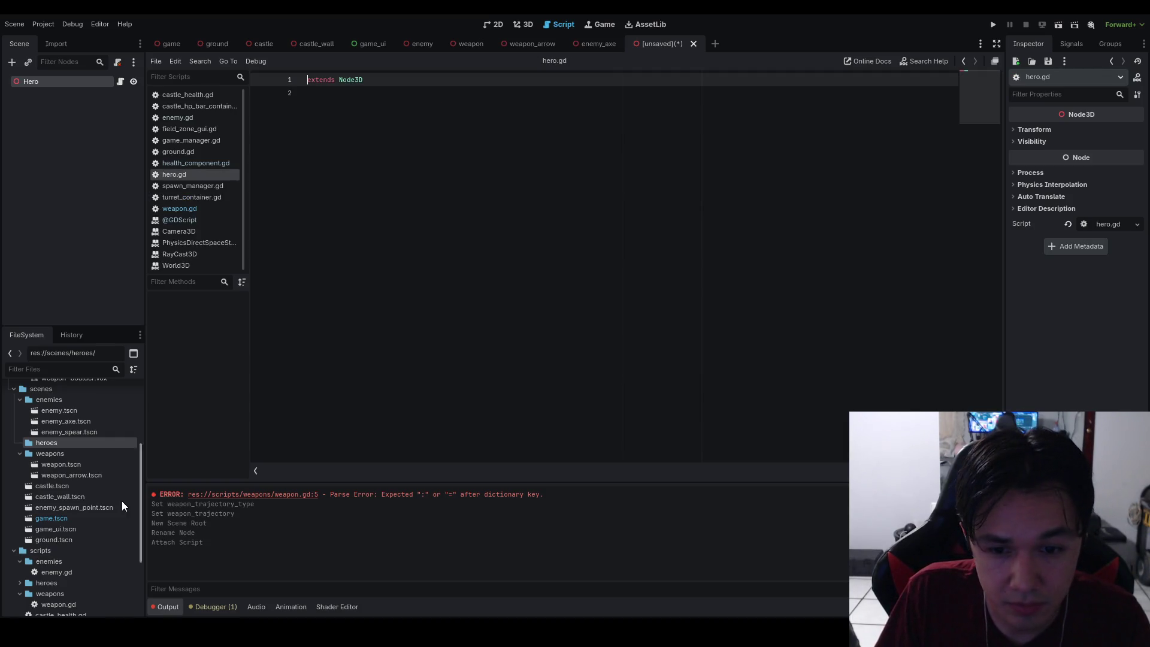
- Expand scripts/heroes in the FileSystem dock to reveal hero.gd
scroll(95, 521, "down", 3)
double_click(90, 501)
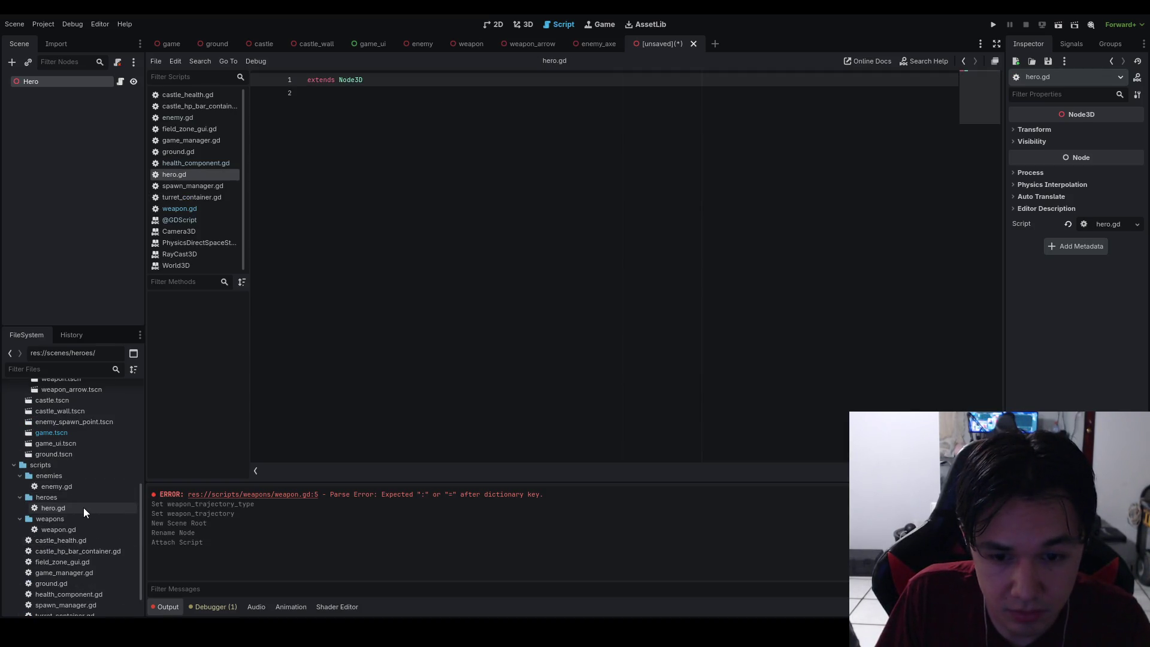
scroll(98, 497, "up", 6)
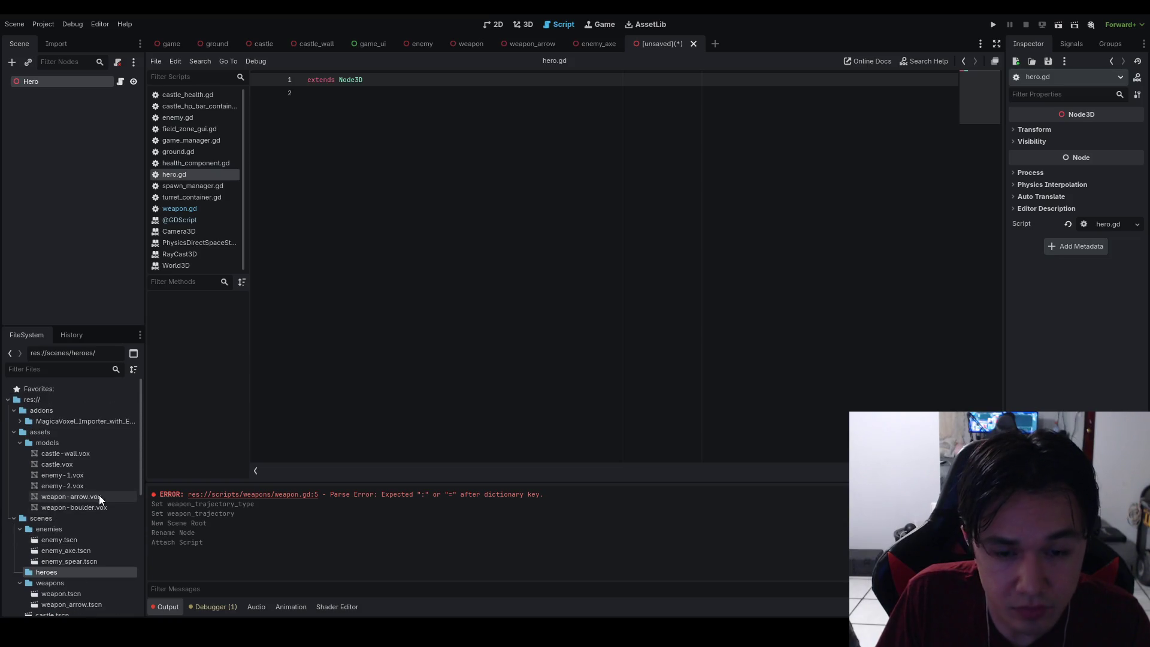
scroll(93, 462, "down", 5)
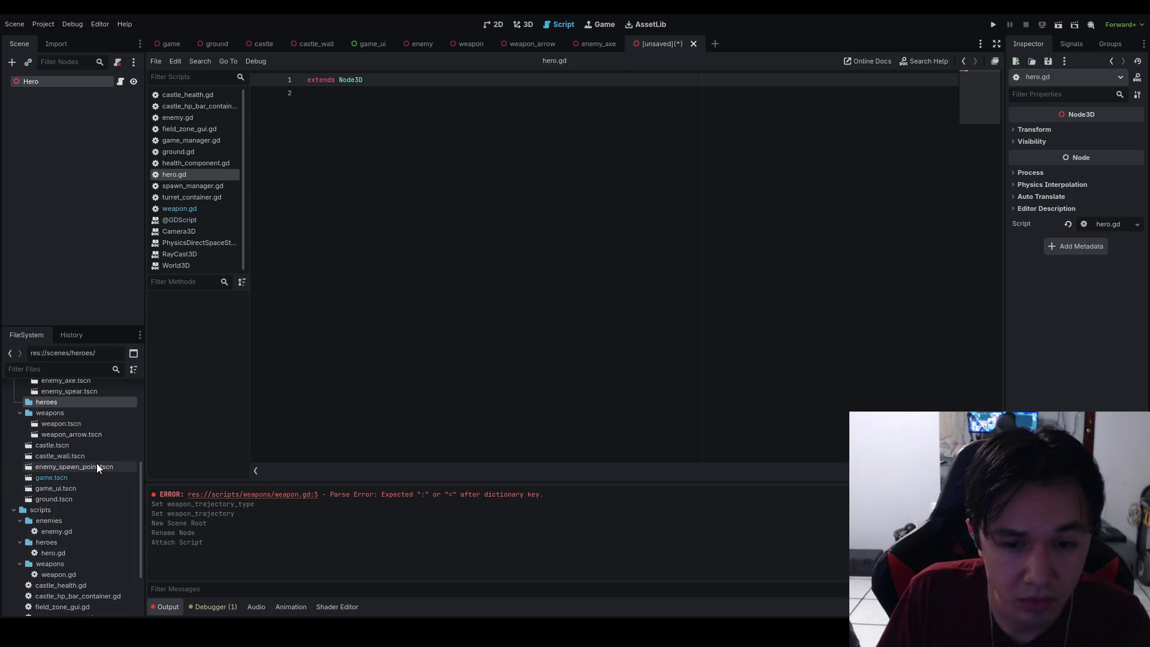
left_click(133, 369)
left_click(134, 370)
scroll(105, 463, "up", 5)
scroll(81, 480, "down", 5)
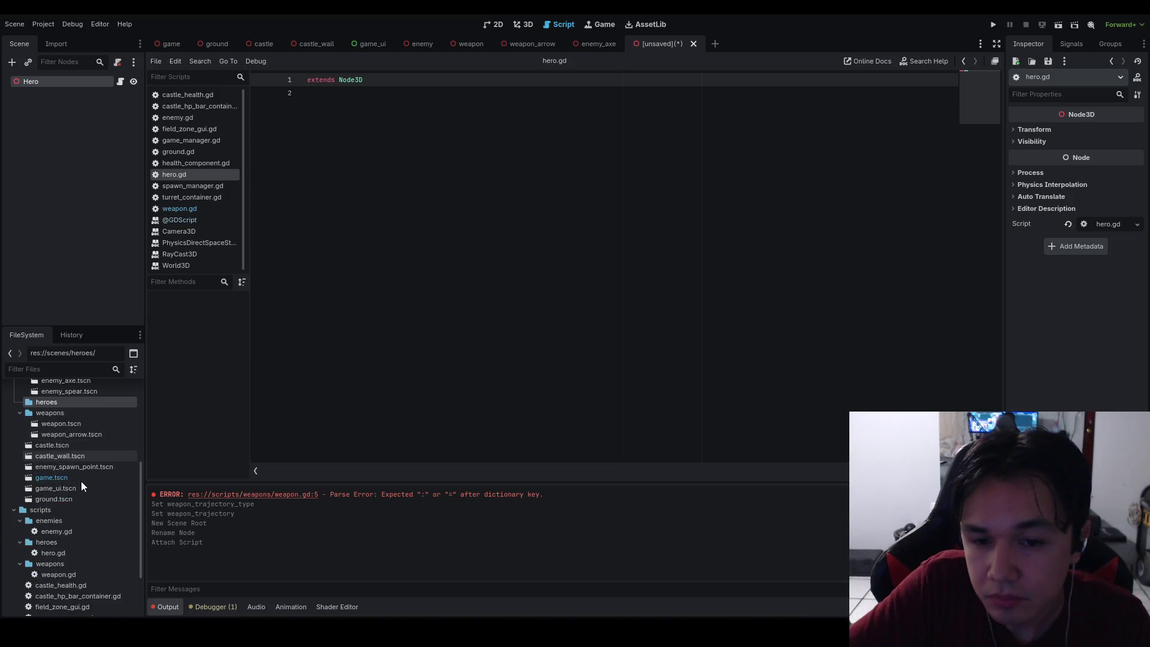
scroll(84, 484, "up", 5)
scroll(87, 474, "down", 5)
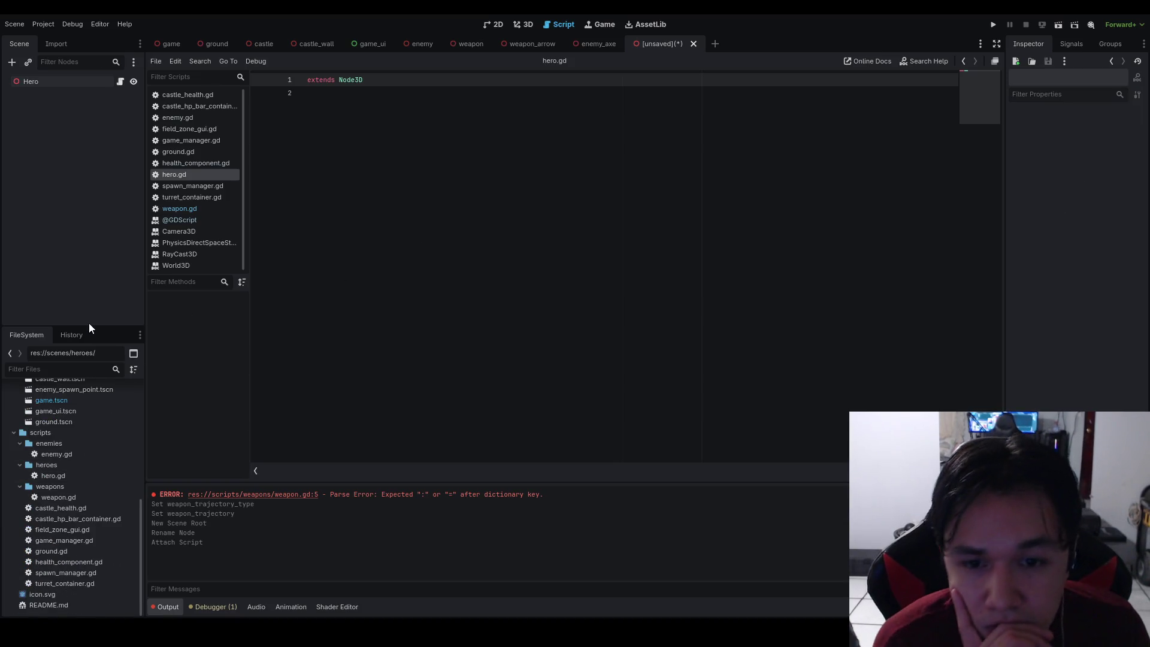
left_click(71, 334)
left_click(41, 339)
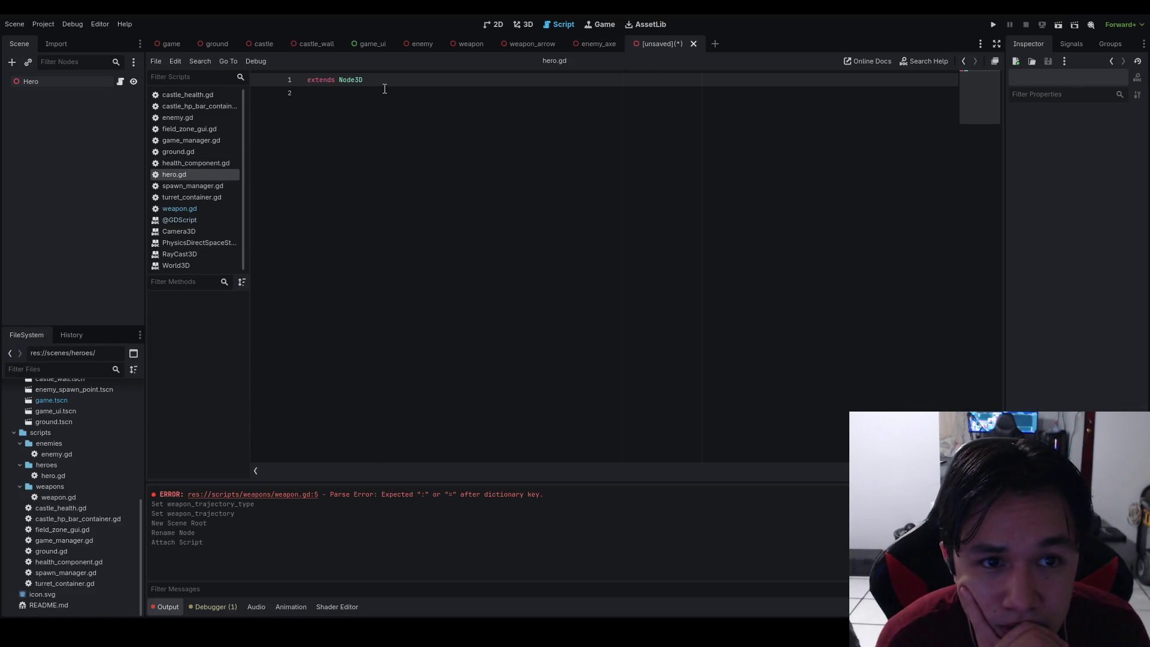
- Copy all of weapon.gd's code and paste it over hero.gd's contents
left_click(187, 209)
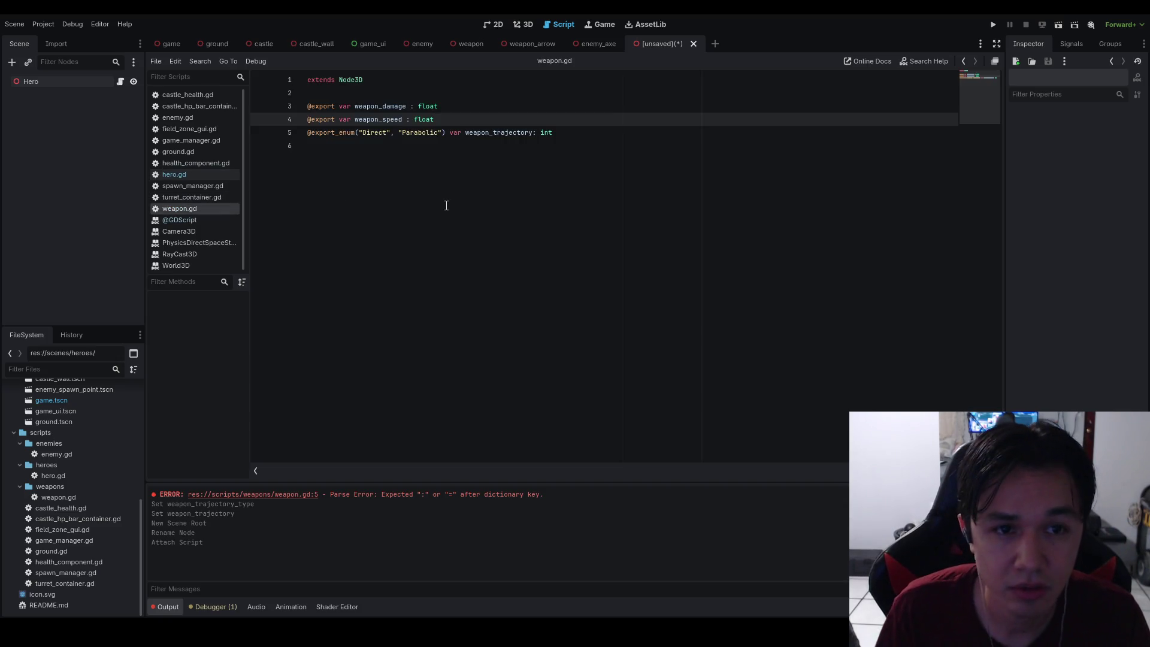
key("ctrl+a")
key("ctrl+c")
left_click(181, 174)
key("ctrl+a")
key("ctrl+v")
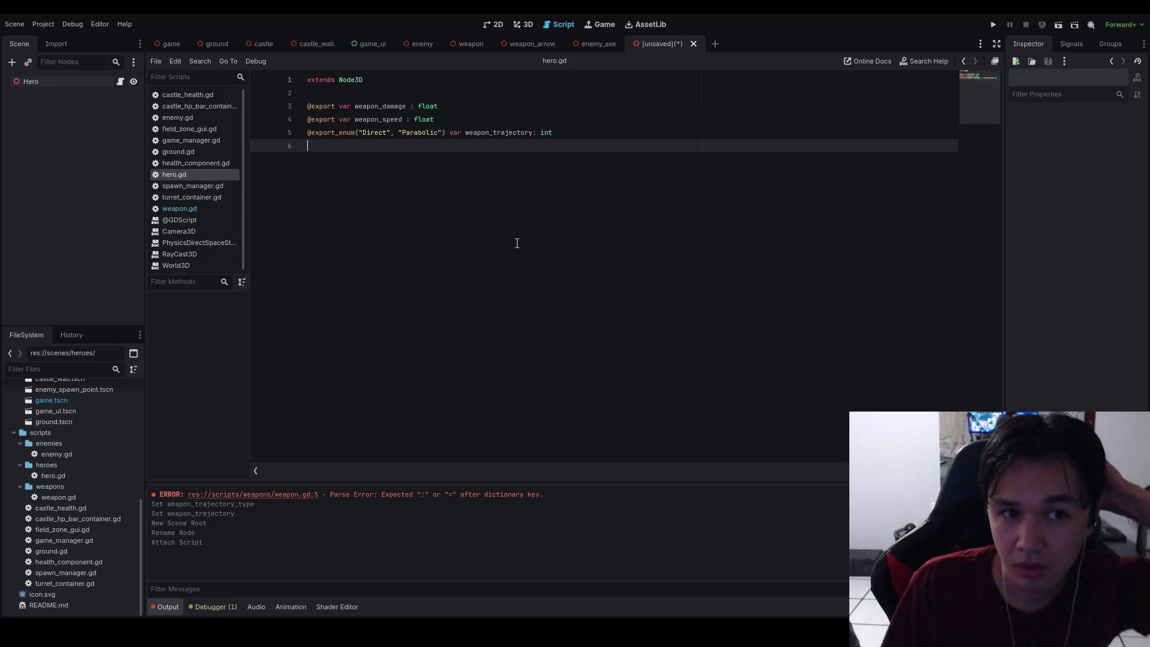
- Save the new scene as hero.tscn in the scenes/heroes folder
key("ctrl+s")
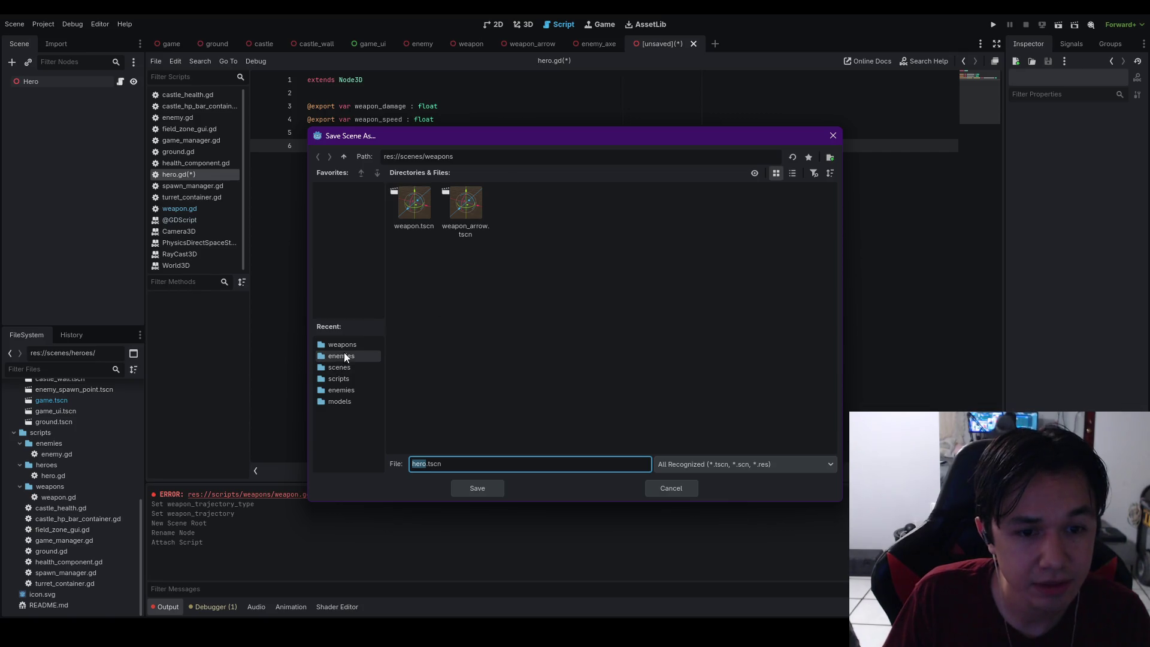
left_click(343, 156)
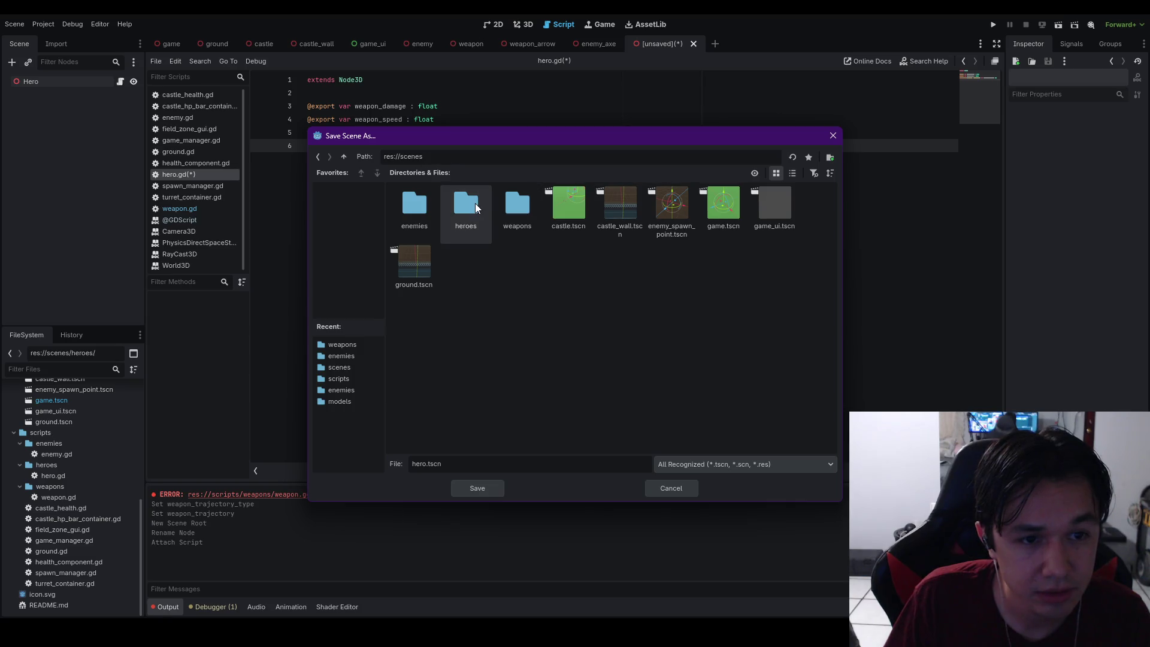
double_click(480, 227)
left_click(480, 488)
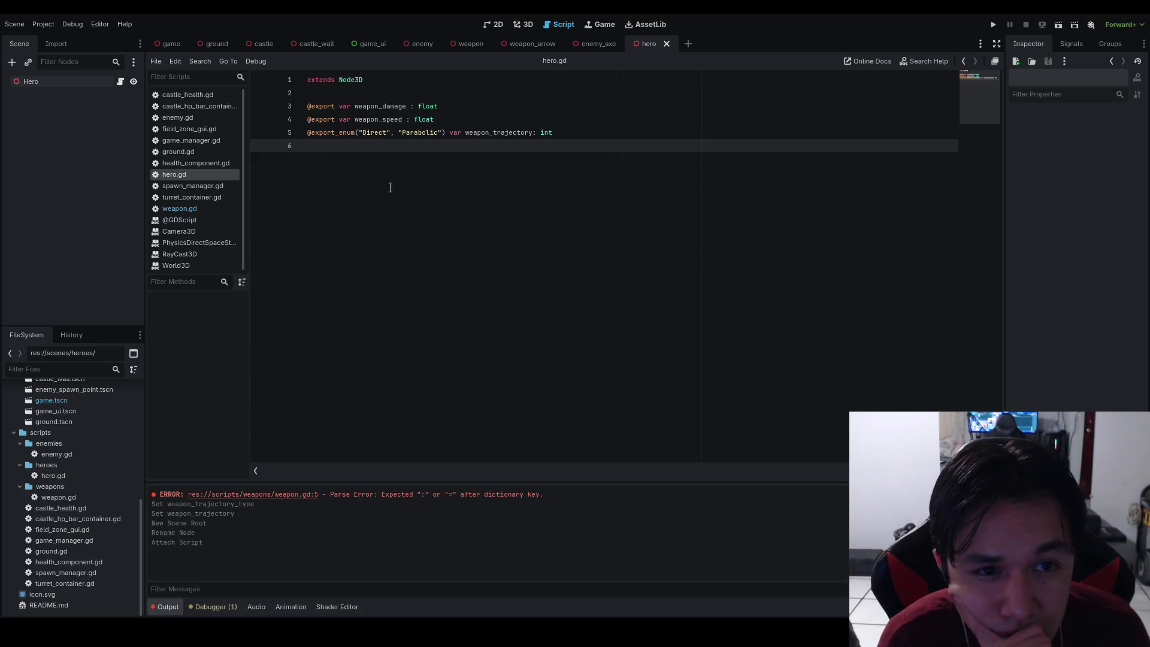
- Rename the exports to hero_attack_speed and hero_damage_modifier, save, and delete the weapon_trajectory line
double_click(396, 106)
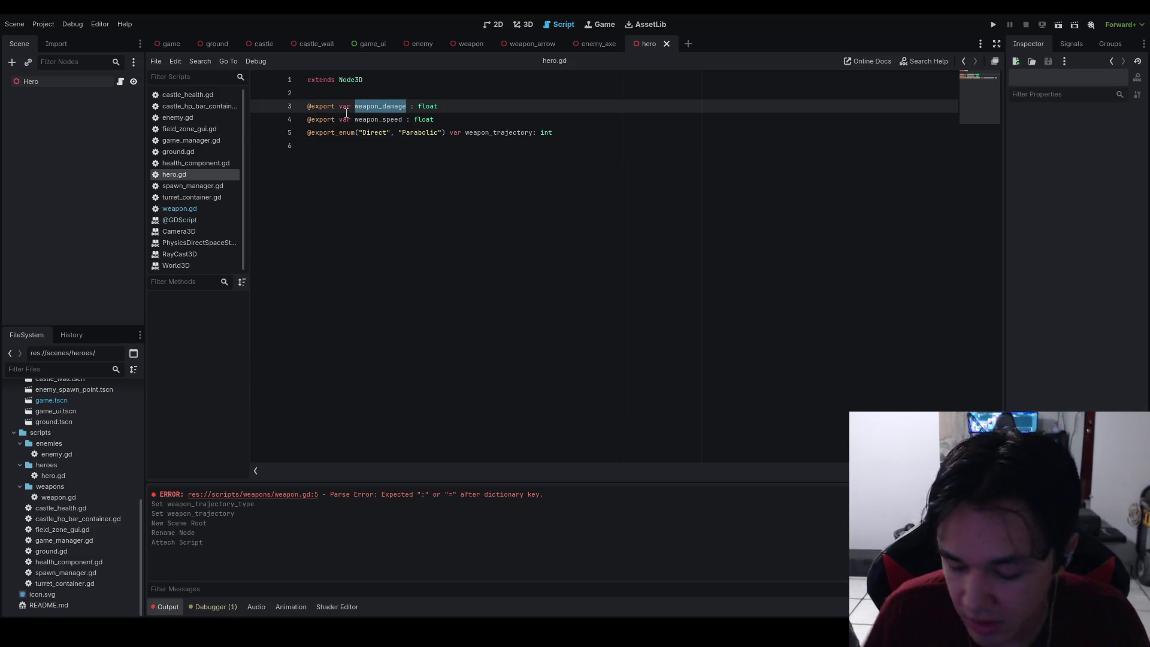
type("hero")
type("_at")
type("tack_spee")
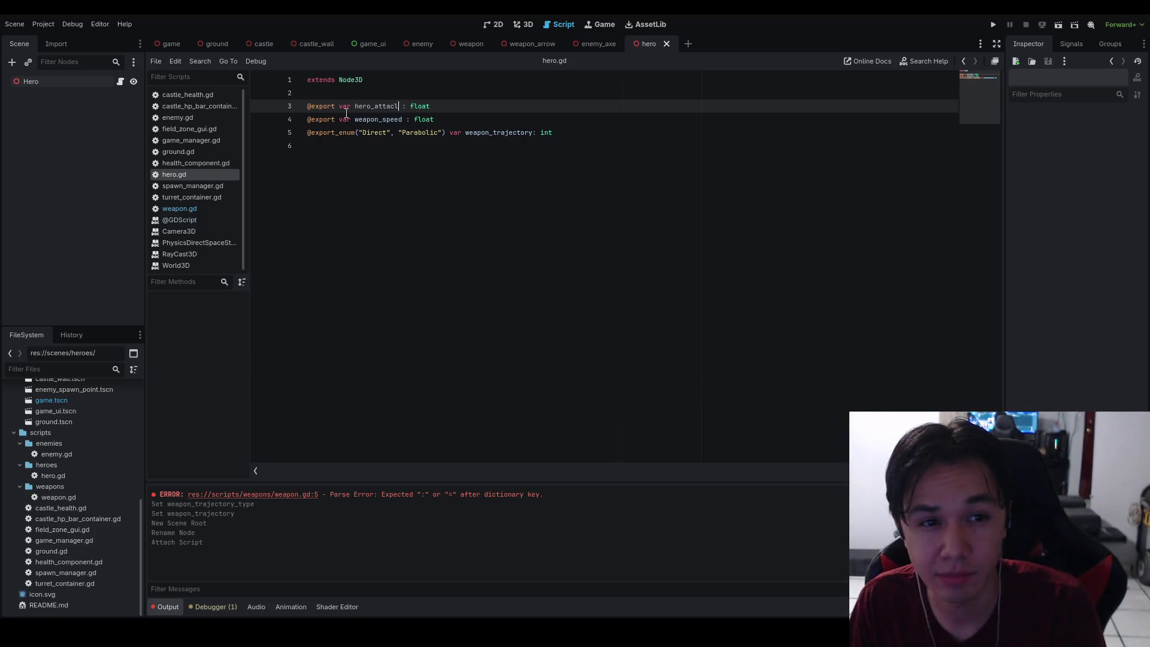
type("d")
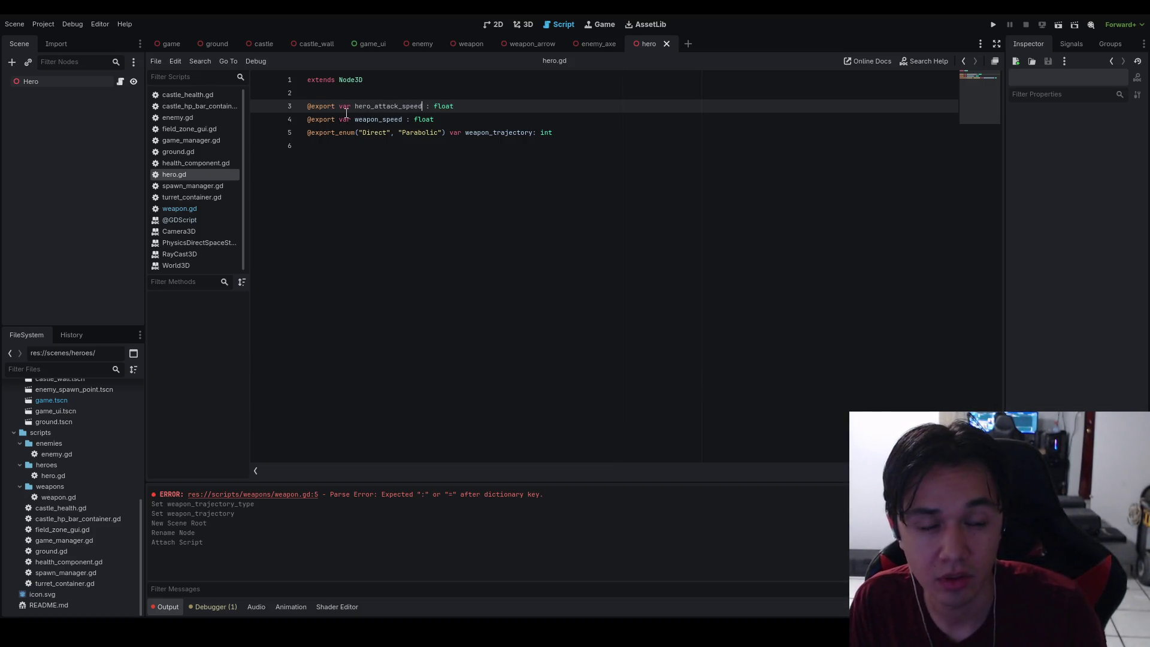
left_click_drag(354, 119, 402, 118)
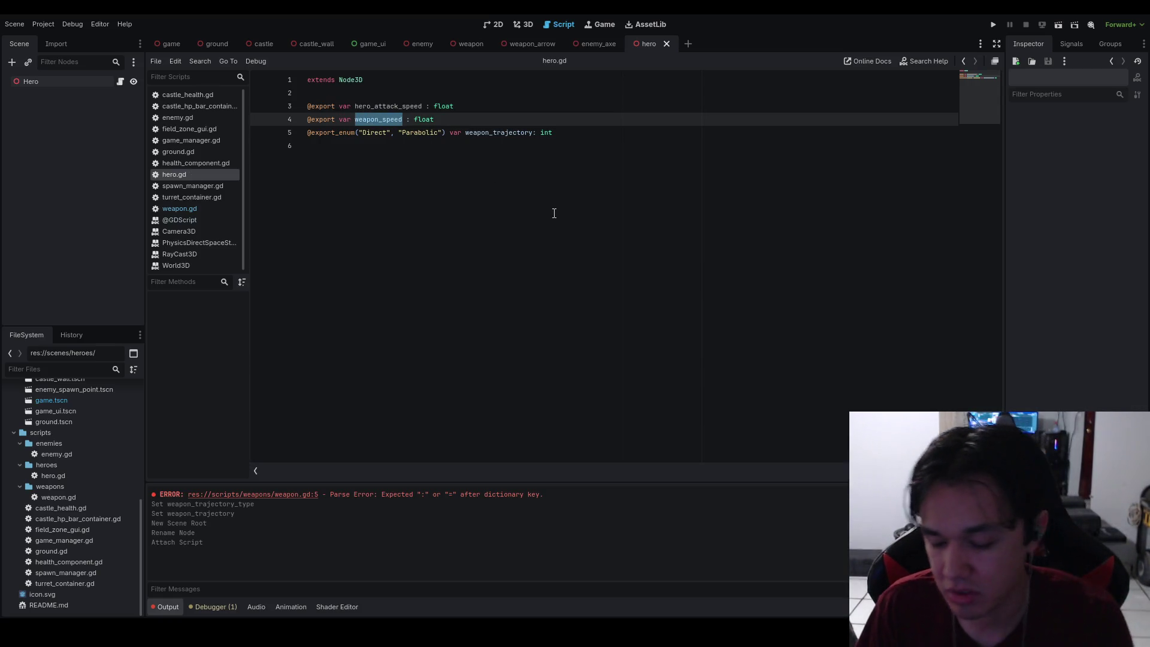
type("hero_")
type("damage_m")
type("odifier")
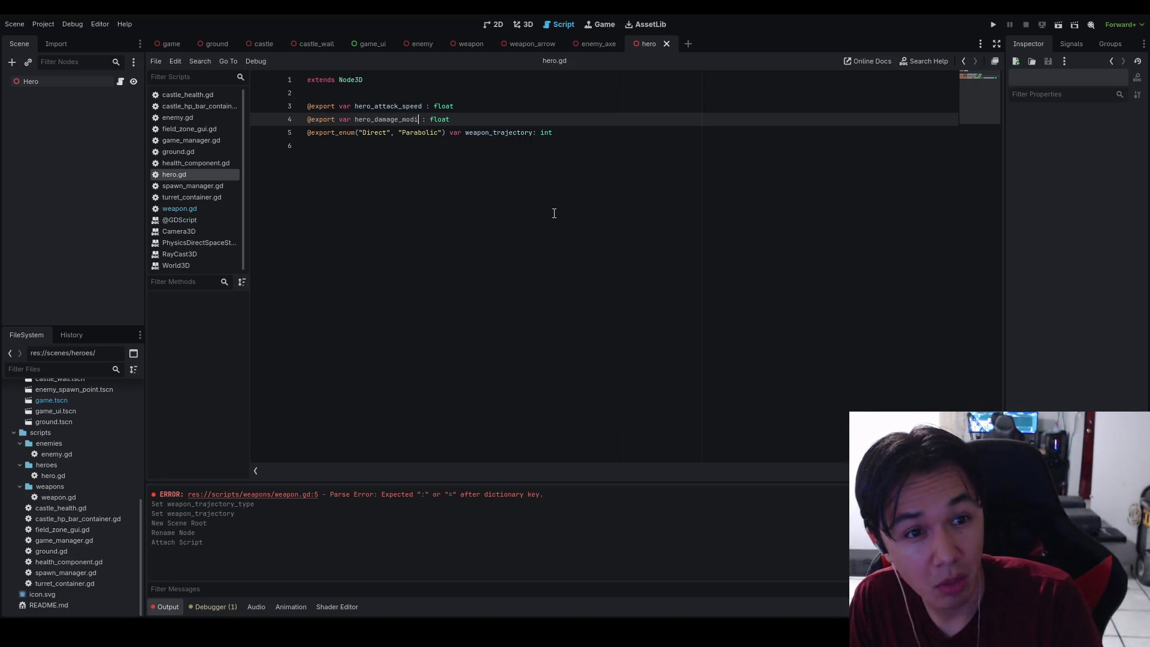
key("ctrl+s")
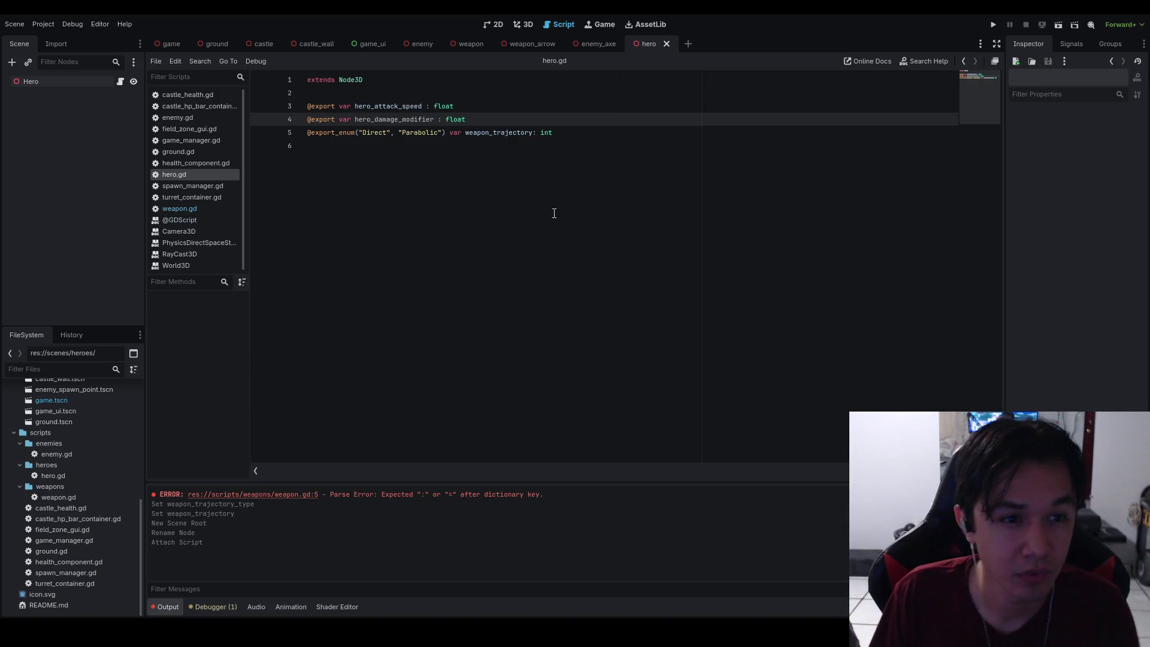
left_click_drag(578, 134, 308, 135)
key("ctrl+c")
key("Delete")
key("Delete")
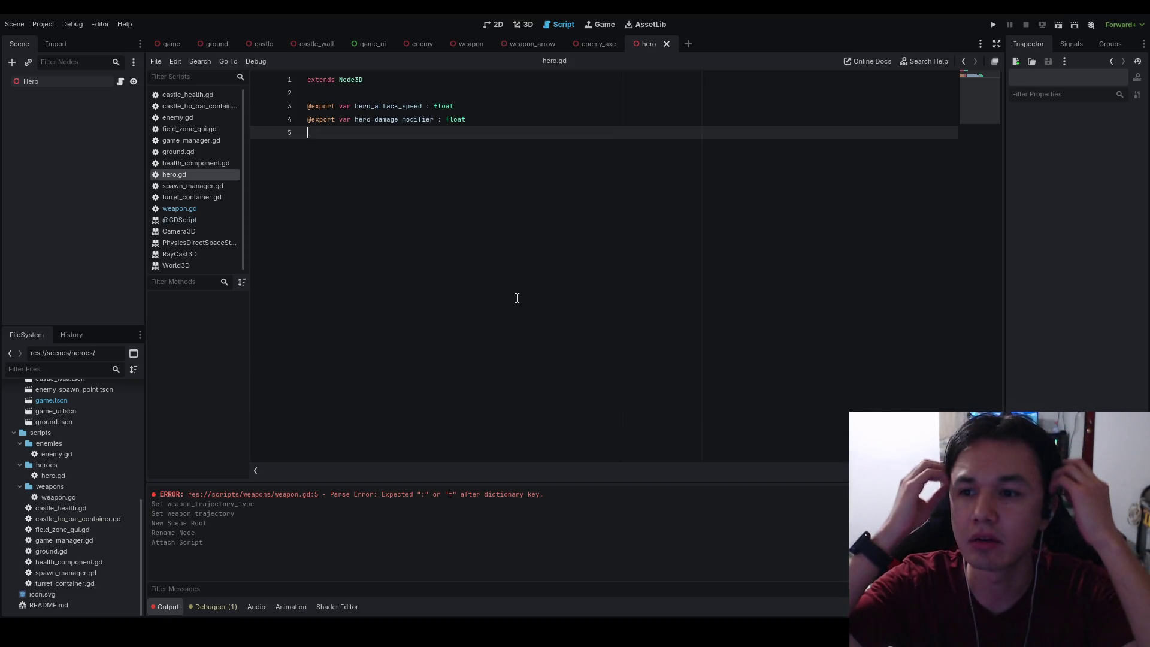
- Restore the enum line as hero_weapon with options Arrow and Boulder, and save
key("ctrl+v")
key("Return")
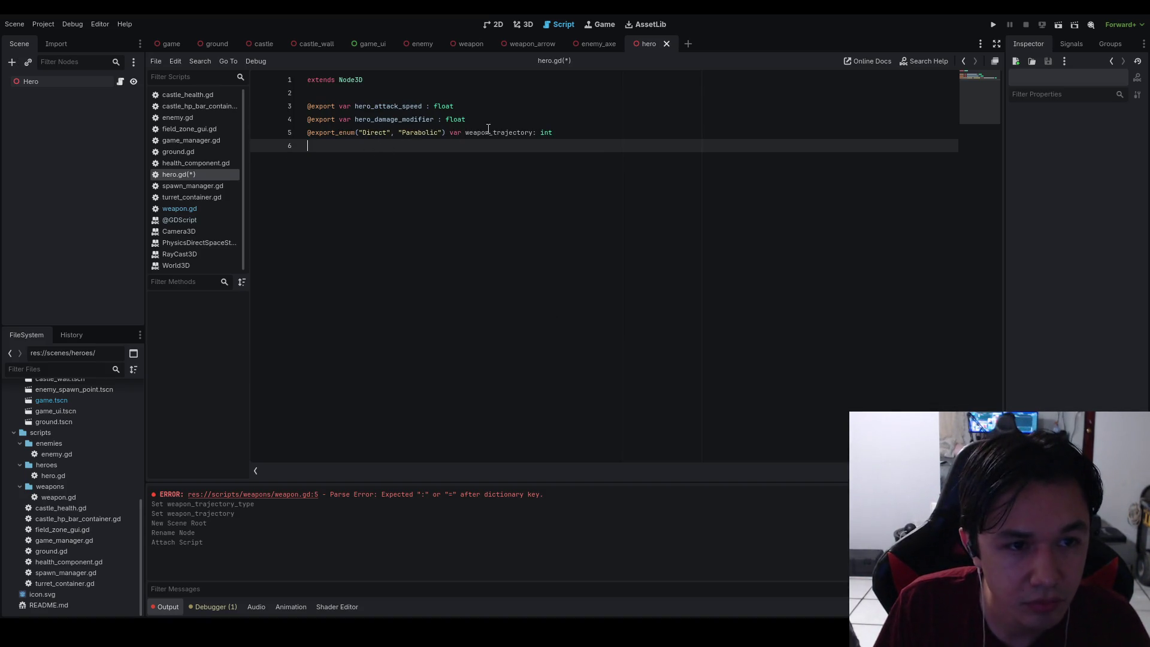
left_click_drag(466, 133, 531, 133)
type("hero_w")
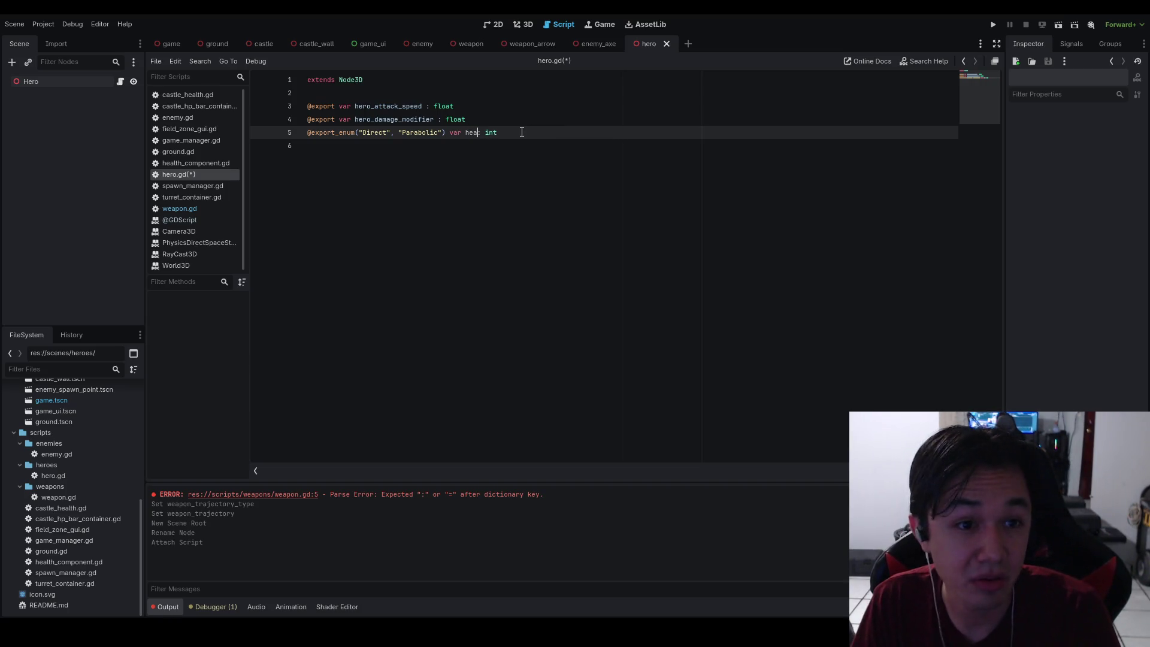
type("eapon")
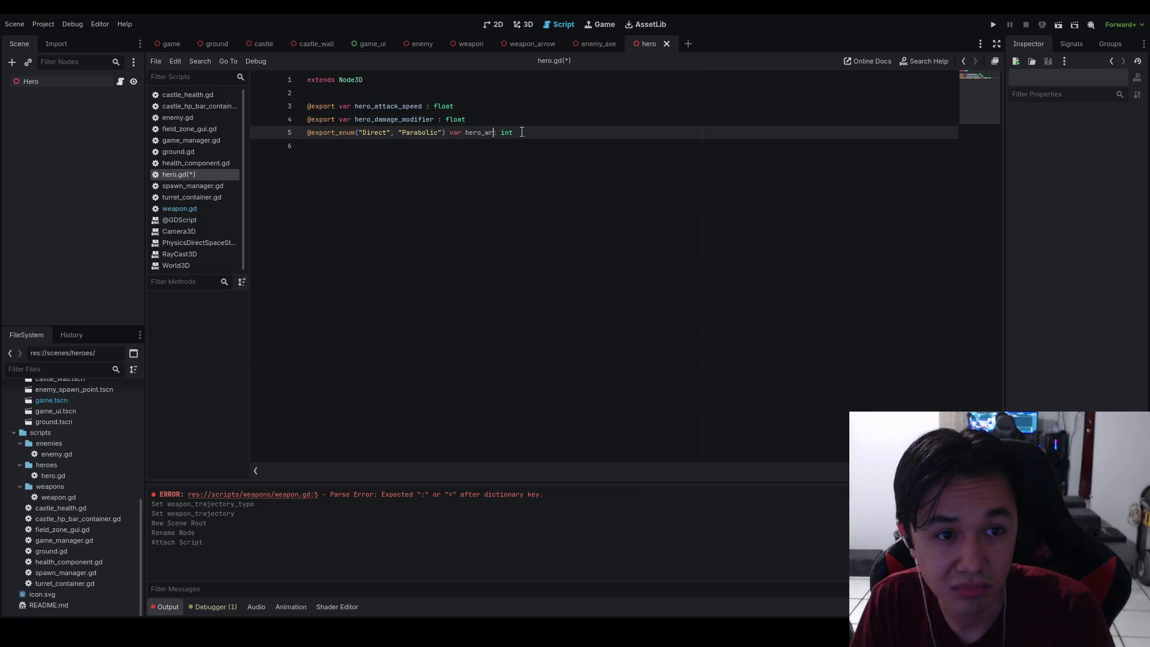
key("ctrl+s")
double_click(371, 132)
type("Arrow")
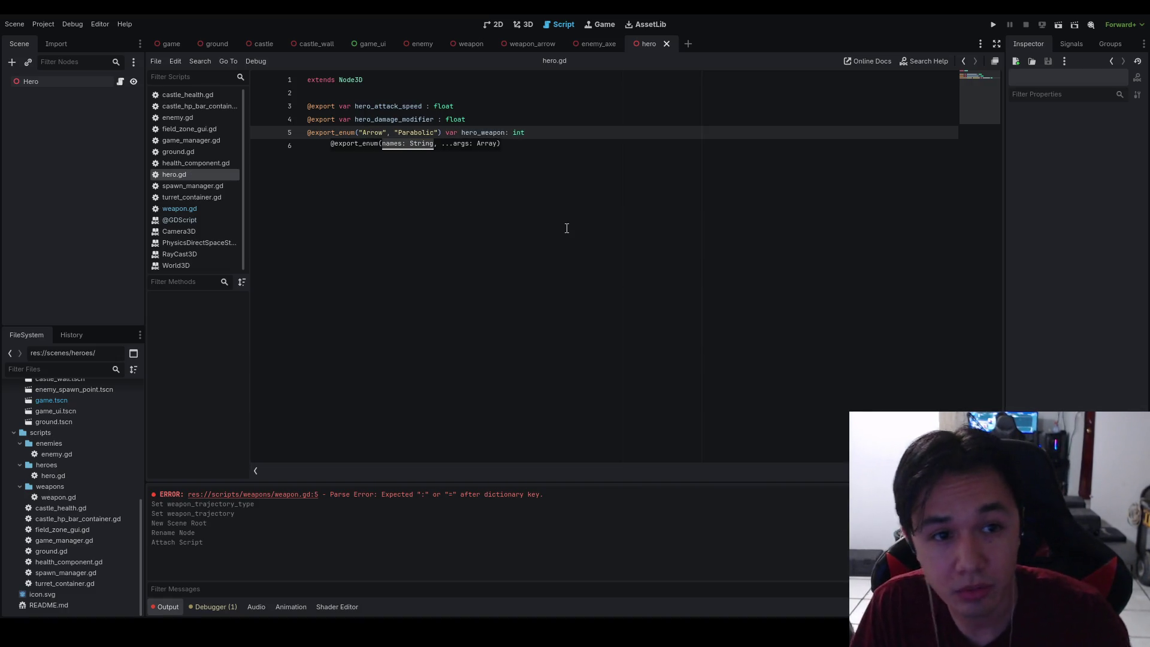
double_click(424, 133)
type("Boluder")
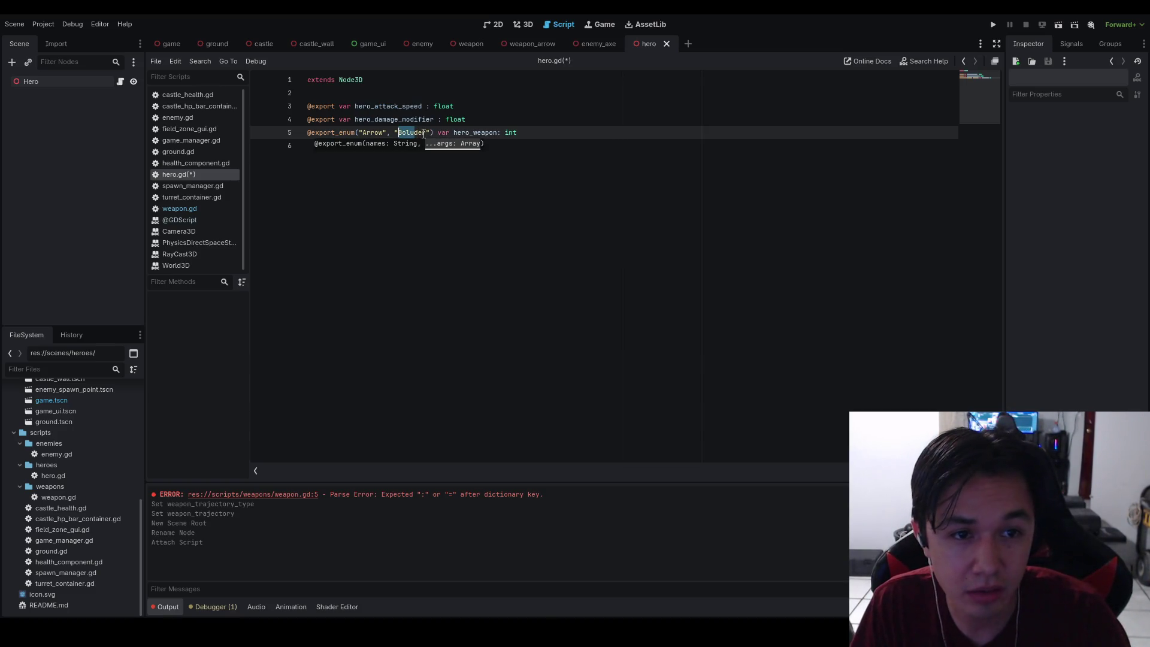
key("BackSpace")
type("u")
key("ctrl+s")
- Check Hero's Hero Weapon property offers Arrow and Boulder, leave it on Arrow, and save
left_click(575, 134)
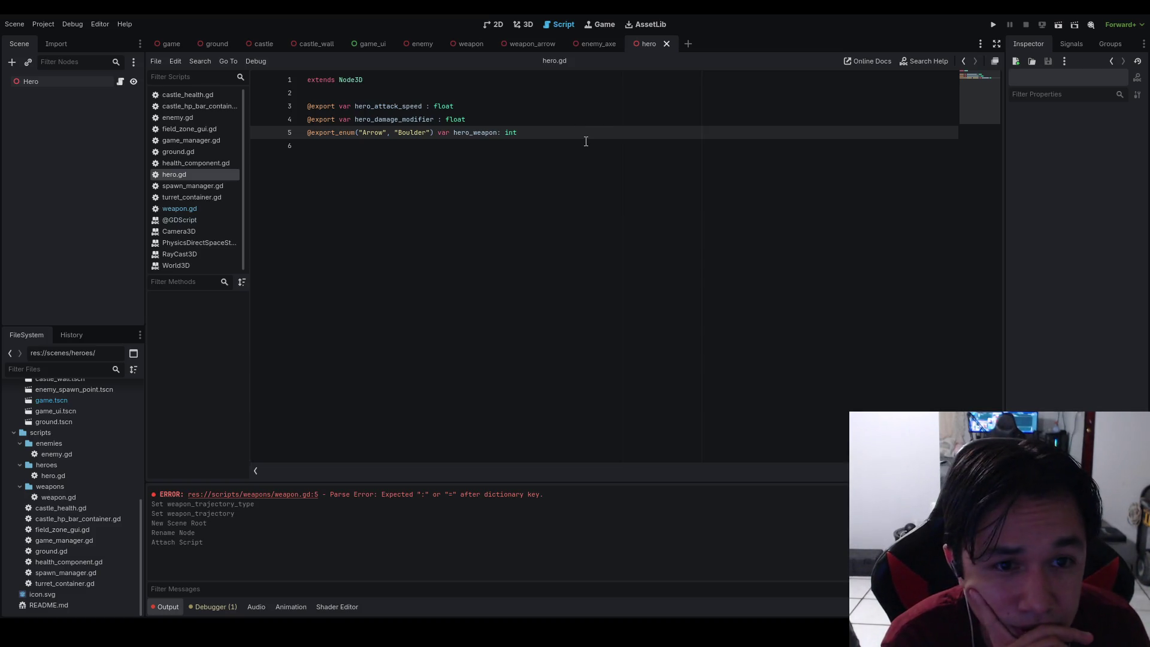
left_click(522, 157)
left_click(542, 139)
left_click(548, 147)
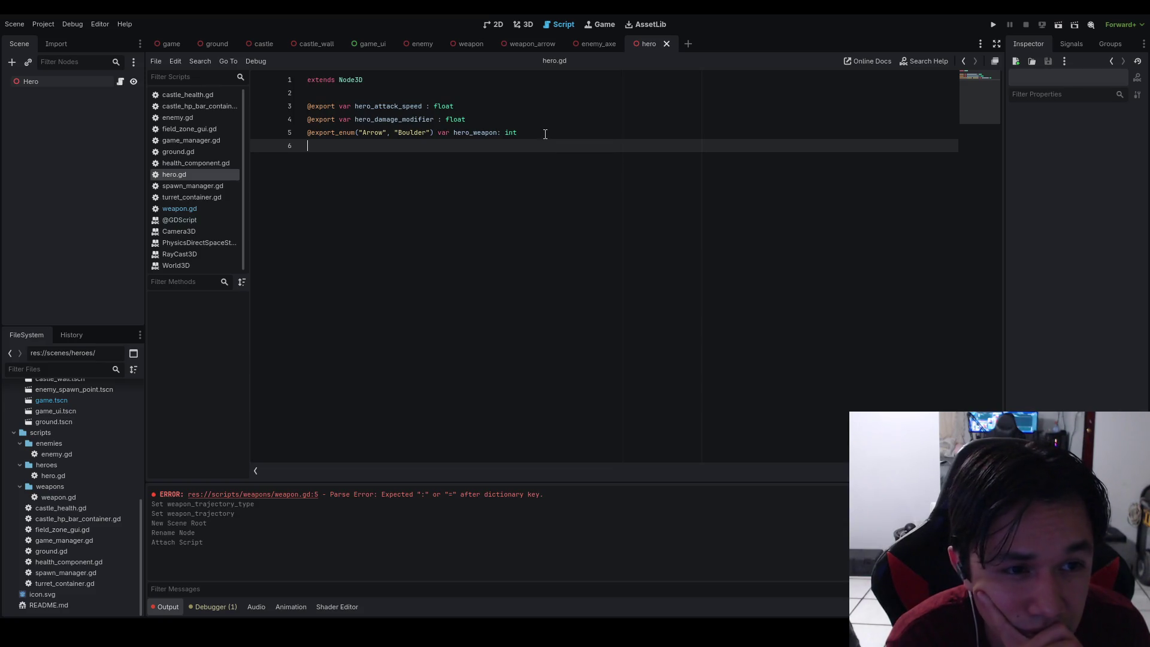
left_click(51, 81)
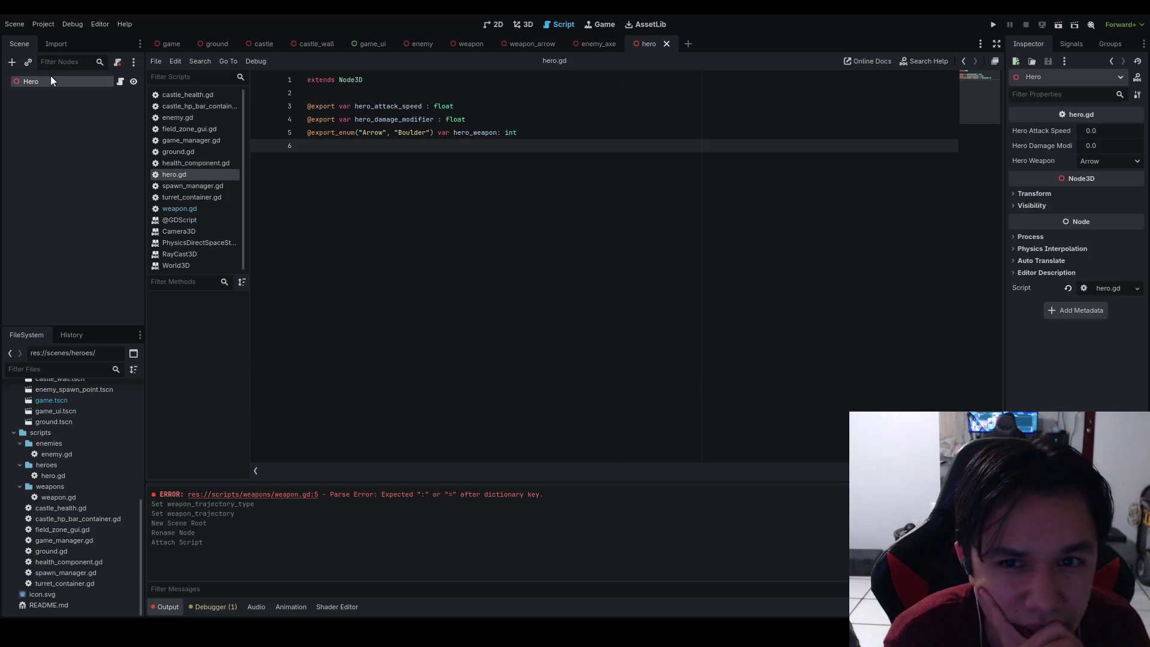
left_click(1105, 162)
left_click(1055, 165)
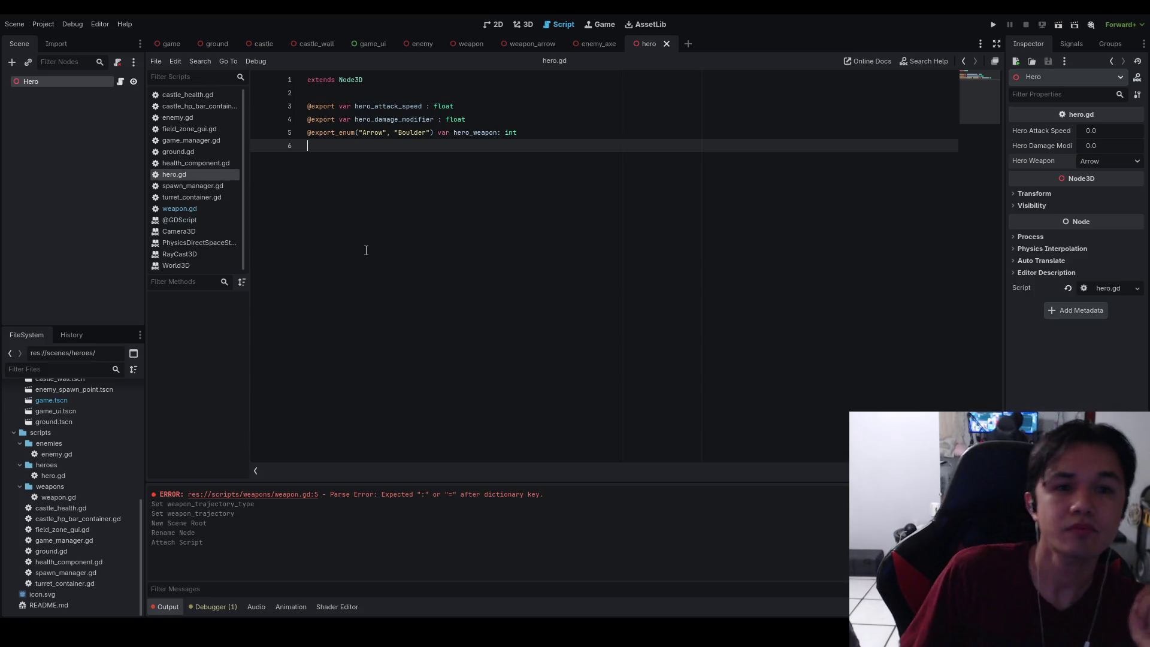
key("ctrl+s")
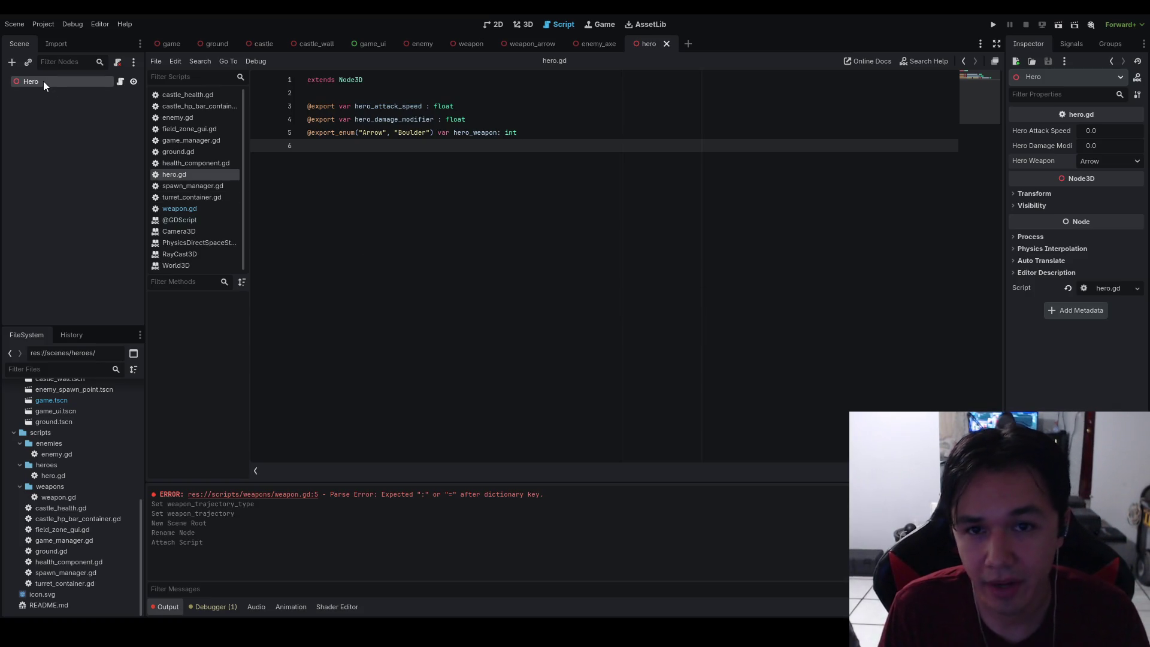
left_click(12, 63)
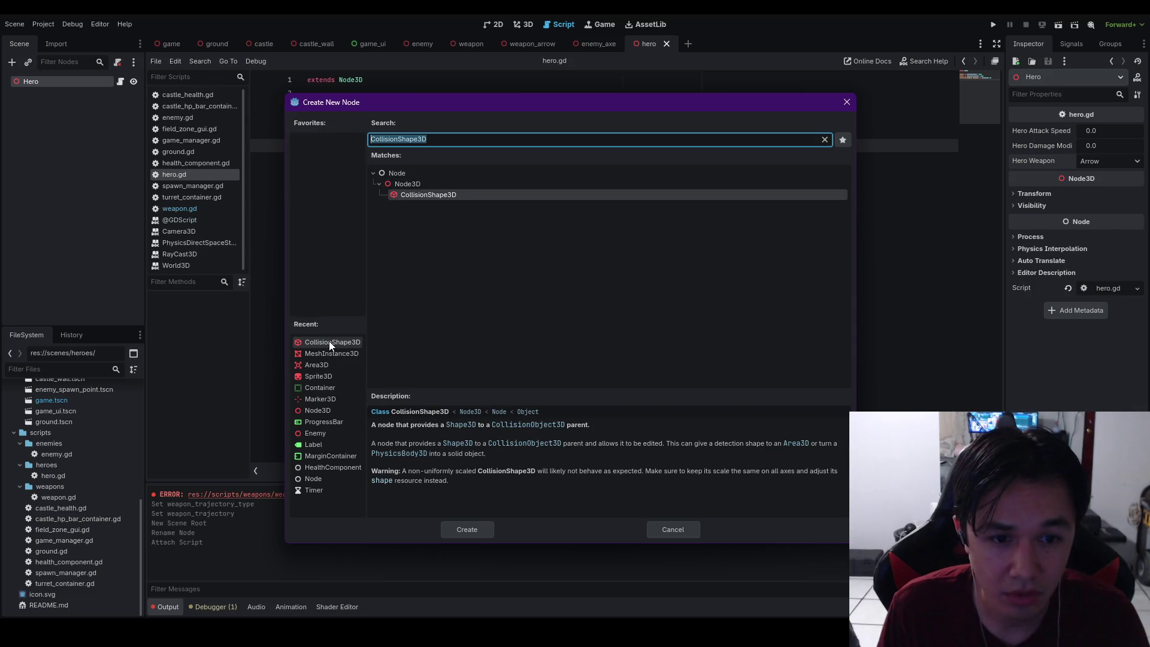
- Add CollisionShape3D and Area3D children to Hero, nesting the collision shape under Area3D
double_click(329, 340)
left_click(37, 84)
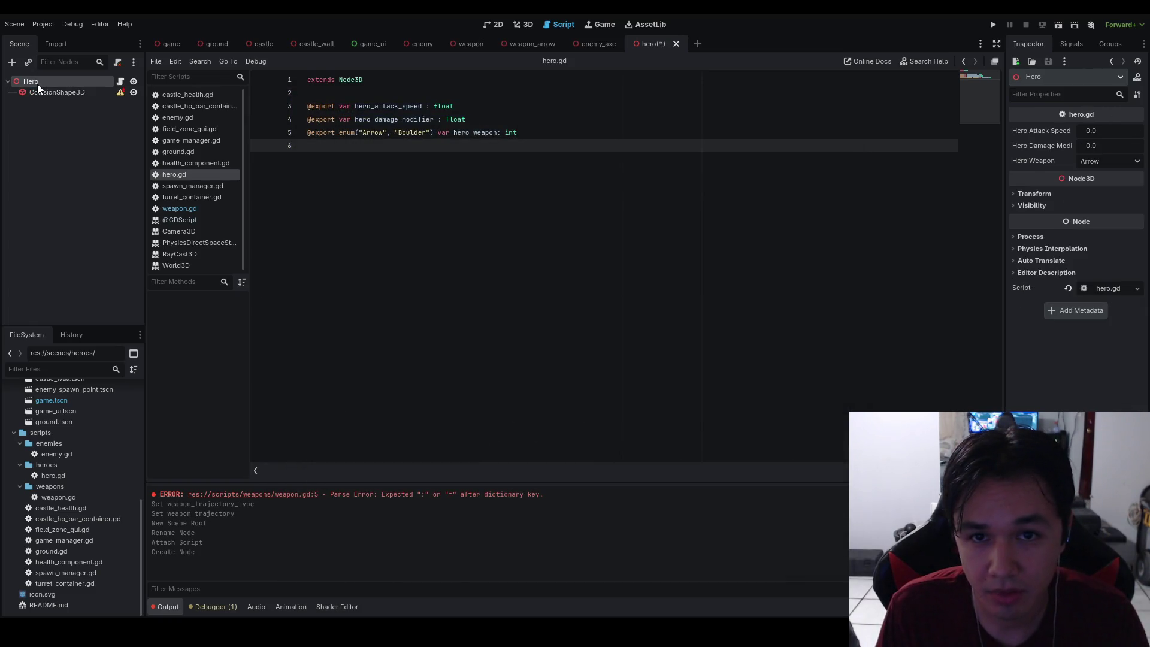
left_click(12, 62)
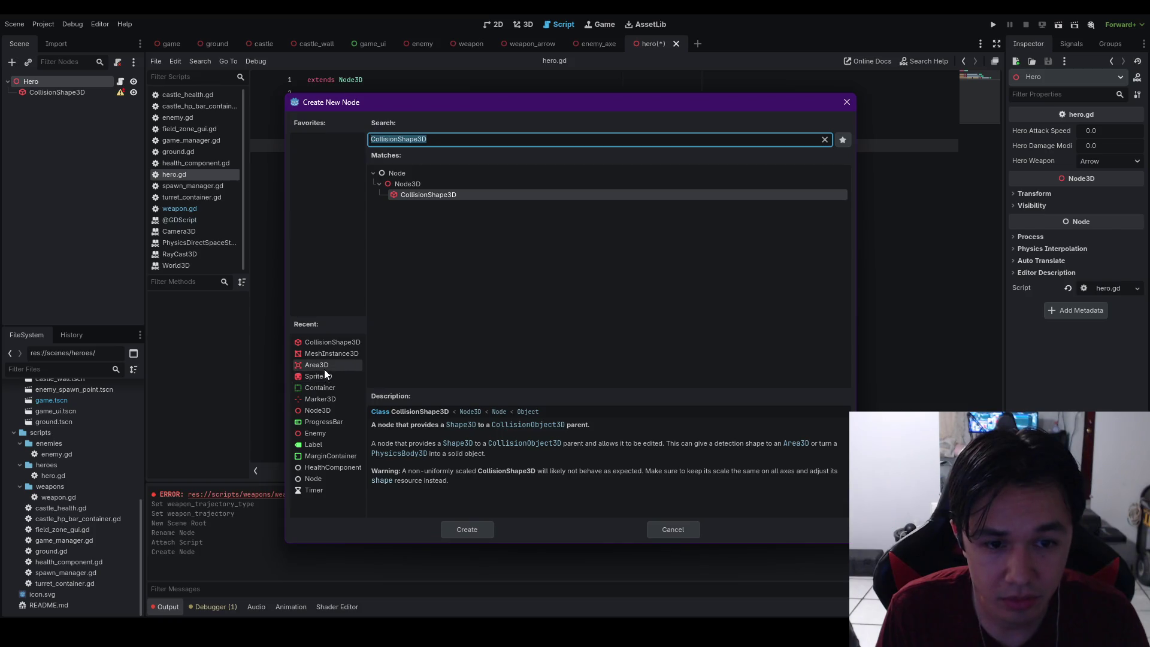
double_click(325, 369)
left_click(56, 95)
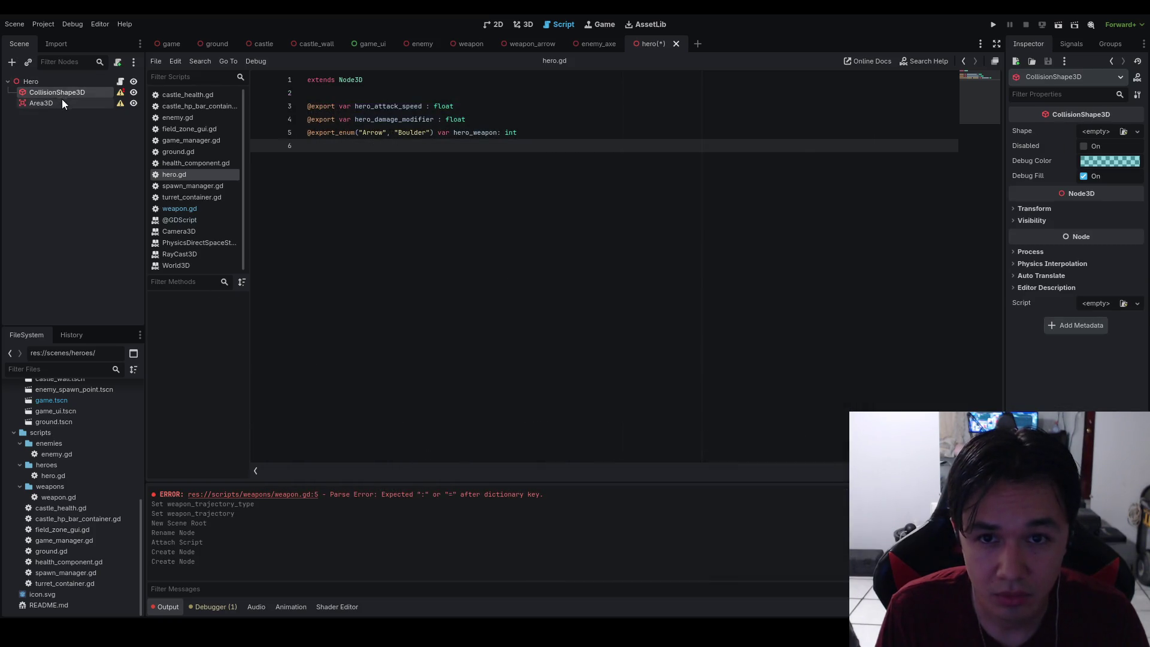
left_click_drag(62, 103, 60, 99)
- Add a MeshInstance3D child to Hero, placed above Area3D
left_click(45, 85)
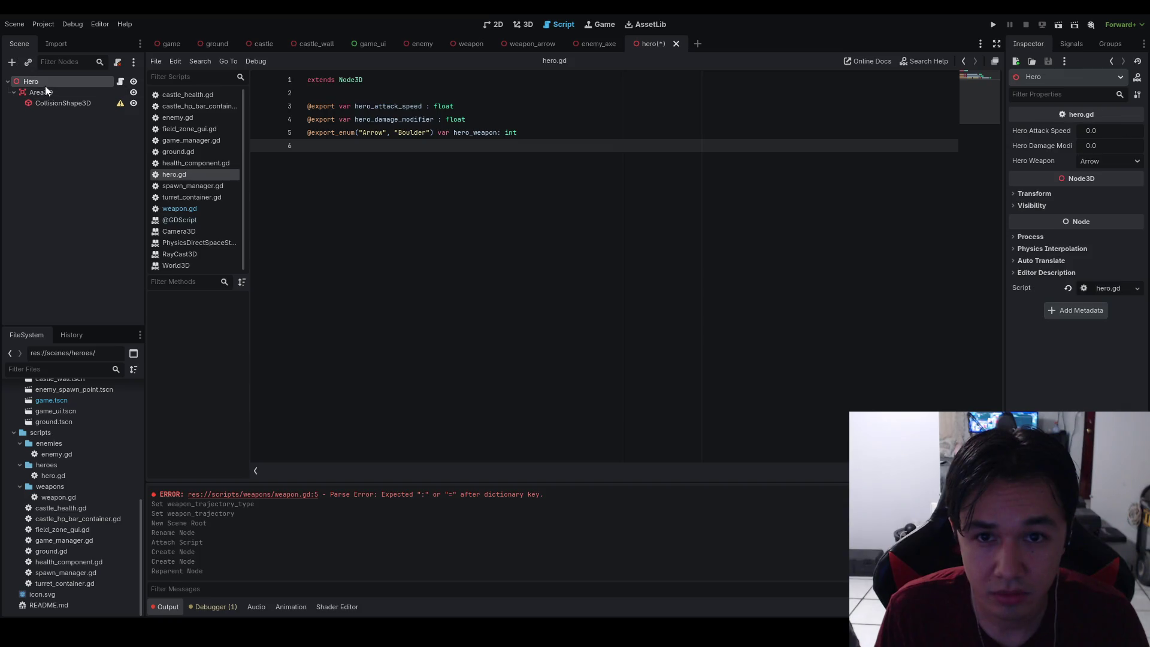
left_click(12, 63)
left_click(333, 366)
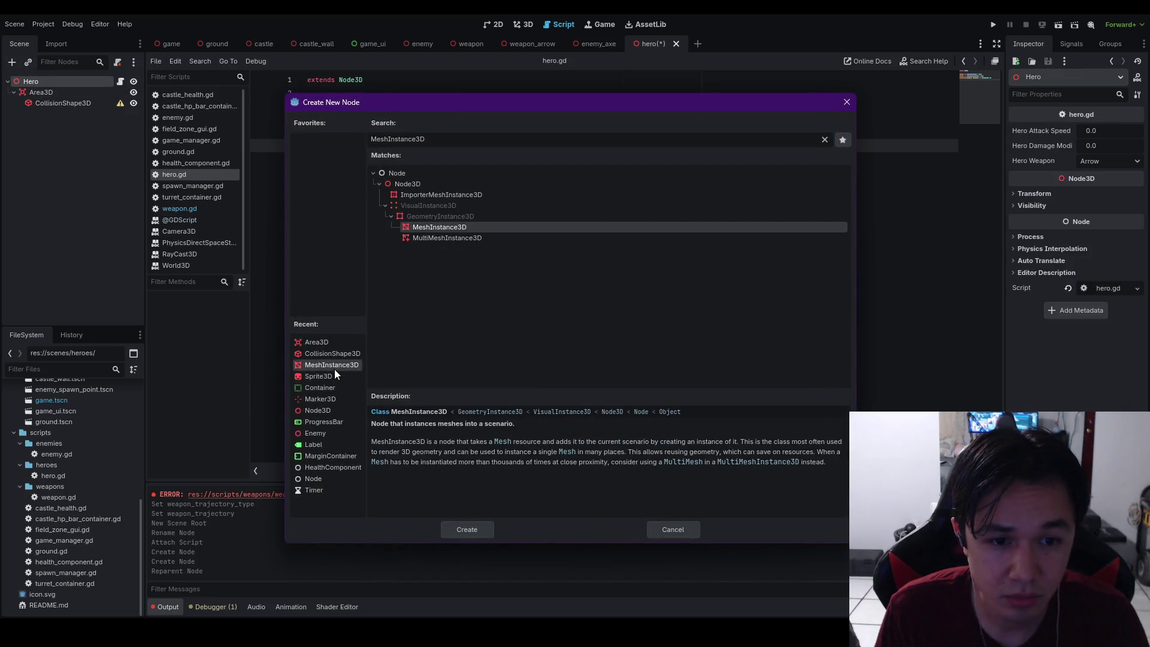
left_click(467, 530)
left_click_drag(51, 114, 49, 86)
- Give the CollisionShape3D a BoxShape3D and save the scene
left_click(62, 113)
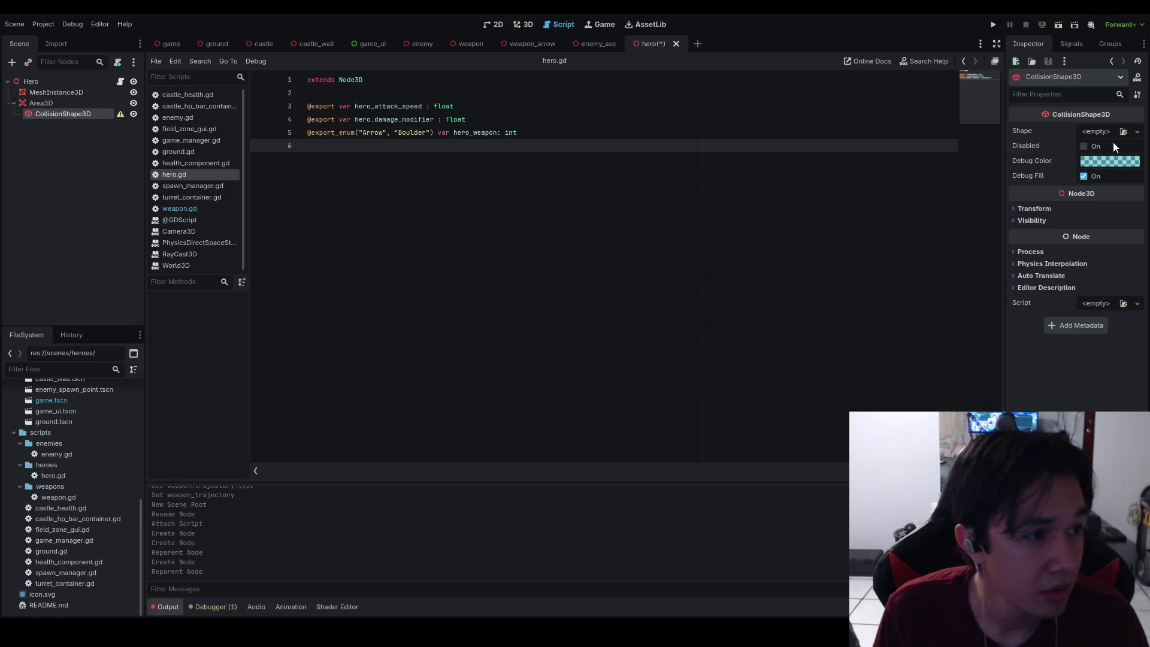
left_click(1138, 132)
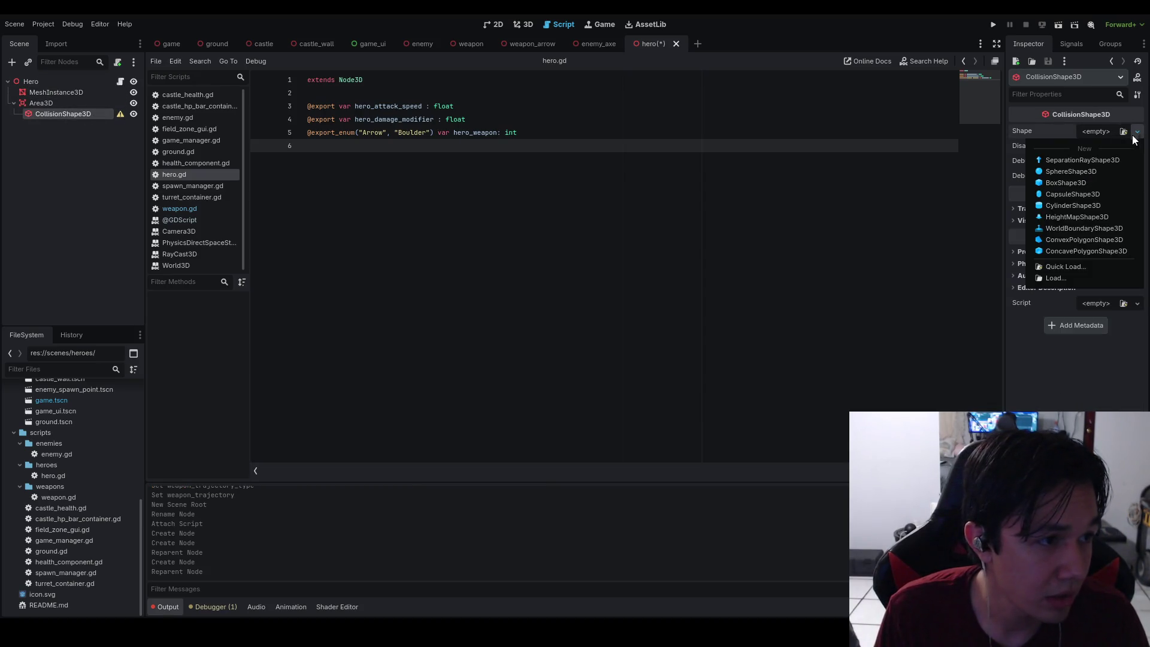
left_click(1077, 188)
key("ctrl+s")
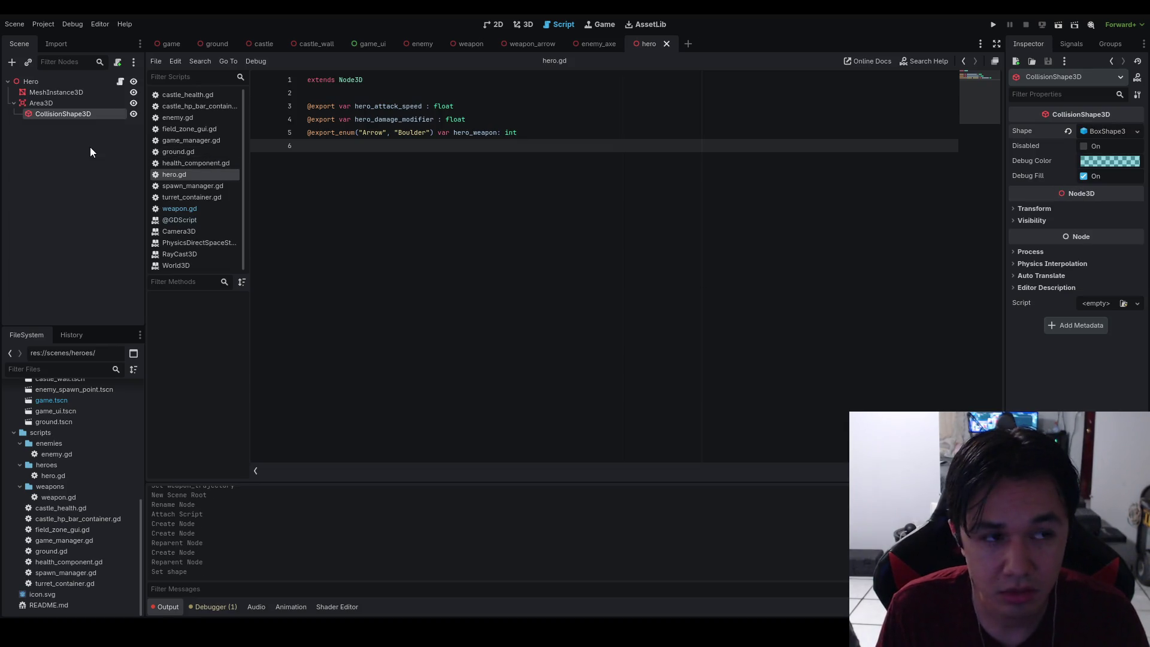
- Delete Area3D with its collision shape, save, and switch to MagicaVoxel
left_click(49, 105)
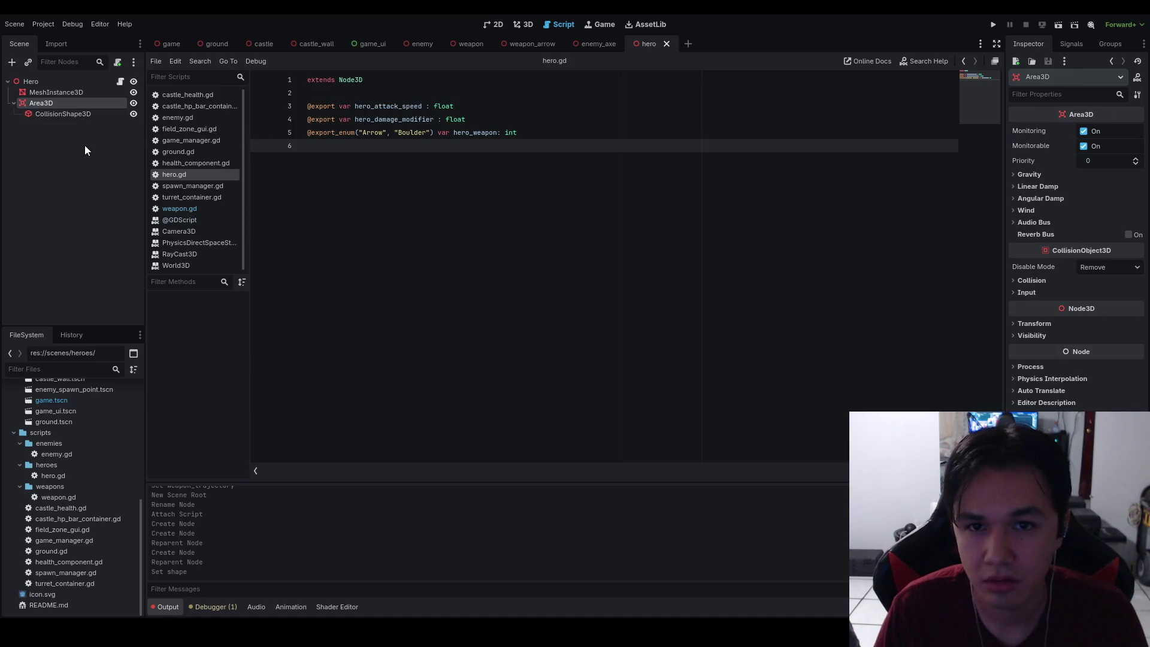
key("Delete")
key("Return")
key("ctrl+s")
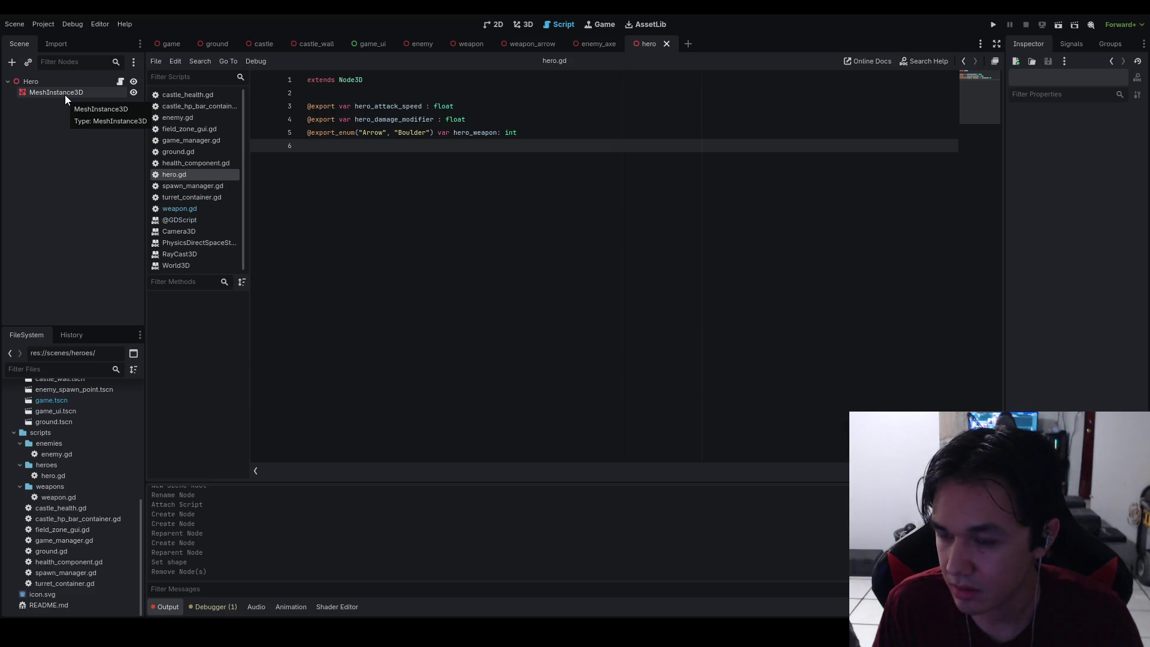
left_click(65, 95)
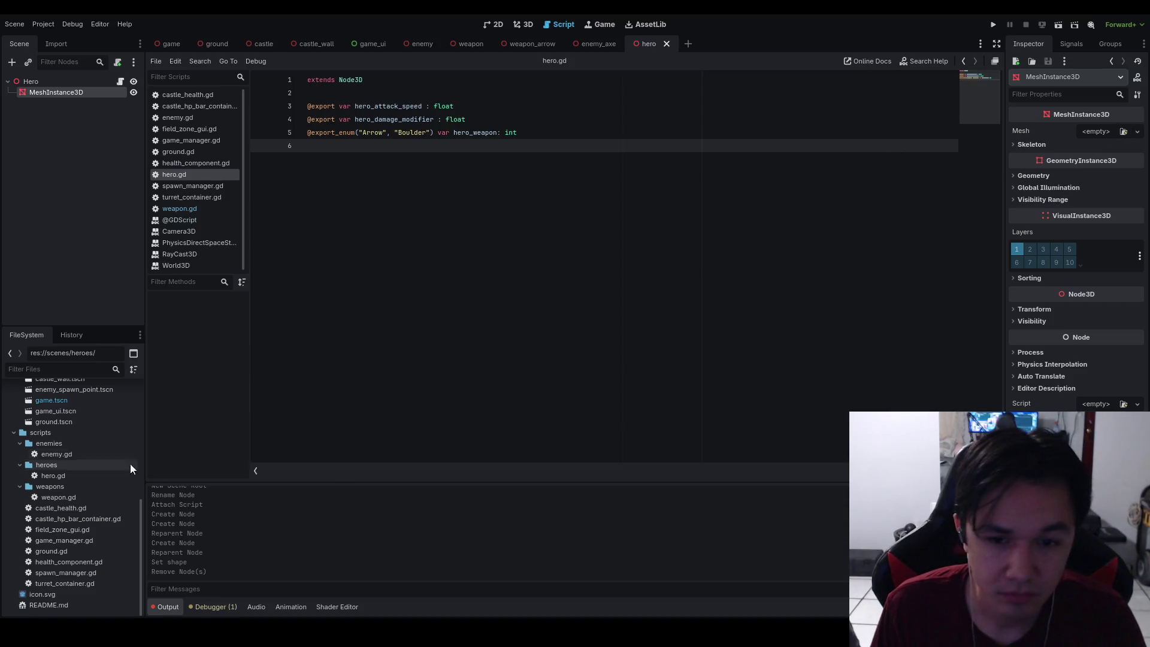
scroll(128, 465, "up", 1)
key("alt+Tab")
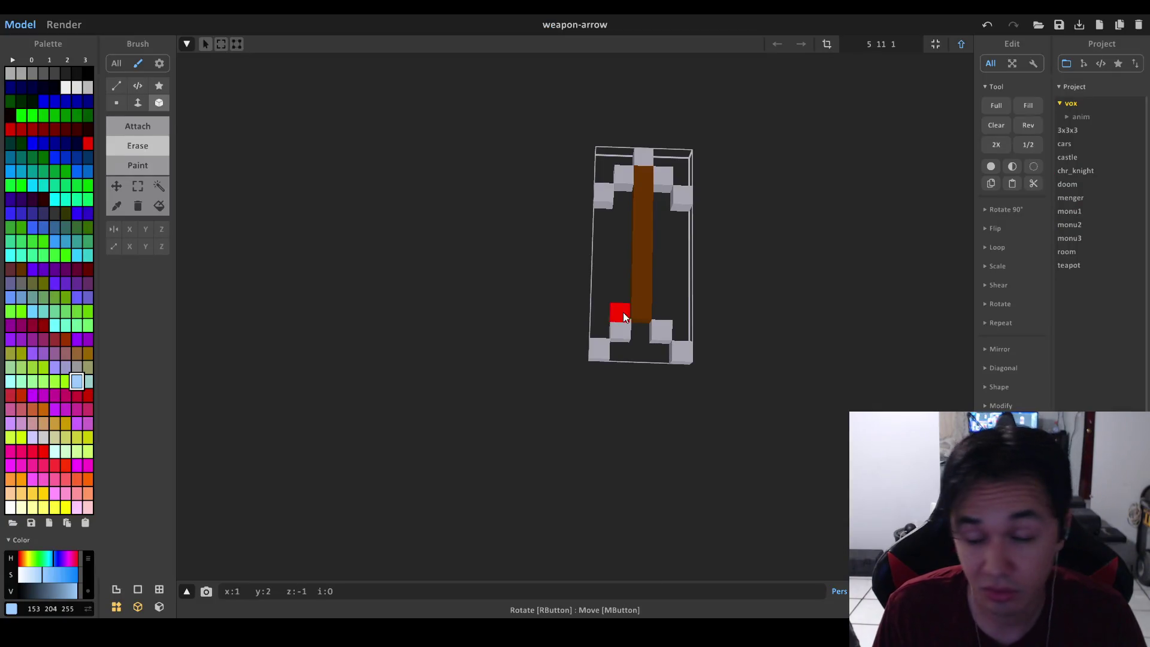
- Browse the chr_knight, cars, 3x3x3, doom, menger and room samples, ending on teapot
scroll(691, 300, "down", 3)
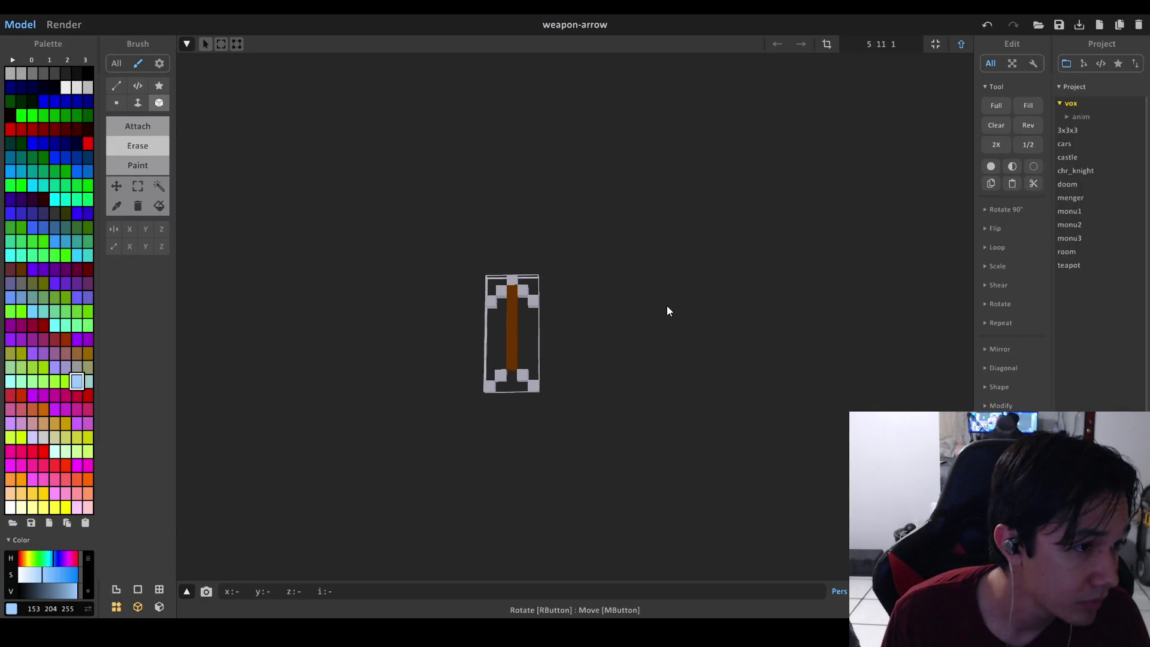
left_click(1076, 171)
mouse_move(620, 315)
left_mouse_down()
mouse_move(613, 282)
mouse_move(688, 304)
mouse_move(940, 273)
left_mouse_up()
left_click(1081, 146)
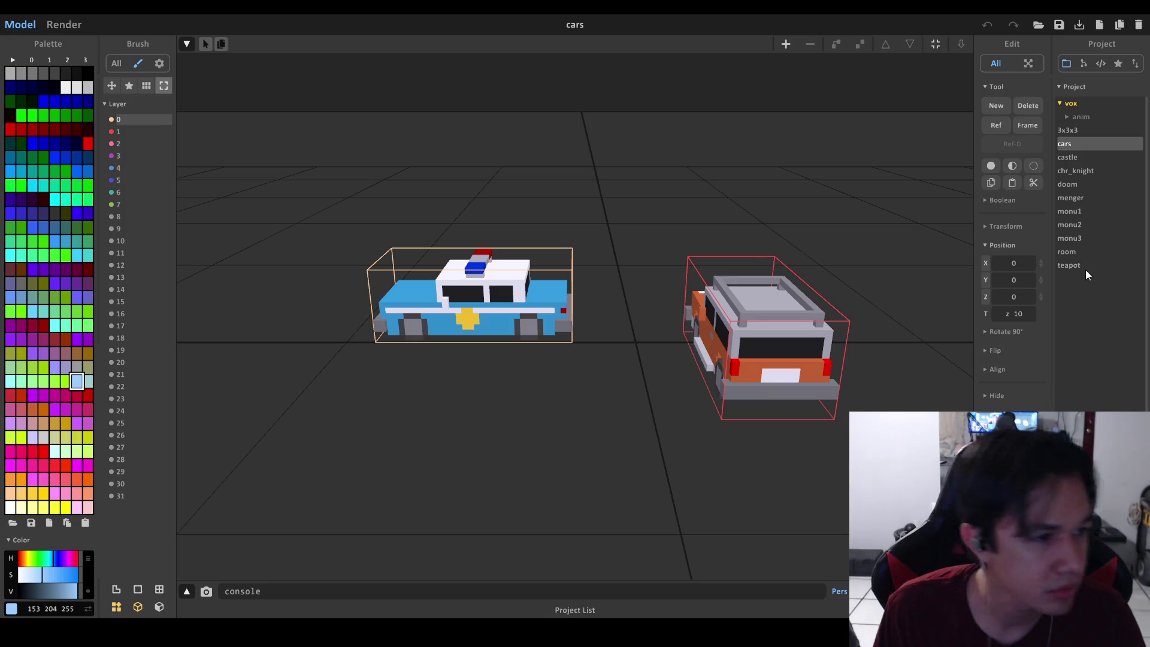
left_click(1081, 131)
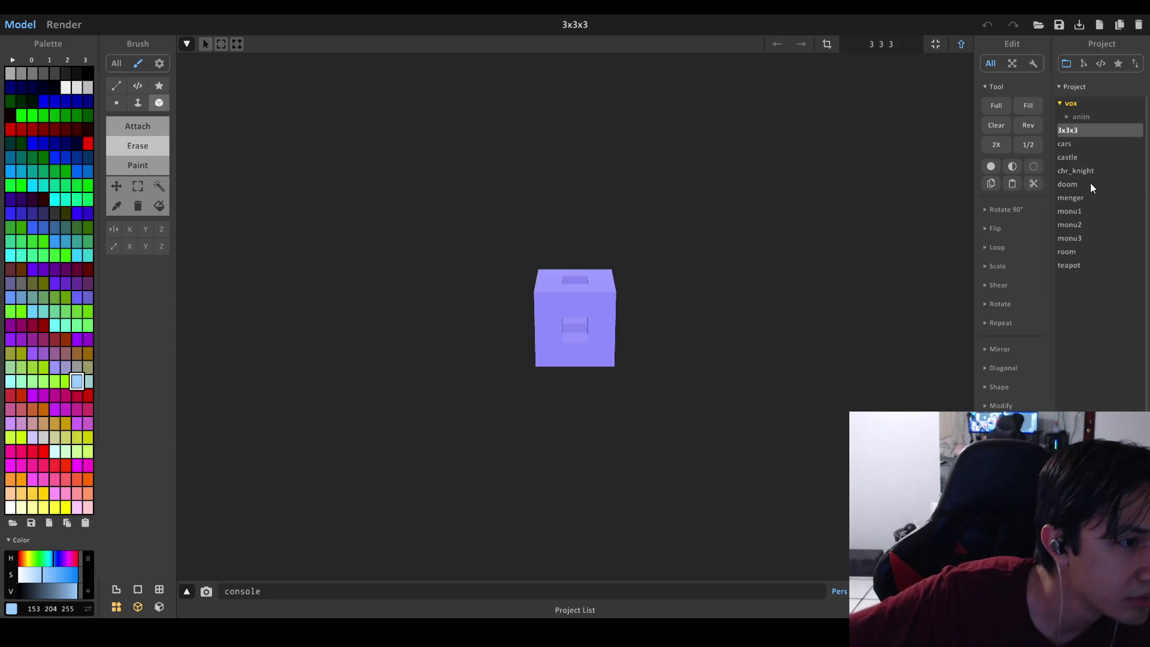
left_click(1090, 183)
left_click(1088, 197)
left_click(1099, 185)
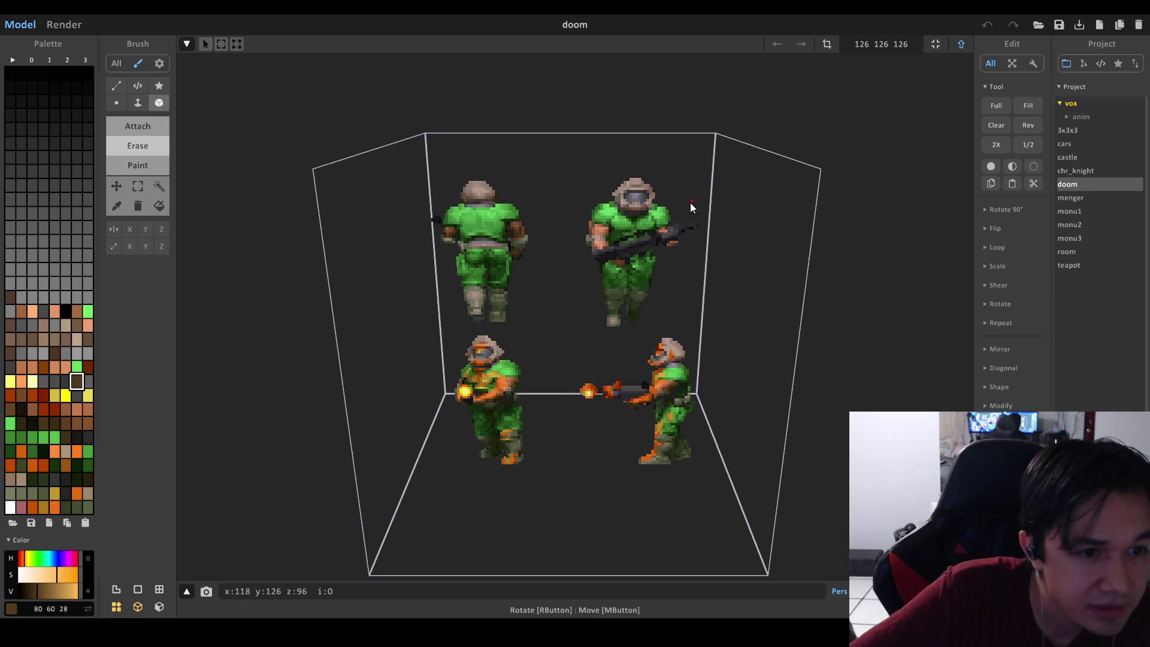
mouse_move(623, 189)
left_mouse_down()
mouse_move(570, 207)
mouse_move(604, 184)
mouse_move(581, 229)
left_mouse_up()
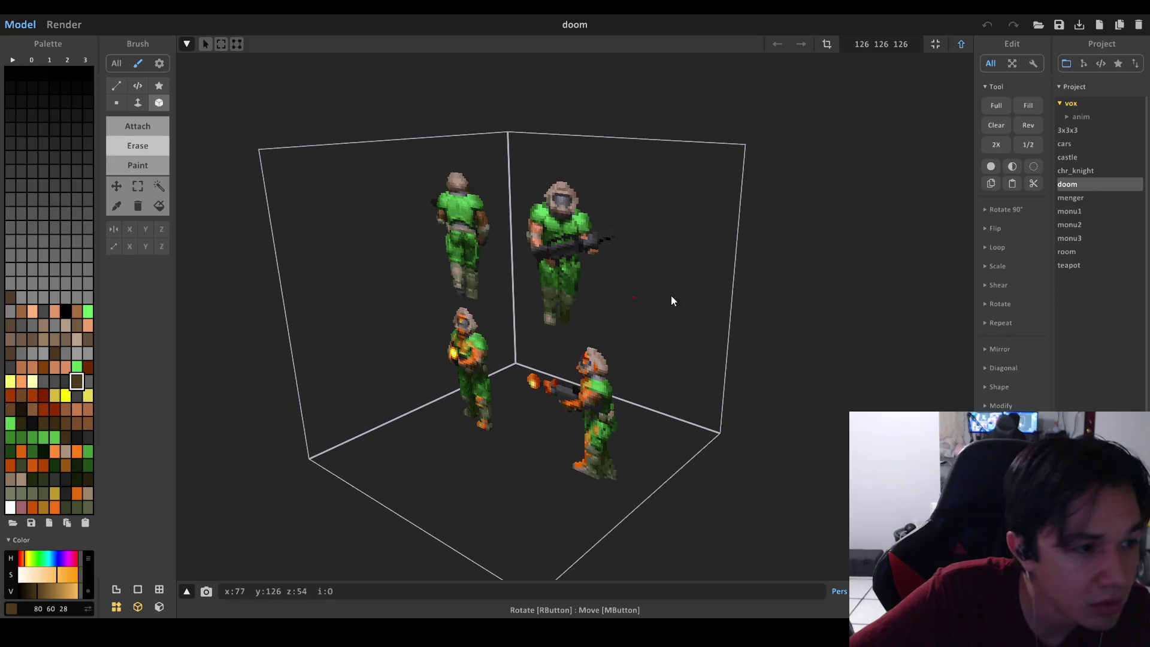
left_click(1081, 251)
left_click(1079, 268)
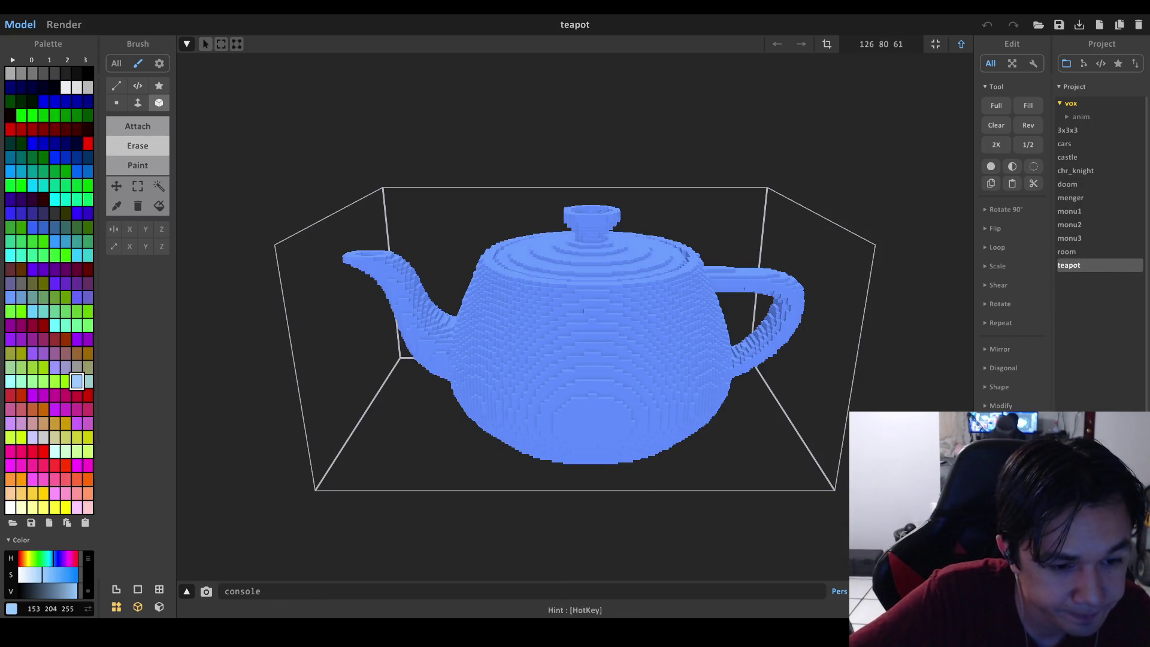
mouse_move(510, 636)
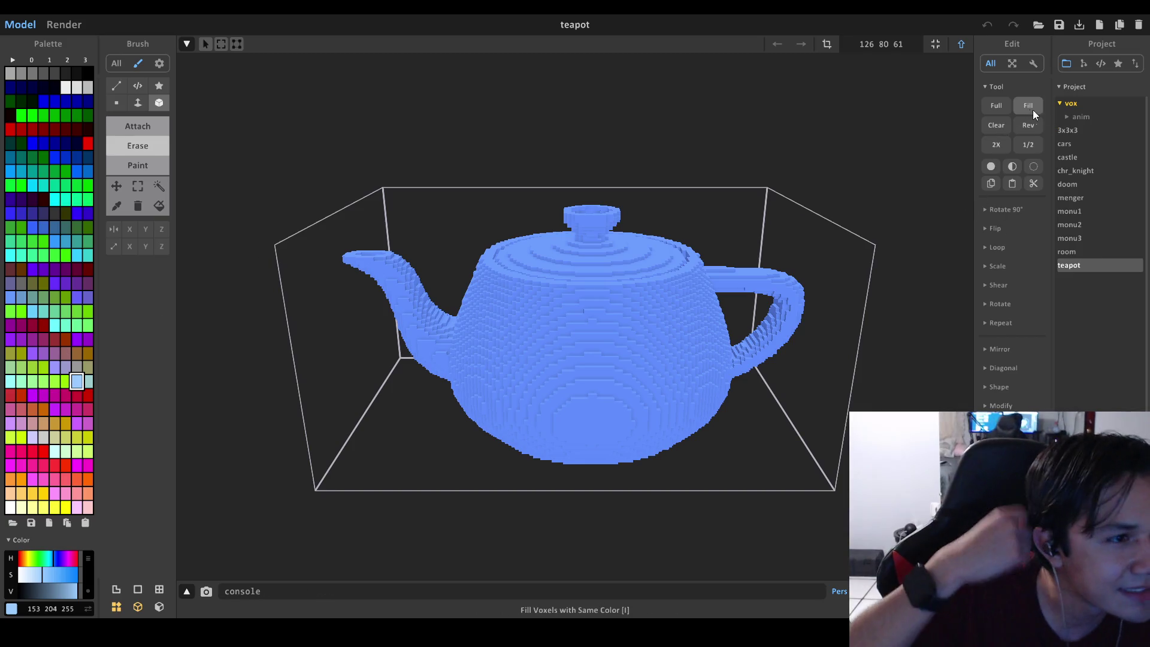
left_click(1083, 160)
- Open chr_knight and fill its green dress with blue and dark purple
left_click(1083, 169)
mouse_move(605, 210)
left_mouse_down()
mouse_move(591, 241)
mouse_move(570, 251)
mouse_move(556, 166)
mouse_move(627, 211)
mouse_move(604, 217)
mouse_move(698, 207)
mouse_move(689, 188)
mouse_move(695, 195)
left_mouse_up()
scroll(578, 257, "up", 5)
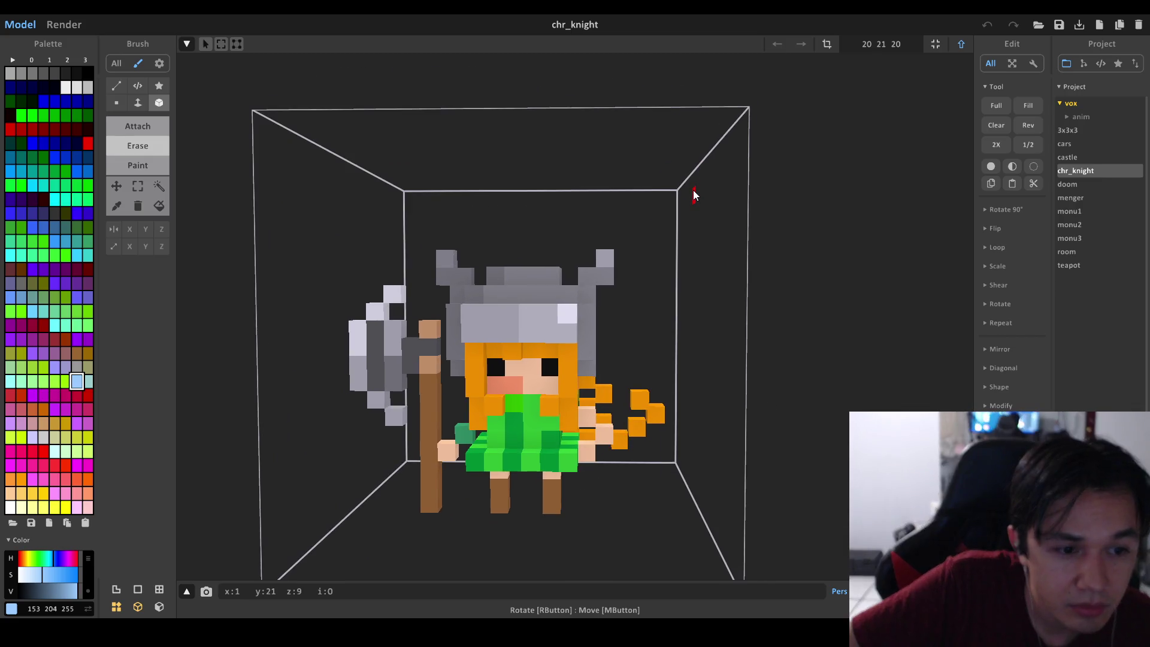
left_click(88, 171)
left_click(159, 205)
left_click(540, 457)
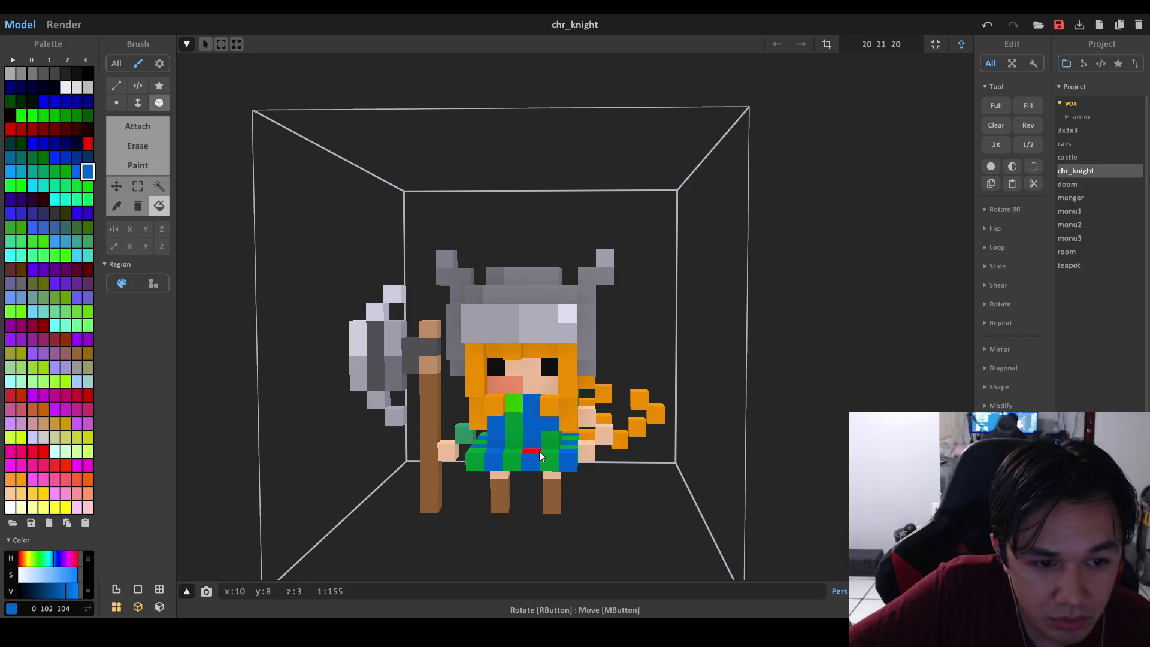
scroll(542, 458, "up", 5)
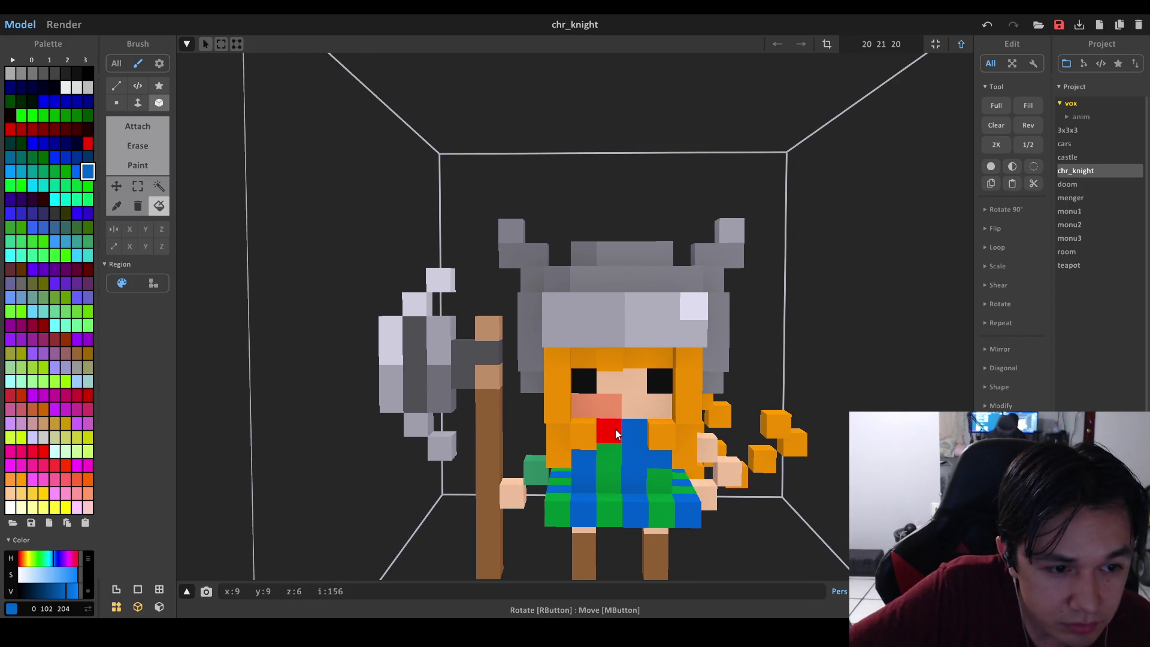
left_click(13, 198)
left_click(630, 386)
- Switch to the Erase brush and wipe out the knight's axe head
mouse_move(612, 372)
left_mouse_down()
mouse_move(623, 293)
mouse_move(806, 303)
mouse_move(861, 346)
mouse_move(652, 366)
left_mouse_up()
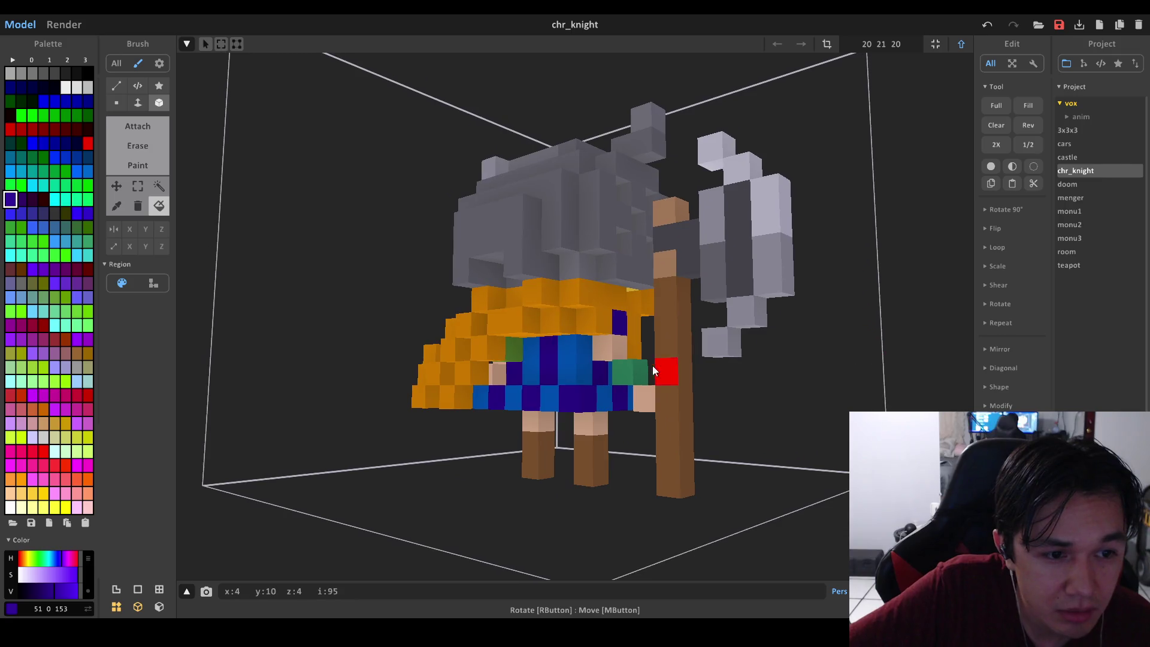
mouse_move(515, 350)
left_mouse_down()
mouse_move(659, 348)
mouse_move(337, 293)
mouse_move(275, 354)
mouse_move(395, 398)
mouse_move(469, 397)
mouse_move(436, 354)
mouse_move(427, 377)
mouse_move(474, 395)
mouse_move(460, 341)
left_mouse_up()
key("e")
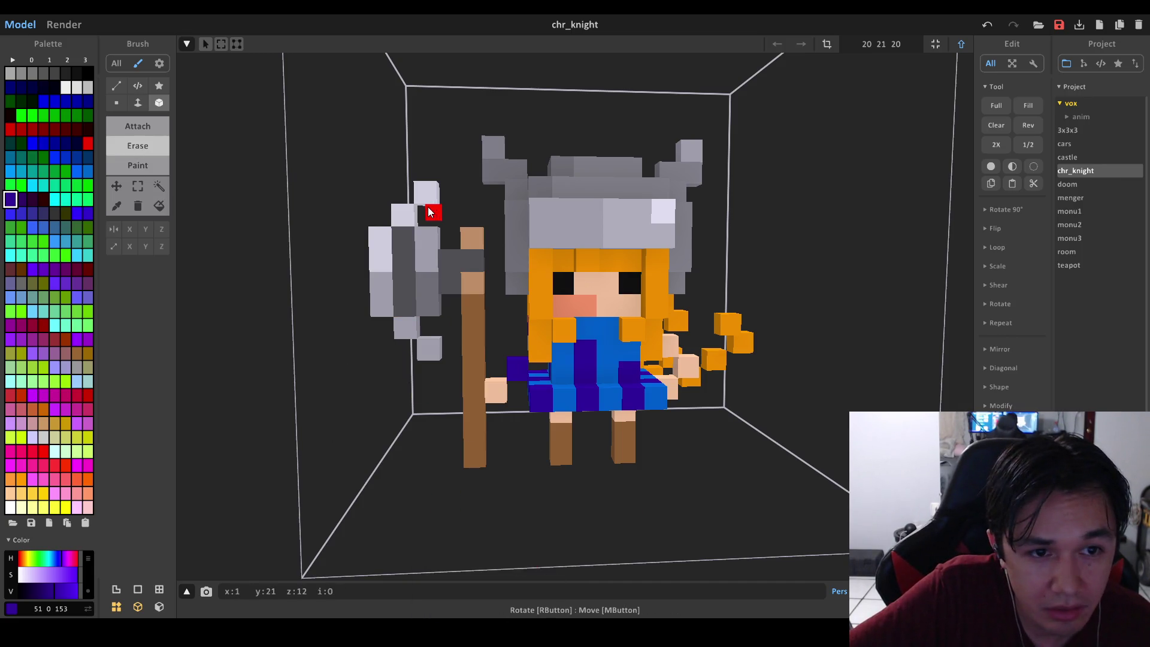
mouse_move(390, 185)
left_mouse_down()
mouse_move(380, 236)
mouse_move(426, 346)
mouse_move(362, 311)
mouse_move(484, 486)
left_mouse_up()
- Undo the last edit, orbit around the empty-handed knight, and pick dark maroon (102, 0, 51)
key("ctrl+z")
key("ctrl+z")
key("ctrl+z")
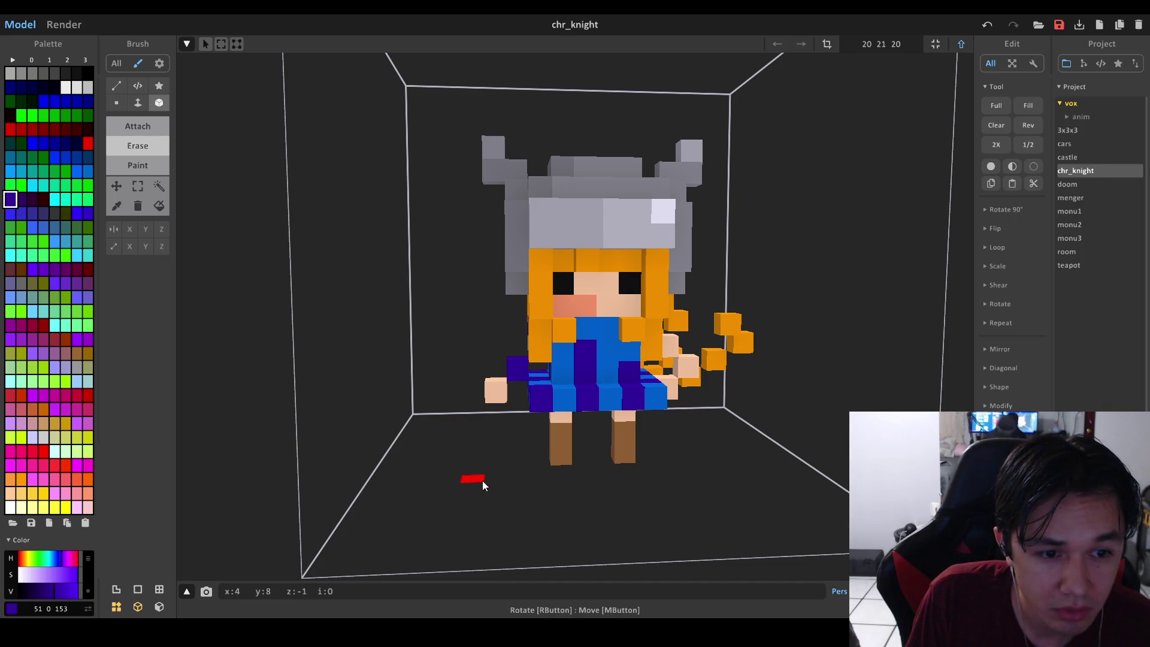
key("Right")
key("Right")
key("Right")
key("Up")
key("Up")
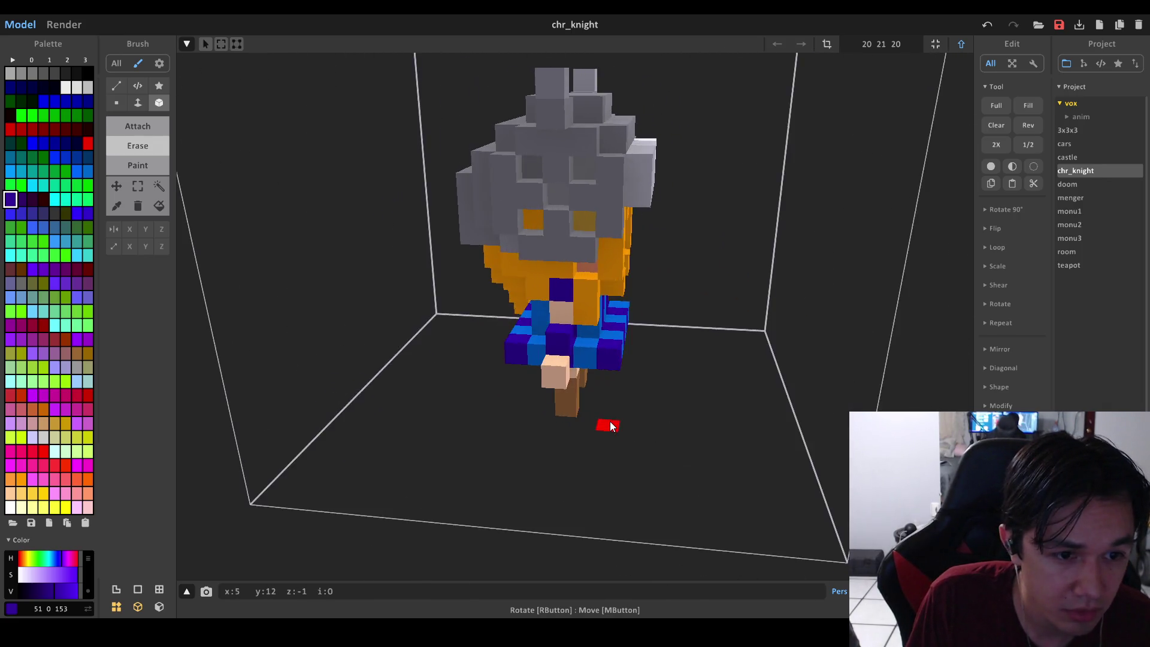
key("Left")
key("Left")
key("Left")
key("Down")
key("Down")
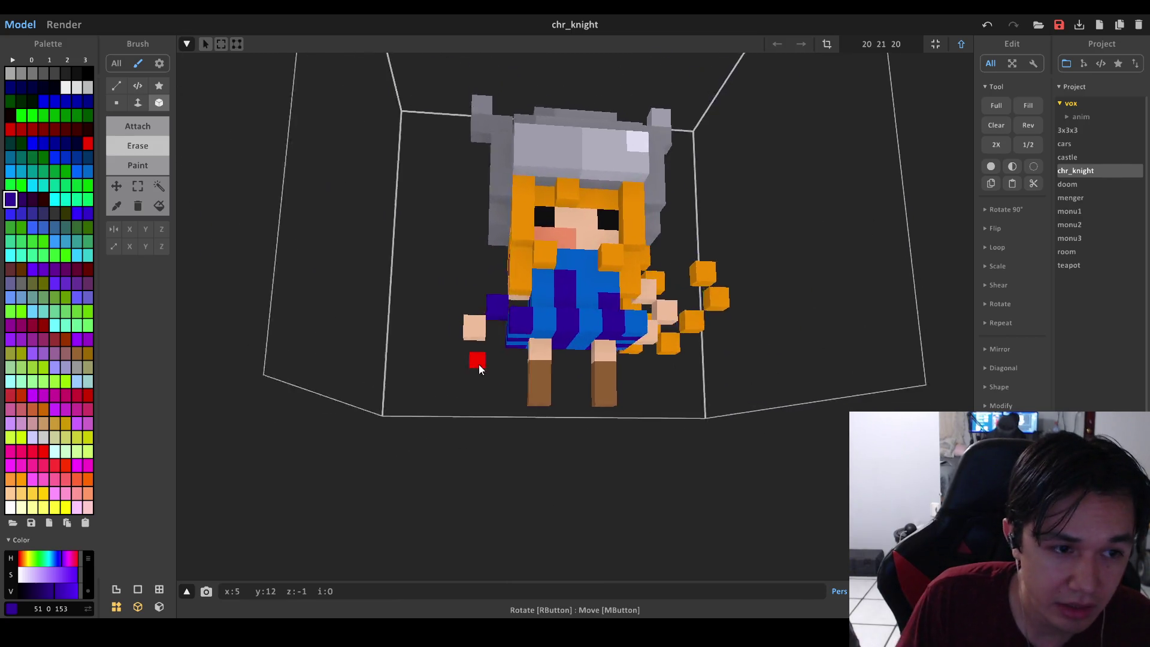
key("Up")
key("Up")
key("Up")
key("Down")
key("Down")
key("Down")
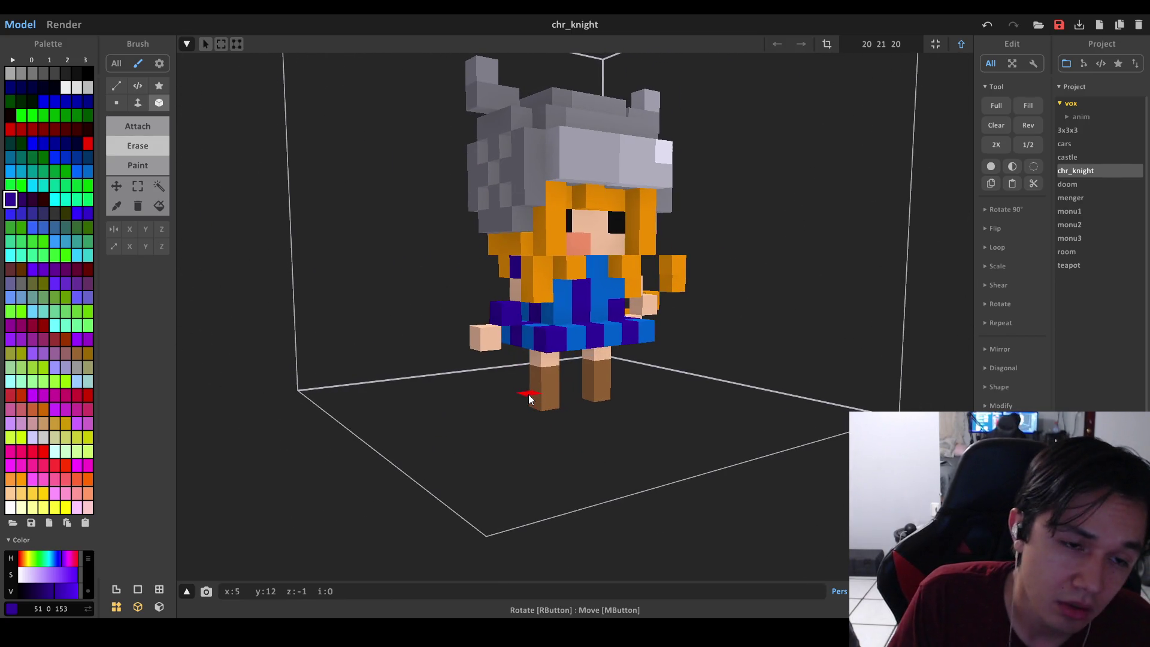
key("Right")
key("Right")
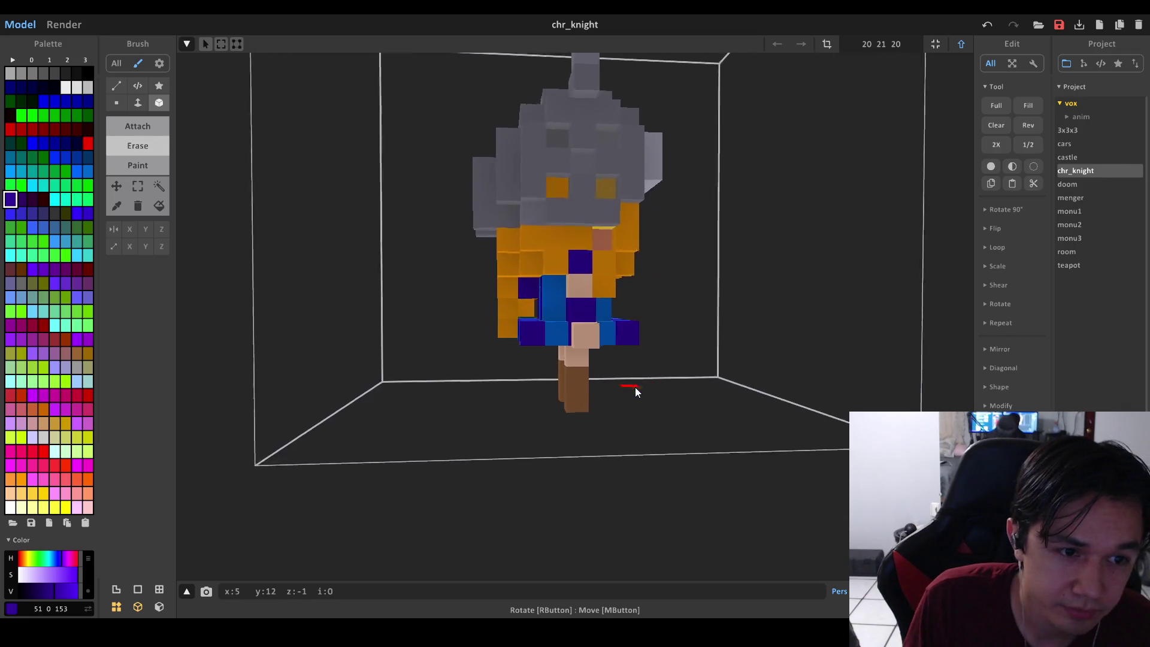
key("Up")
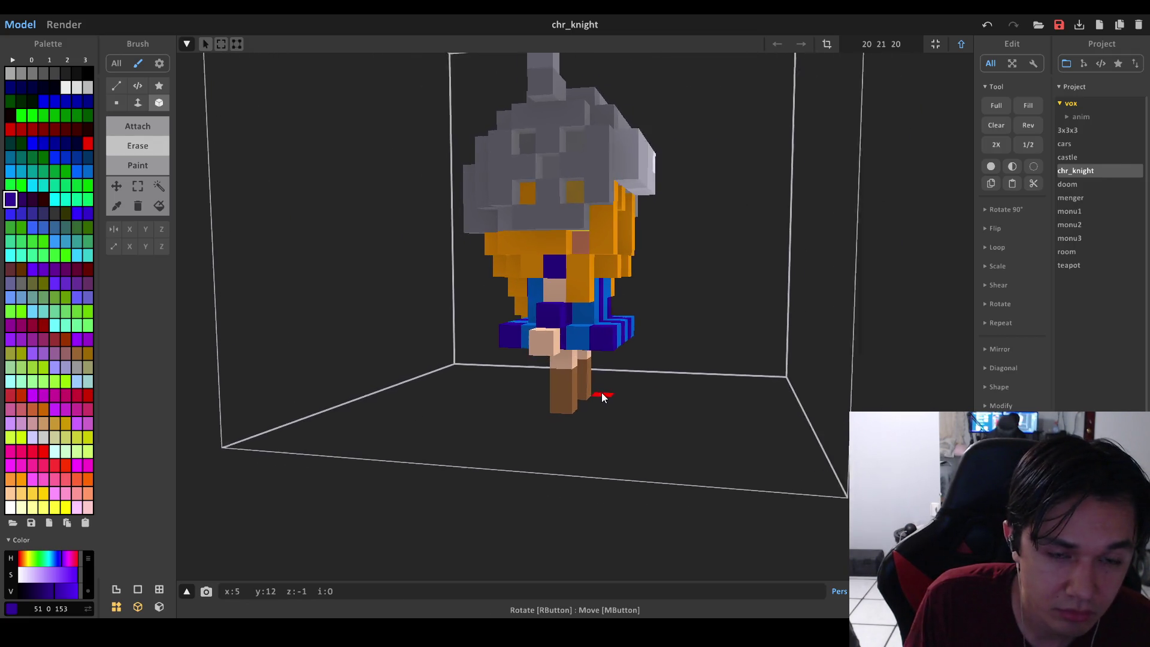
key("Down")
key("Left")
key("Left")
key("Up")
key("Down")
key("Left")
key("Up")
key("Down")
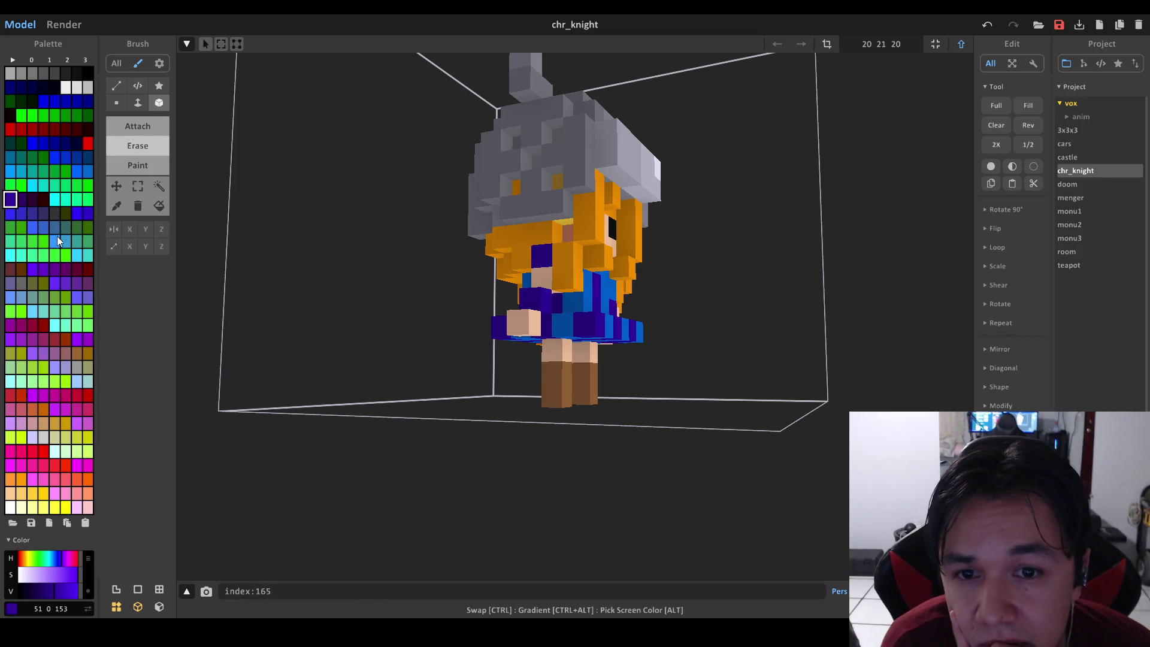
left_click(76, 270)
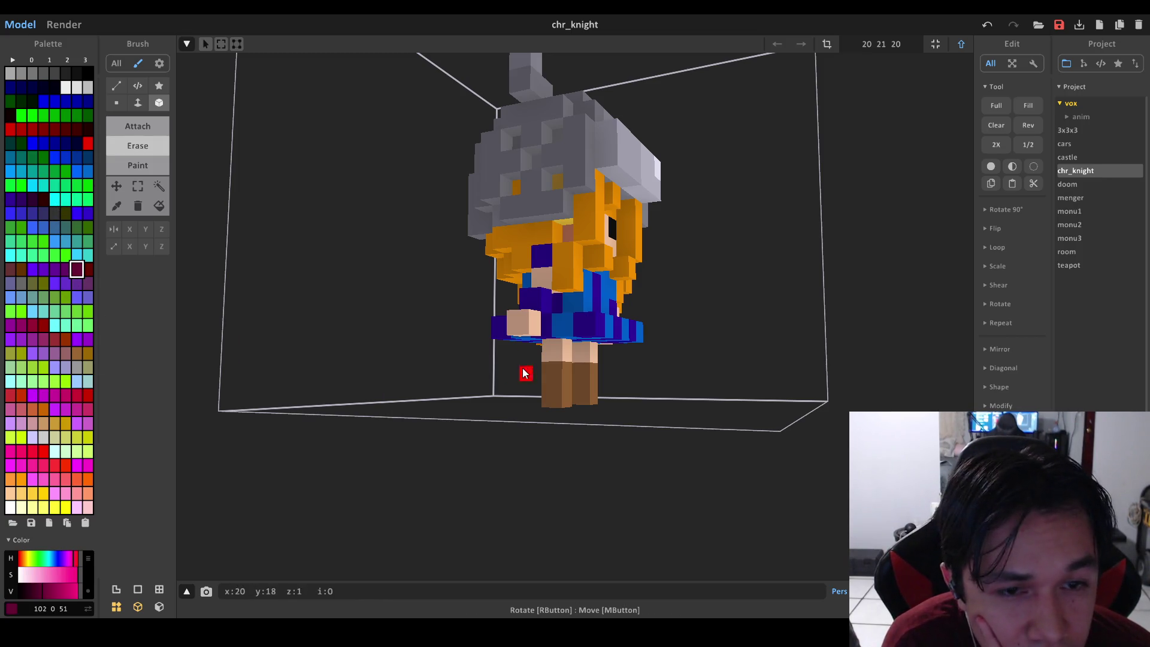
- Switch to the Attach brush, try out dark red shades, and place a test voxel on the knight's chest
key("v")
scroll(408, 257, "up", 3)
mouse_move(391, 231)
left_mouse_down()
mouse_move(394, 296)
mouse_move(521, 371)
mouse_move(523, 304)
mouse_move(477, 381)
mouse_move(488, 420)
left_mouse_up()
scroll(524, 378, "up", 3)
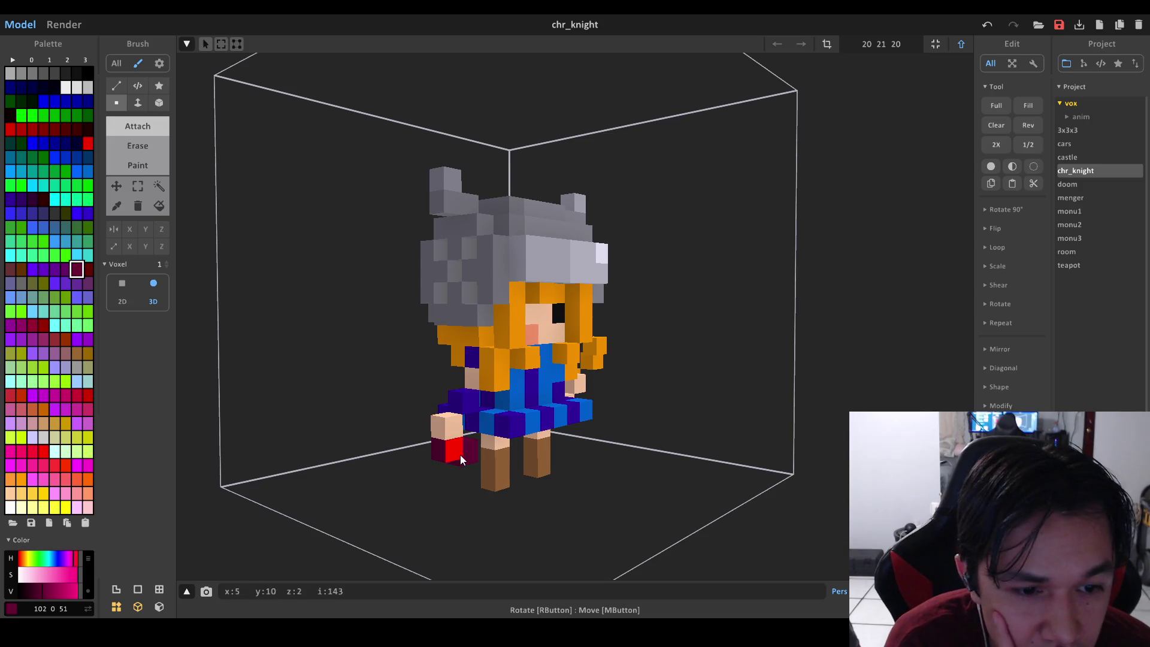
mouse_move(476, 474)
left_mouse_down()
mouse_move(559, 405)
mouse_move(649, 399)
mouse_move(599, 383)
left_mouse_up()
left_click(22, 270)
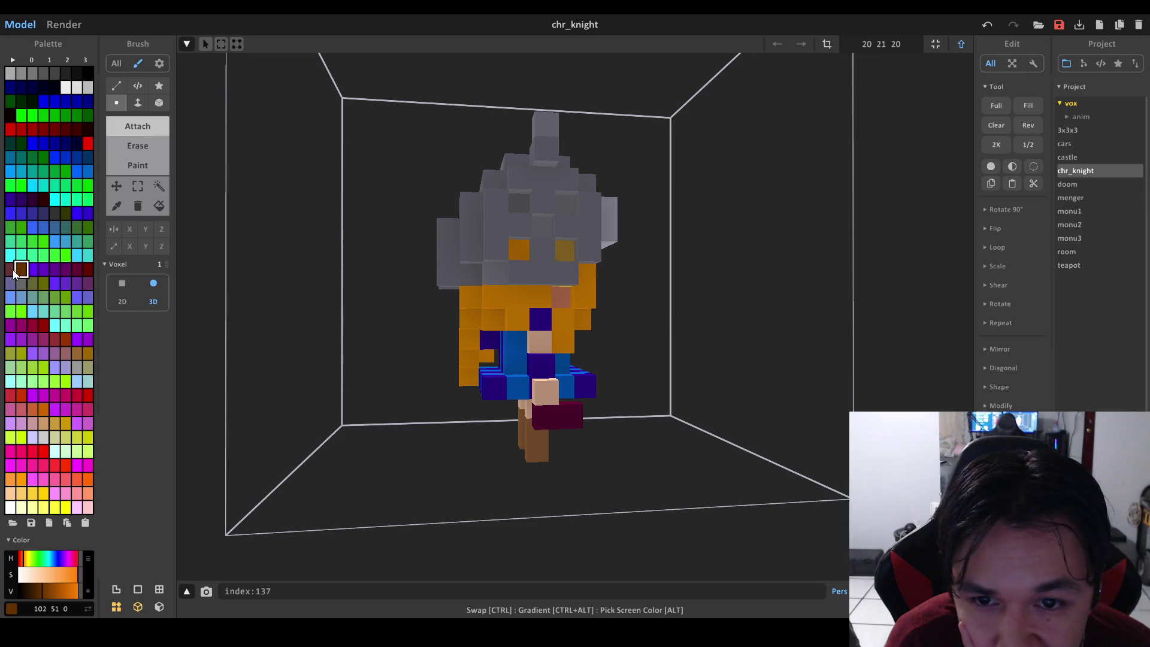
left_click(11, 269)
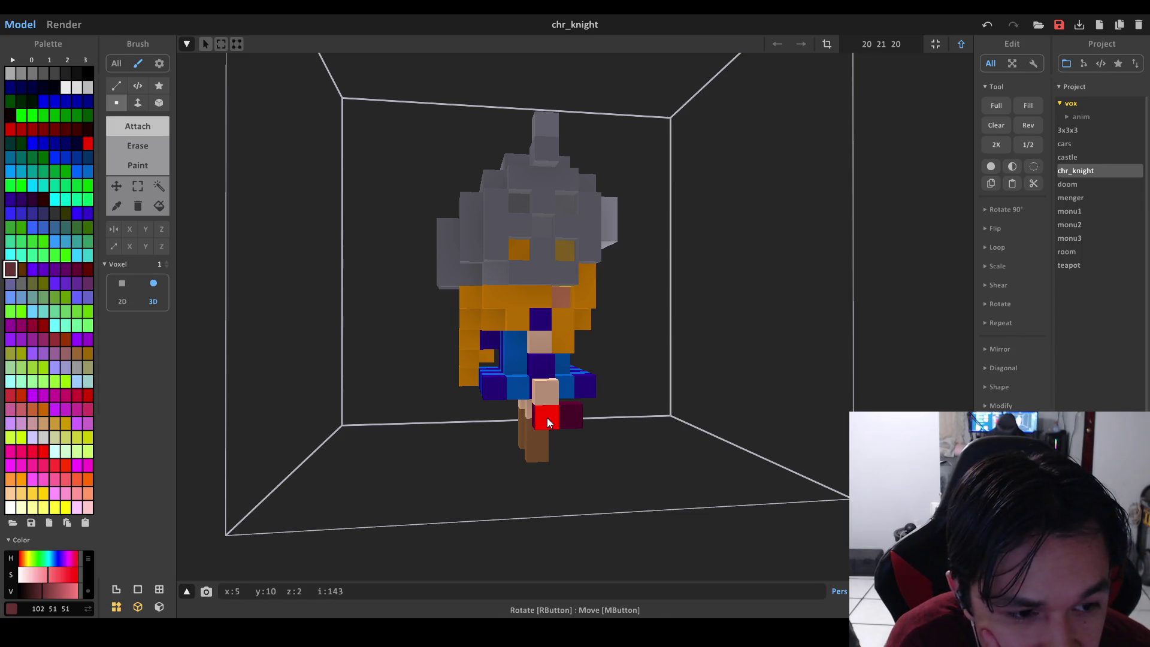
mouse_move(538, 423)
left_mouse_down()
mouse_move(621, 406)
mouse_move(649, 419)
left_mouse_up()
scroll(655, 419, "up", 2)
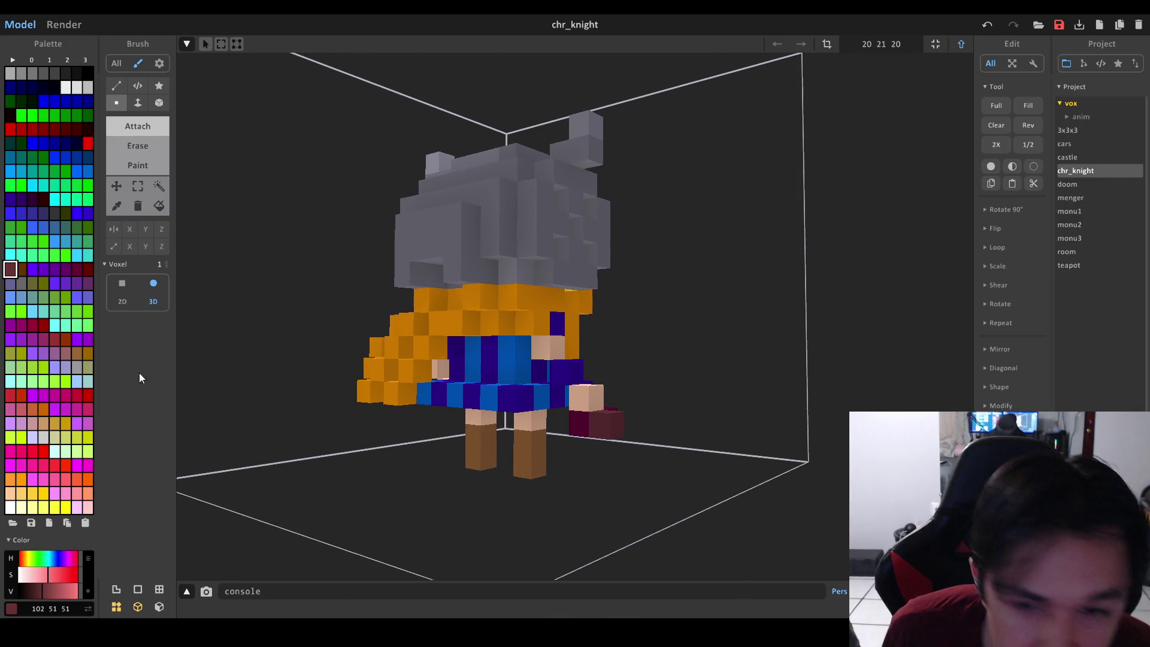
left_click(76, 130)
left_click_drag(689, 399, 523, 386)
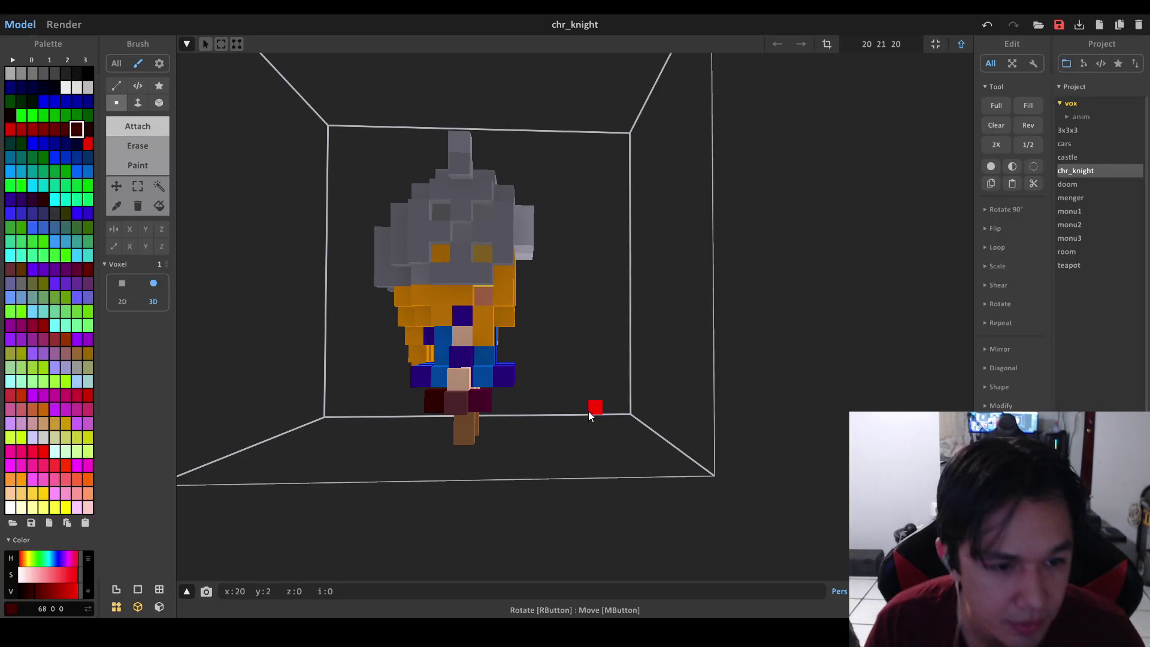
mouse_move(587, 411)
left_mouse_down()
mouse_move(647, 349)
mouse_move(596, 336)
left_mouse_up()
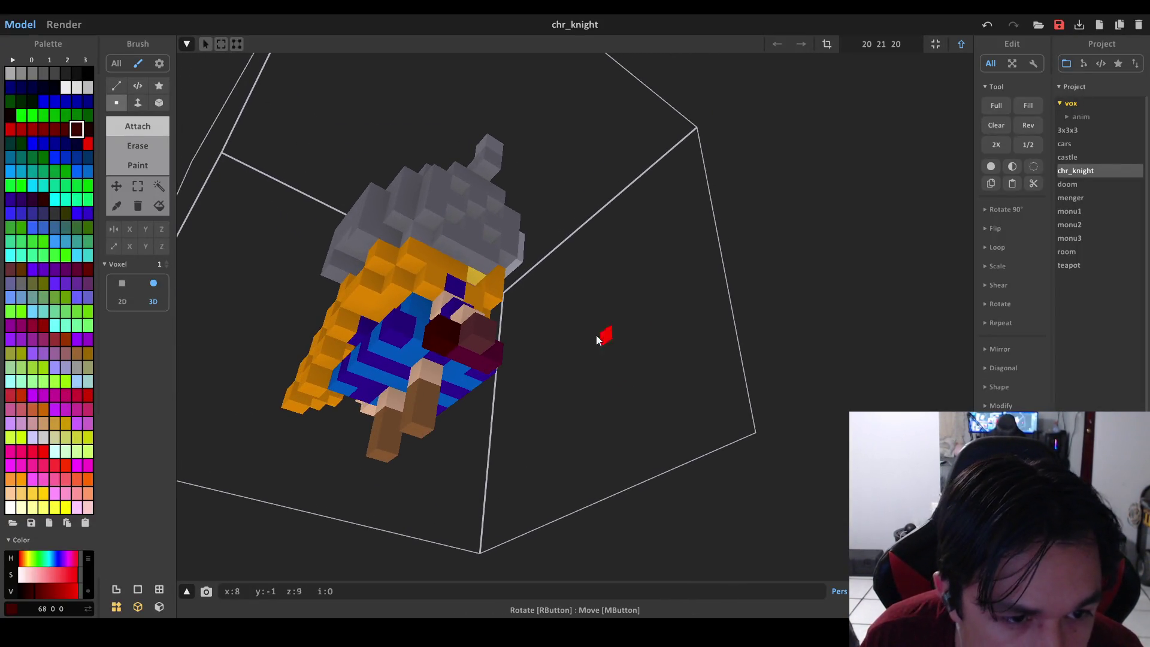
key("ctrl+z")
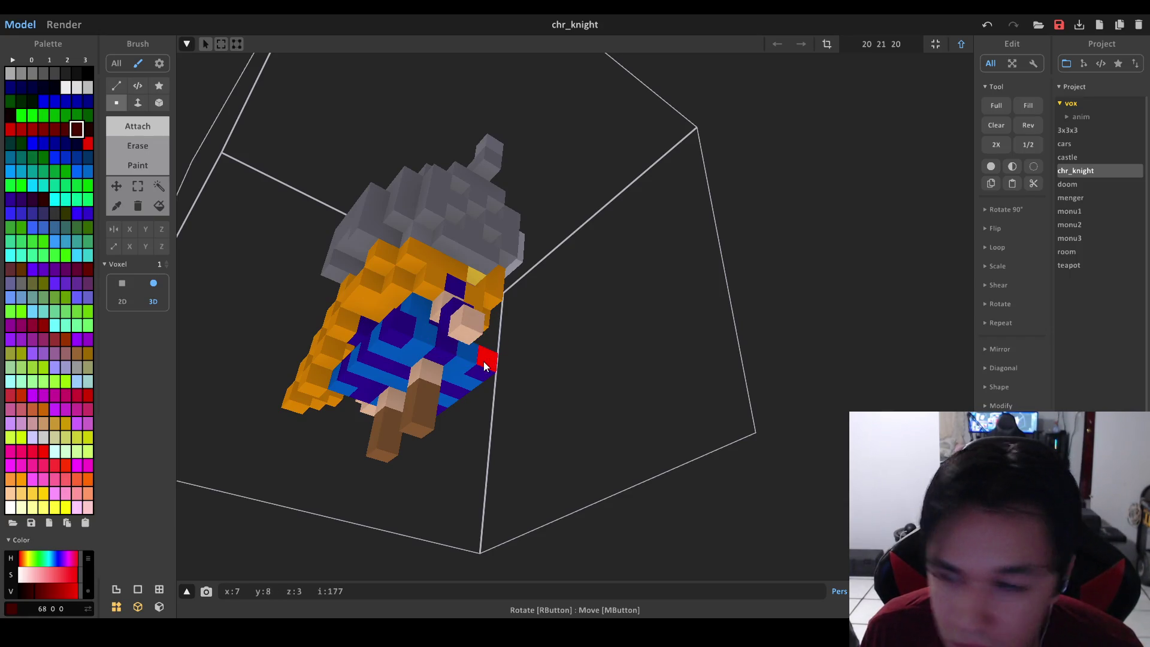
left_click(482, 363)
mouse_move(585, 368)
left_mouse_down()
mouse_move(607, 348)
mouse_move(583, 380)
mouse_move(617, 342)
mouse_move(563, 402)
left_mouse_up()
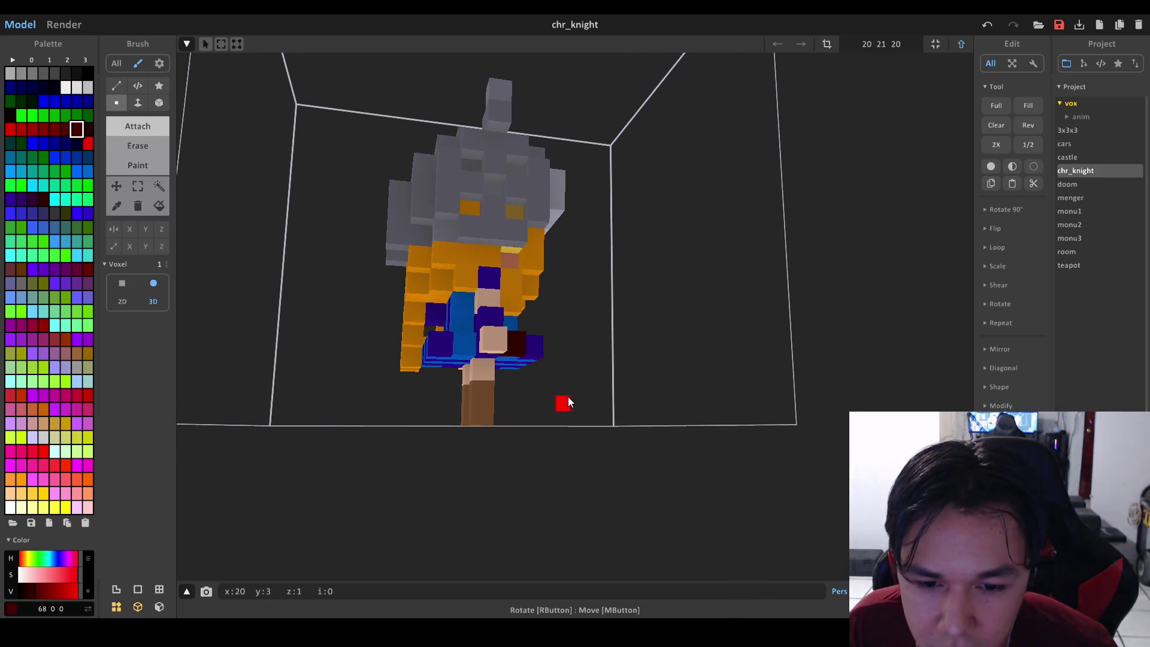
- Change to dark brown and attach the first bow voxels in front of the belt
left_click(22, 559)
mouse_move(502, 350)
left_mouse_down()
mouse_move(586, 301)
mouse_move(527, 411)
left_mouse_up()
scroll(519, 414, "up", 4)
mouse_move(605, 325)
left_mouse_down()
mouse_move(642, 290)
mouse_move(605, 300)
left_mouse_up()
mouse_move(563, 347)
left_mouse_down()
mouse_move(663, 305)
mouse_move(708, 301)
mouse_move(671, 378)
mouse_move(753, 357)
mouse_move(570, 393)
mouse_move(606, 397)
mouse_move(517, 429)
mouse_move(609, 431)
left_mouse_up()
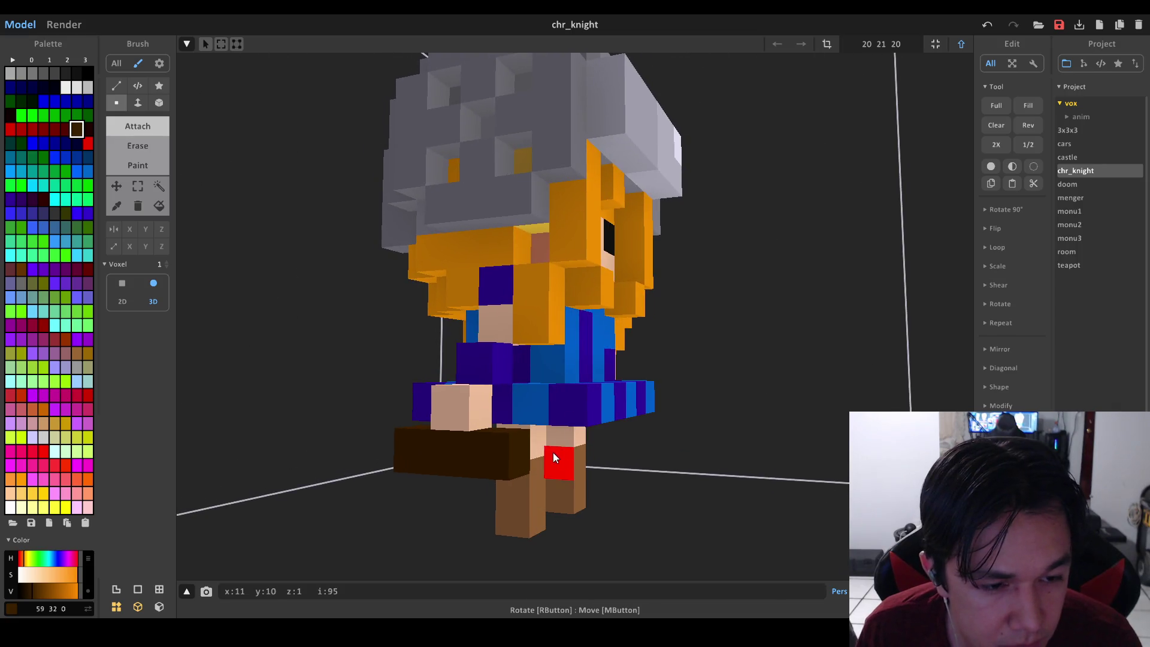
left_click(520, 451)
left_click(549, 433)
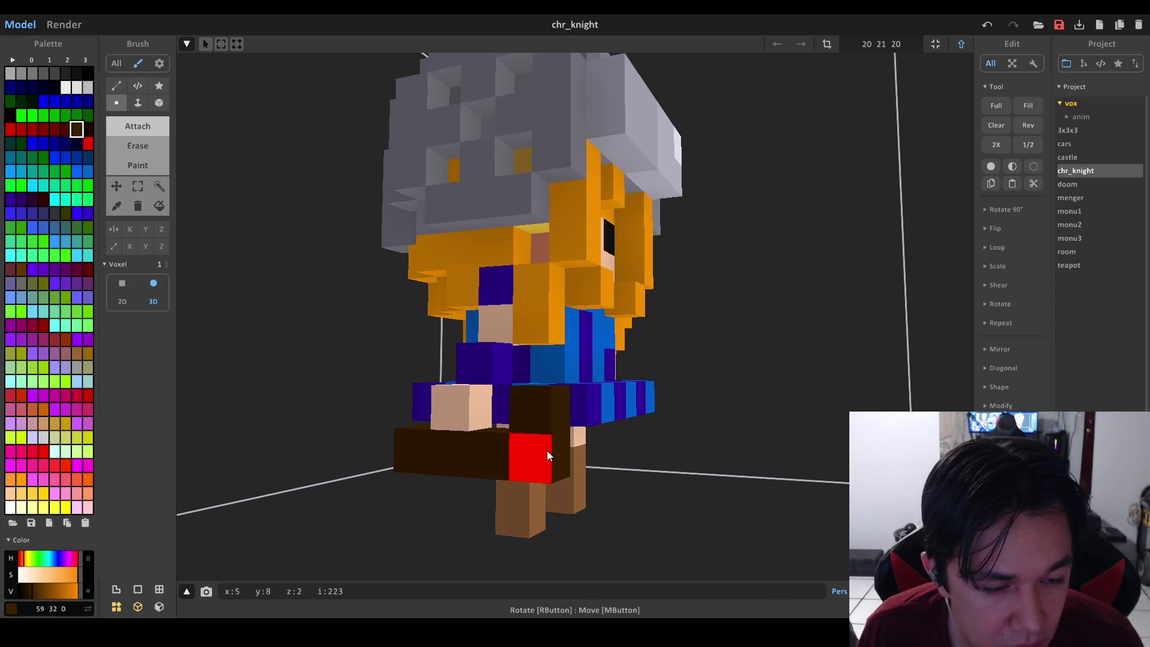
mouse_move(479, 466)
left_mouse_down()
mouse_move(542, 454)
mouse_move(566, 466)
left_mouse_up()
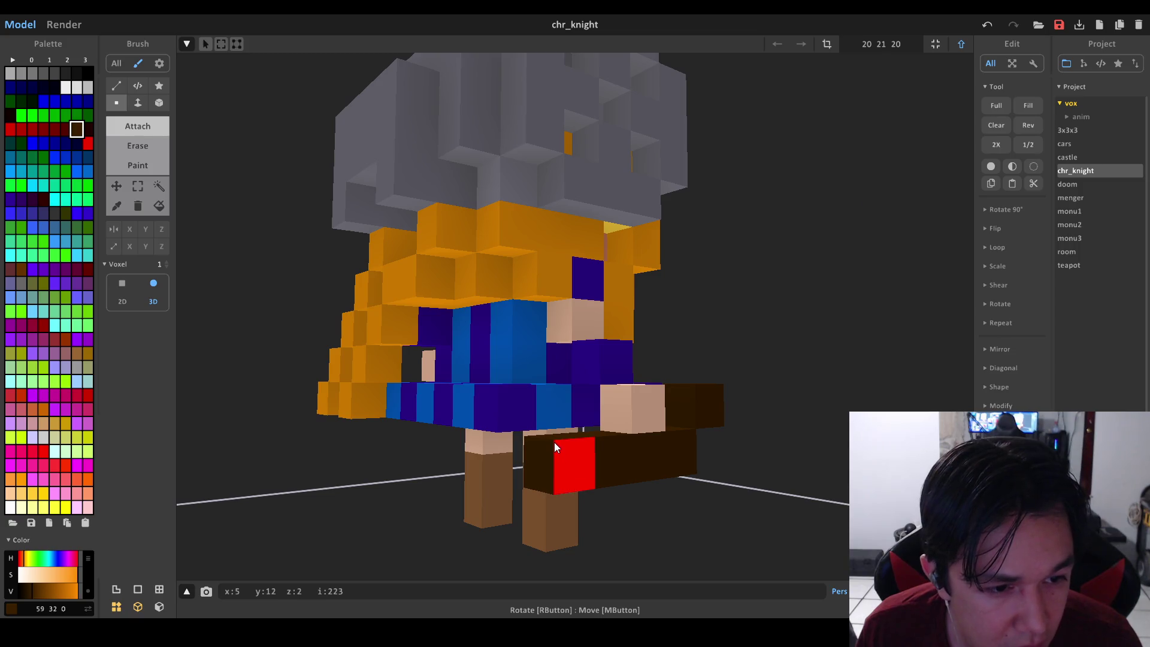
left_click(555, 446)
mouse_move(722, 472)
left_mouse_down()
mouse_move(642, 457)
mouse_move(623, 490)
mouse_move(639, 467)
mouse_move(577, 488)
left_mouse_up()
scroll(498, 407, "up", 2)
mouse_move(498, 401)
left_mouse_down()
mouse_move(595, 451)
mouse_move(706, 425)
left_mouse_up()
mouse_move(604, 406)
left_mouse_down()
mouse_move(588, 430)
mouse_move(555, 437)
mouse_move(597, 394)
mouse_move(580, 408)
mouse_move(510, 400)
left_mouse_up()
- Build up the brown bow across the figure, undo the last voxel, then pick light grey 221, 221, 221
left_click(507, 395)
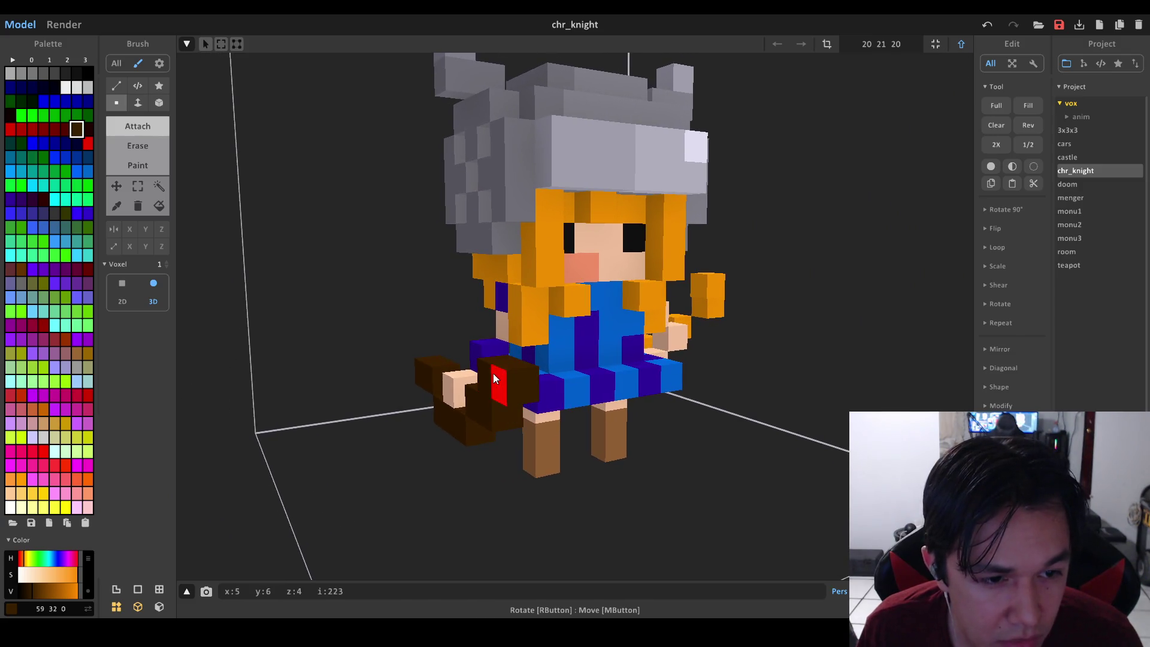
mouse_move(526, 389)
left_mouse_down()
mouse_move(547, 324)
mouse_move(597, 360)
left_mouse_up()
left_click(730, 347)
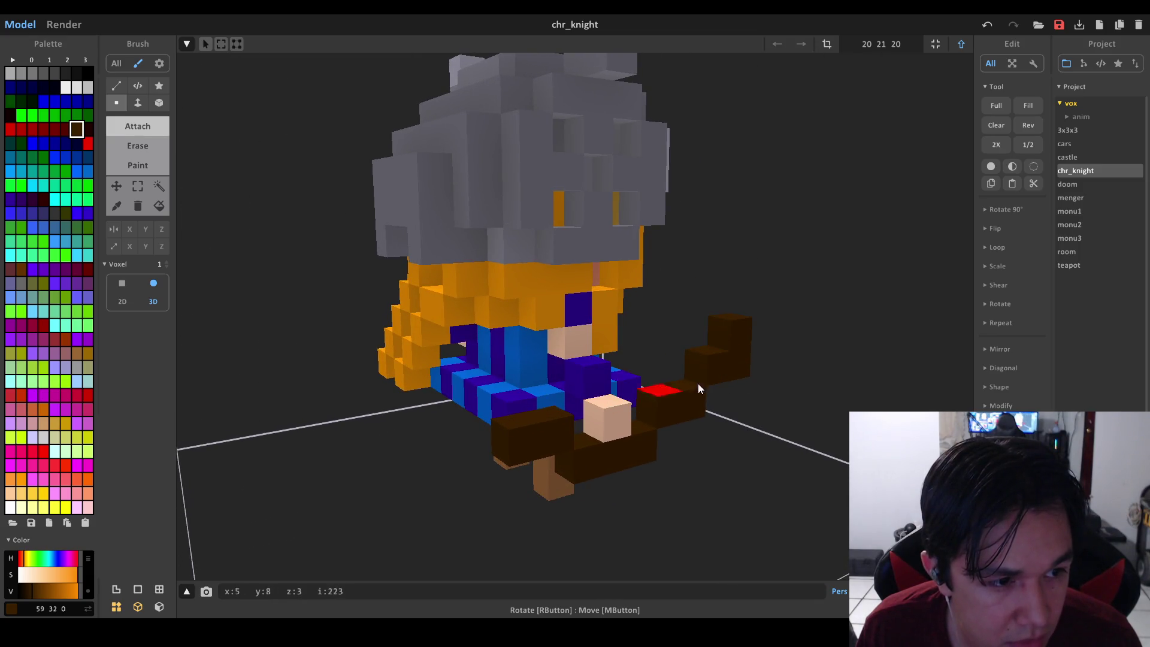
left_click(510, 429)
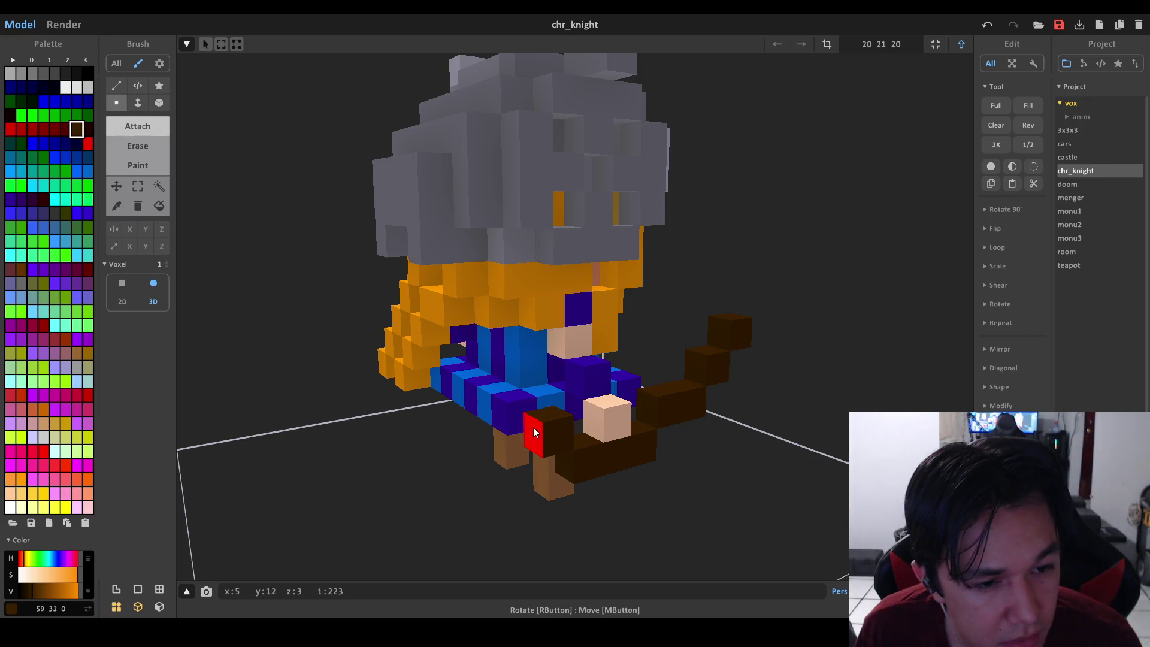
left_click(527, 434)
left_click(497, 412)
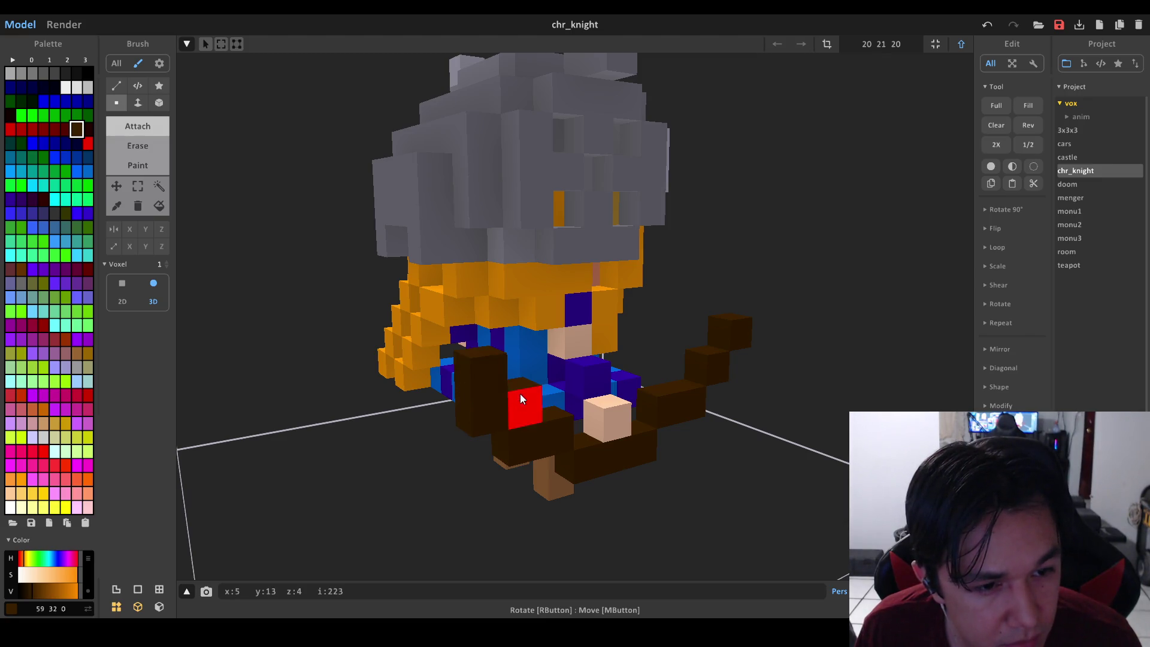
key("ctrl+z")
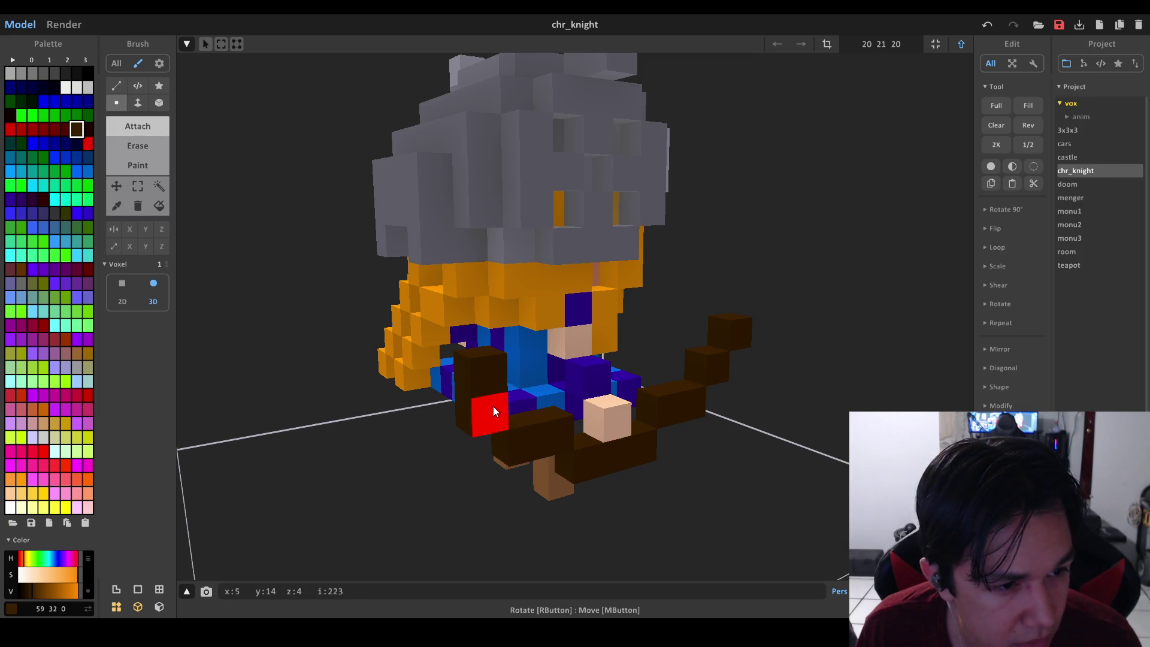
mouse_move(717, 413)
left_mouse_down()
mouse_move(558, 402)
mouse_move(467, 364)
mouse_move(534, 407)
mouse_move(664, 413)
left_mouse_up()
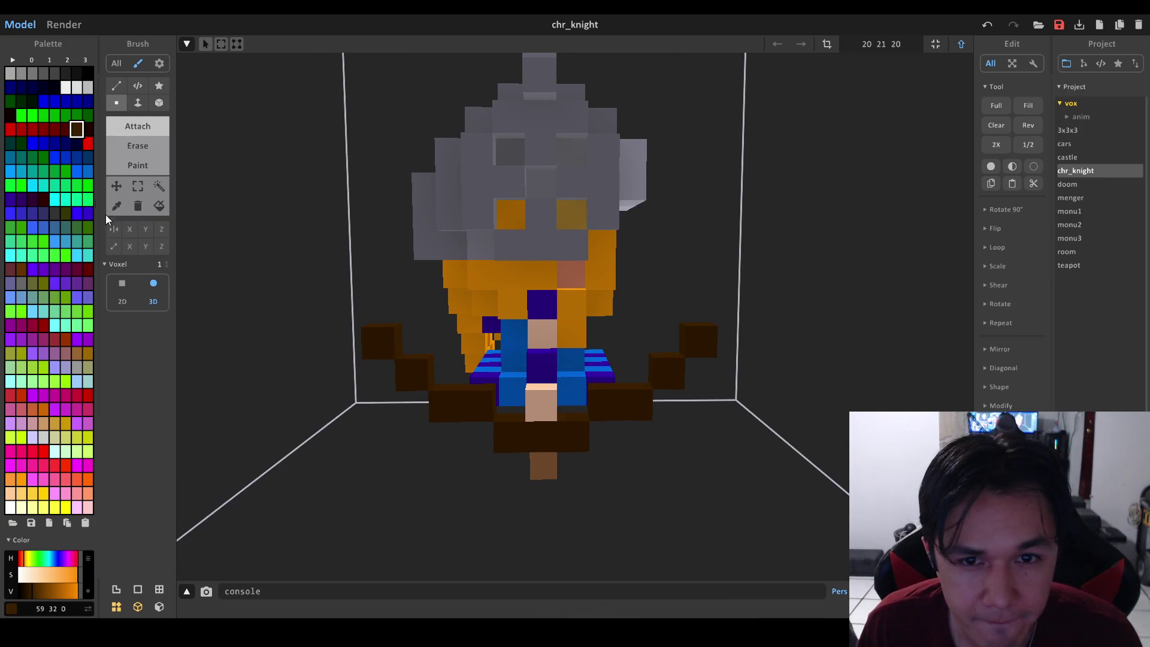
left_click(88, 87)
mouse_move(498, 228)
left_mouse_down()
mouse_move(523, 235)
mouse_move(331, 206)
left_mouse_up()
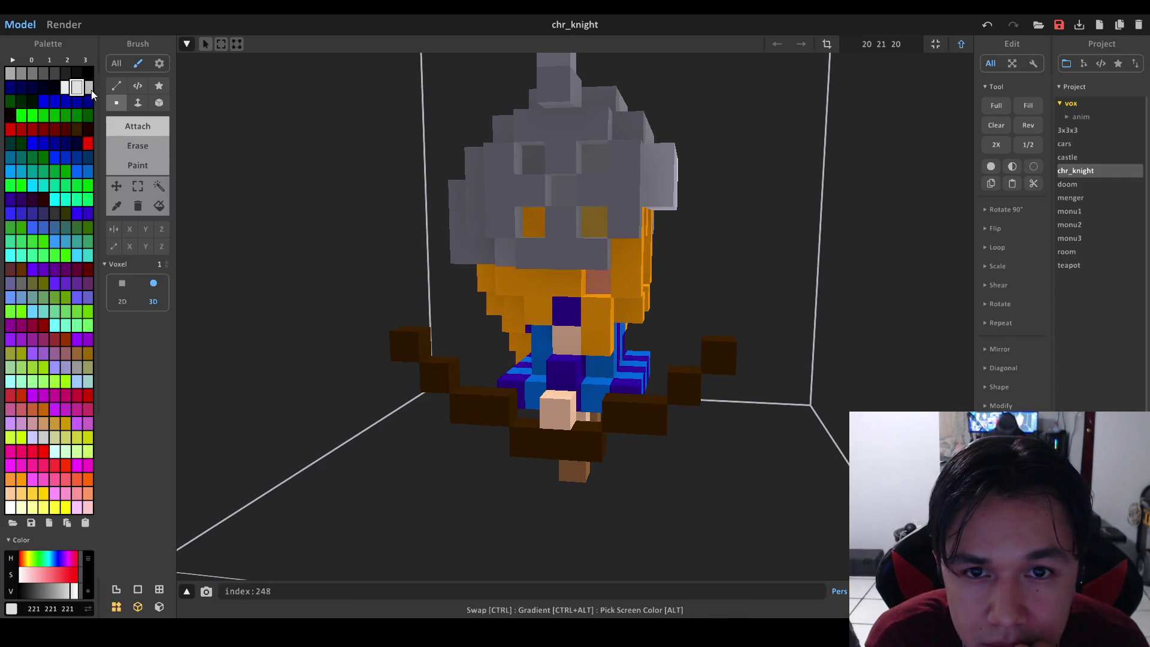
- Use the Line brush to draw a light grey voxel row between the bow ends, undoing two misplaced attempts
key("l")
mouse_move(427, 347)
left_mouse_down()
mouse_move(731, 369)
mouse_move(697, 354)
mouse_move(777, 359)
left_mouse_up()
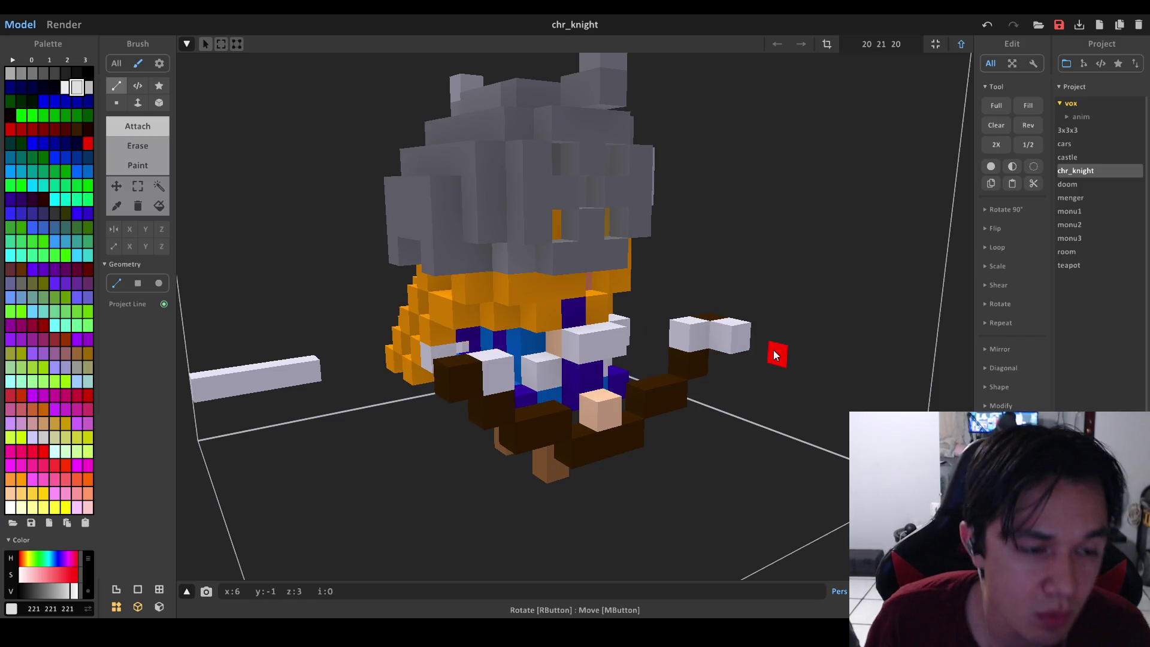
key("ctrl+z")
mouse_move(706, 326)
left_mouse_down()
mouse_move(495, 337)
mouse_move(521, 337)
left_mouse_up()
mouse_move(437, 354)
left_mouse_down()
mouse_move(692, 346)
mouse_move(770, 302)
mouse_move(786, 321)
mouse_move(912, 264)
mouse_move(849, 332)
mouse_move(821, 326)
mouse_move(811, 341)
mouse_move(765, 290)
mouse_move(764, 308)
left_mouse_up()
key("ctrl+z")
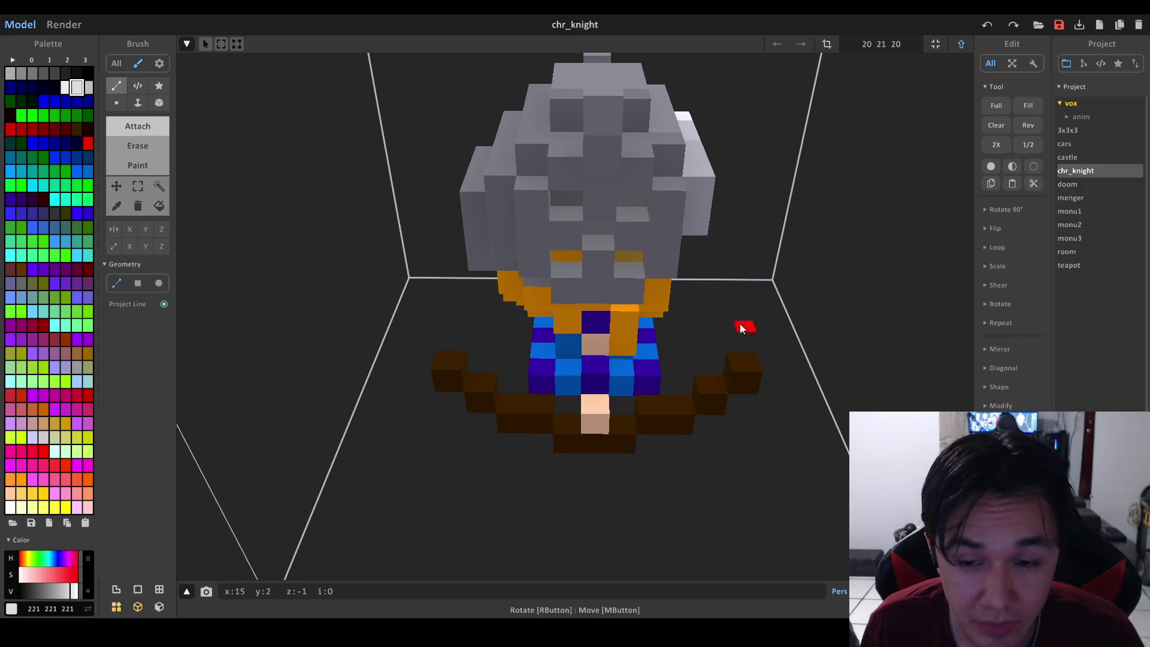
left_click_drag(466, 380, 727, 379)
- Undo stray voxels at the bar's ends and extend the grey bar with another row
mouse_move(793, 326)
left_mouse_down()
mouse_move(789, 277)
mouse_move(743, 308)
mouse_move(749, 245)
mouse_move(761, 294)
mouse_move(719, 210)
mouse_move(724, 275)
mouse_move(384, 258)
mouse_move(604, 322)
mouse_move(591, 270)
mouse_move(590, 282)
mouse_move(740, 260)
left_mouse_up()
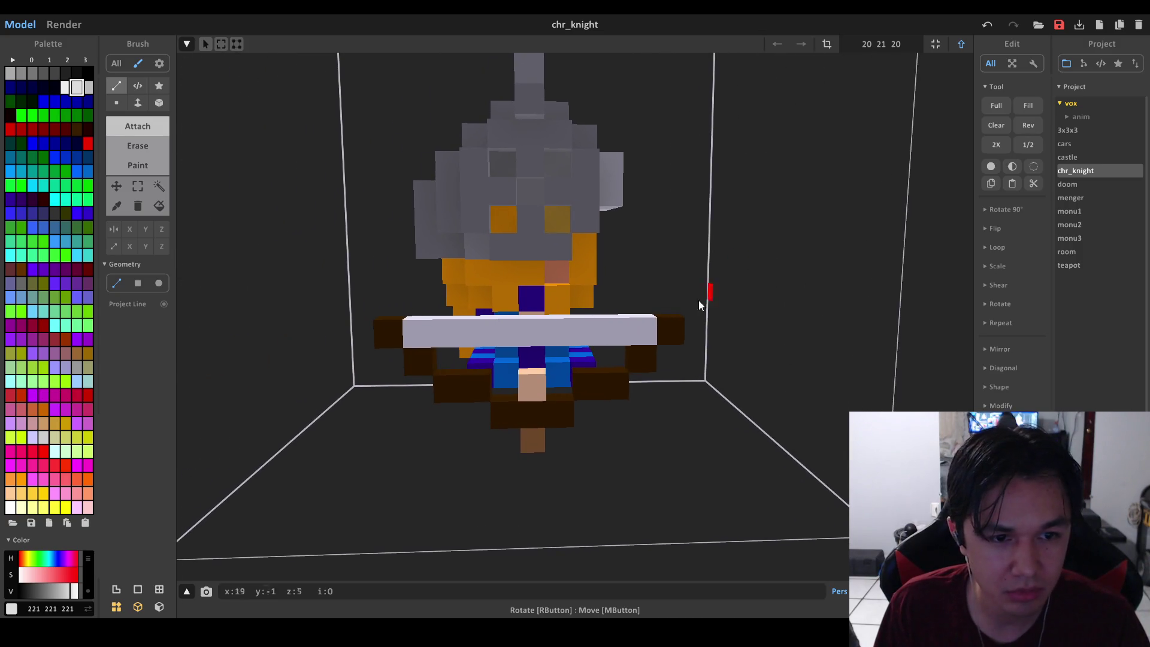
left_click_drag(500, 331, 450, 376)
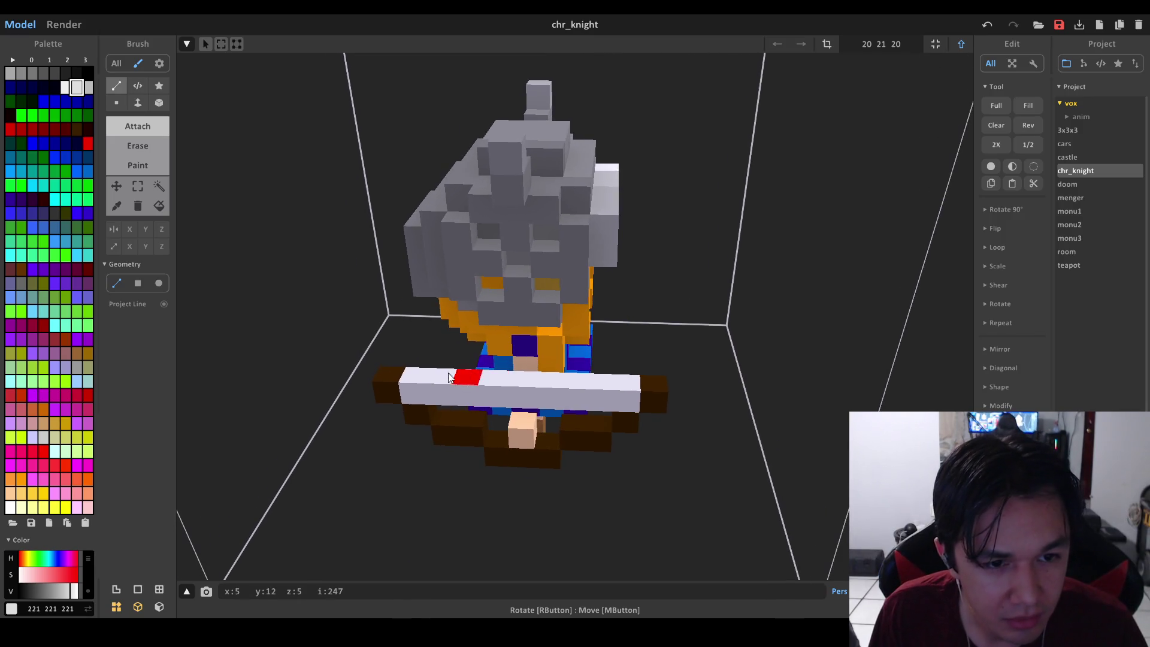
key("ctrl+z")
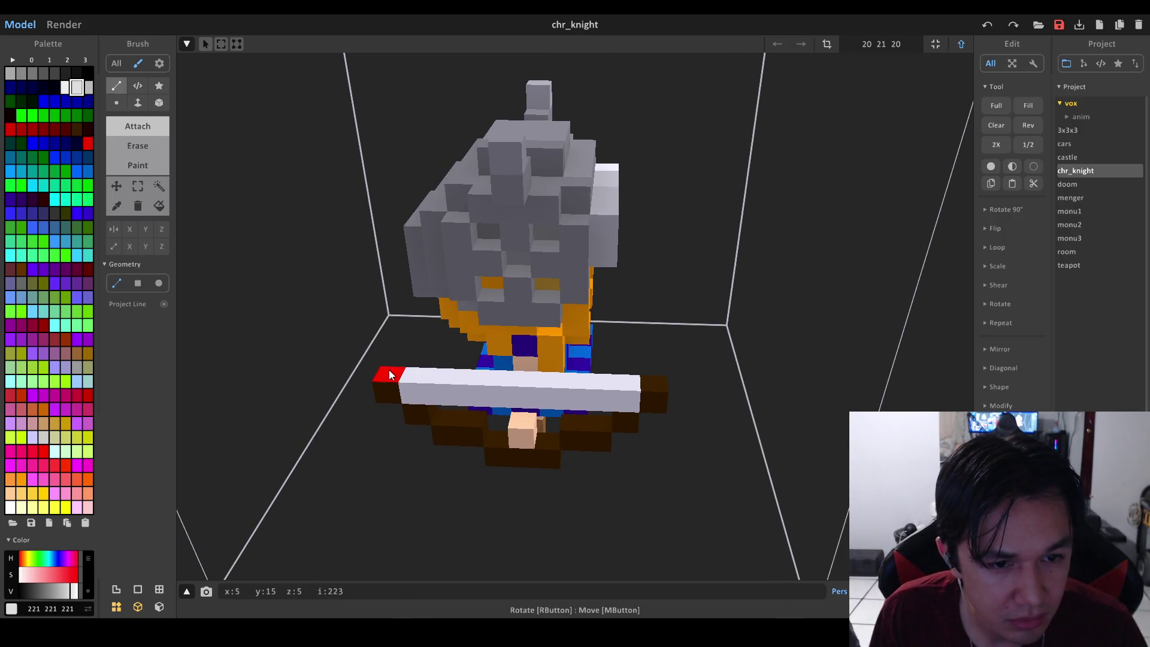
left_click(653, 383)
mouse_move(653, 384)
left_mouse_down()
mouse_move(598, 361)
mouse_move(455, 349)
left_mouse_up()
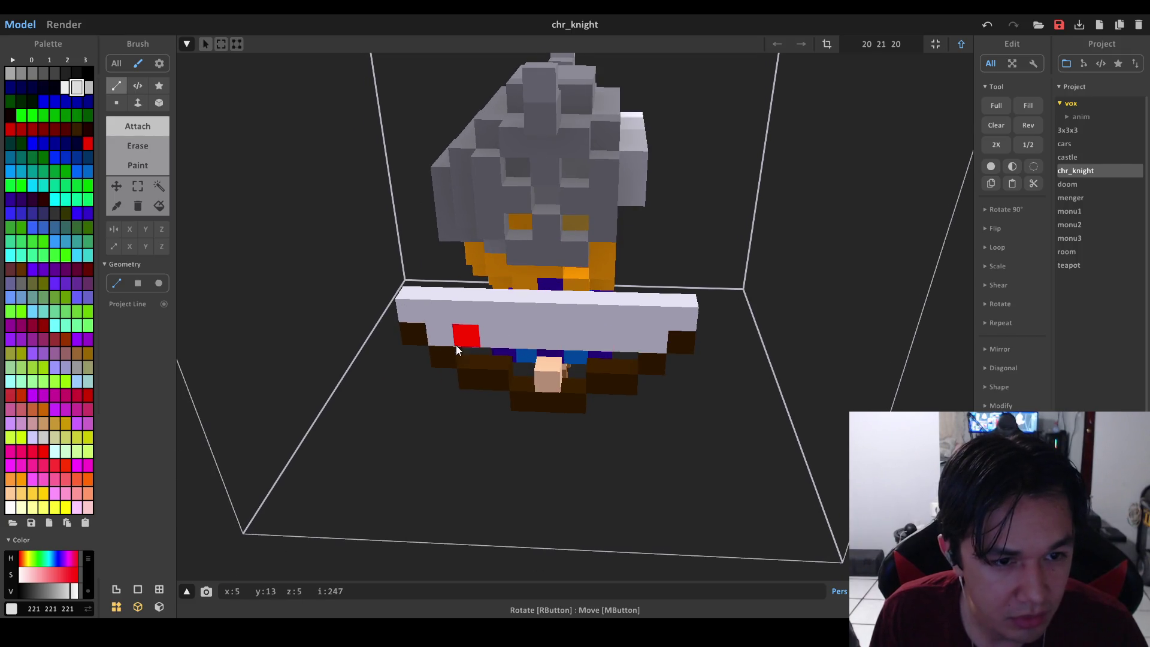
key("ctrl+z")
mouse_move(653, 346)
left_mouse_down()
mouse_move(729, 387)
mouse_move(712, 424)
mouse_move(745, 362)
mouse_move(736, 383)
left_mouse_up()
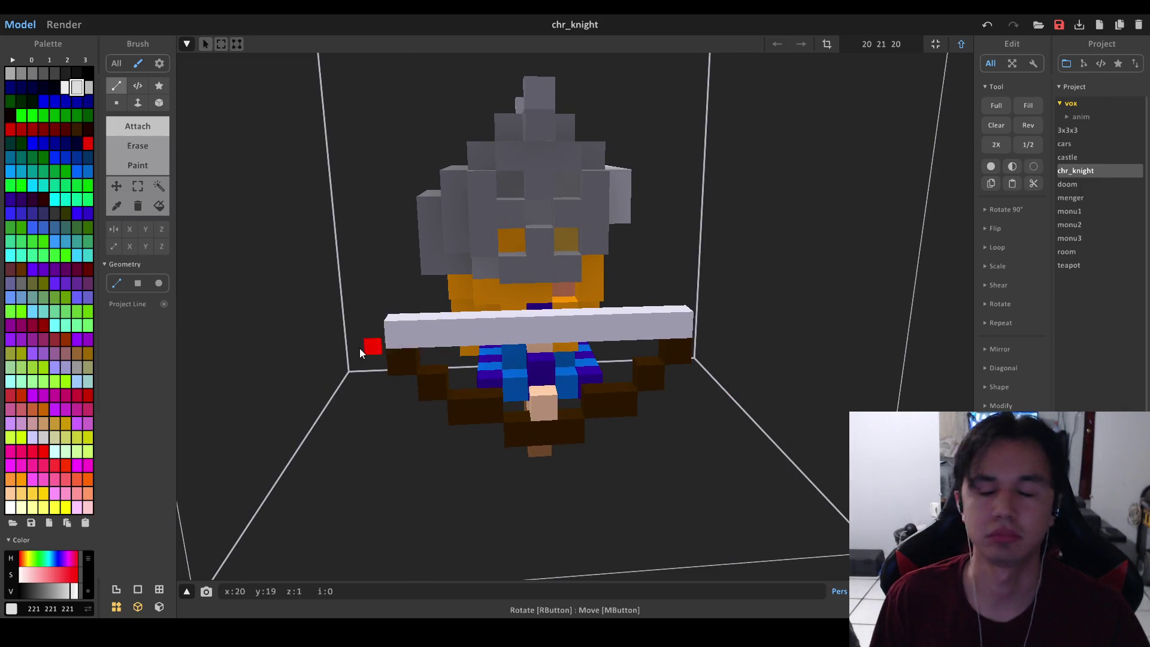
left_click_drag(447, 353, 386, 352)
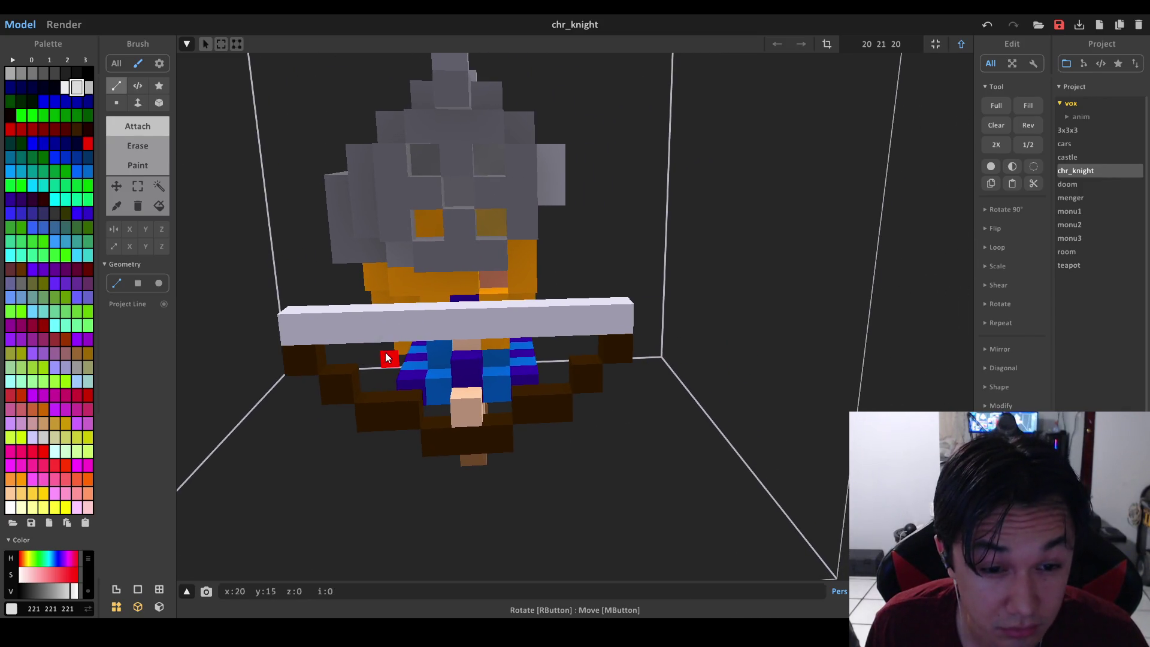
key("ctrl+z")
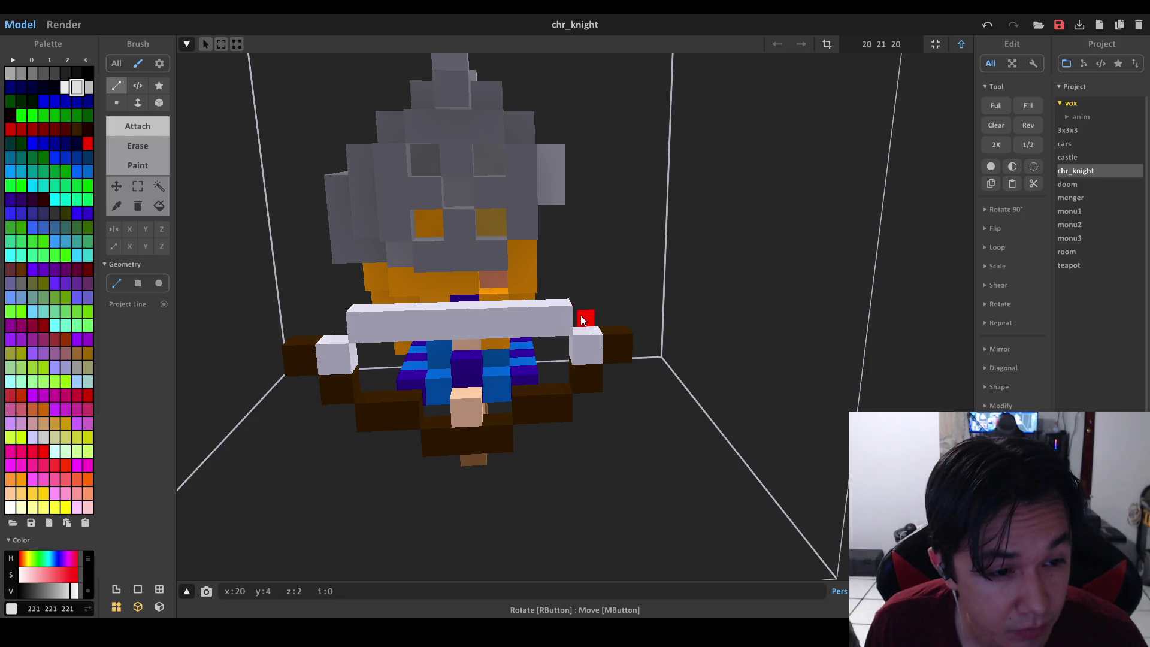
left_click_drag(724, 369, 690, 358)
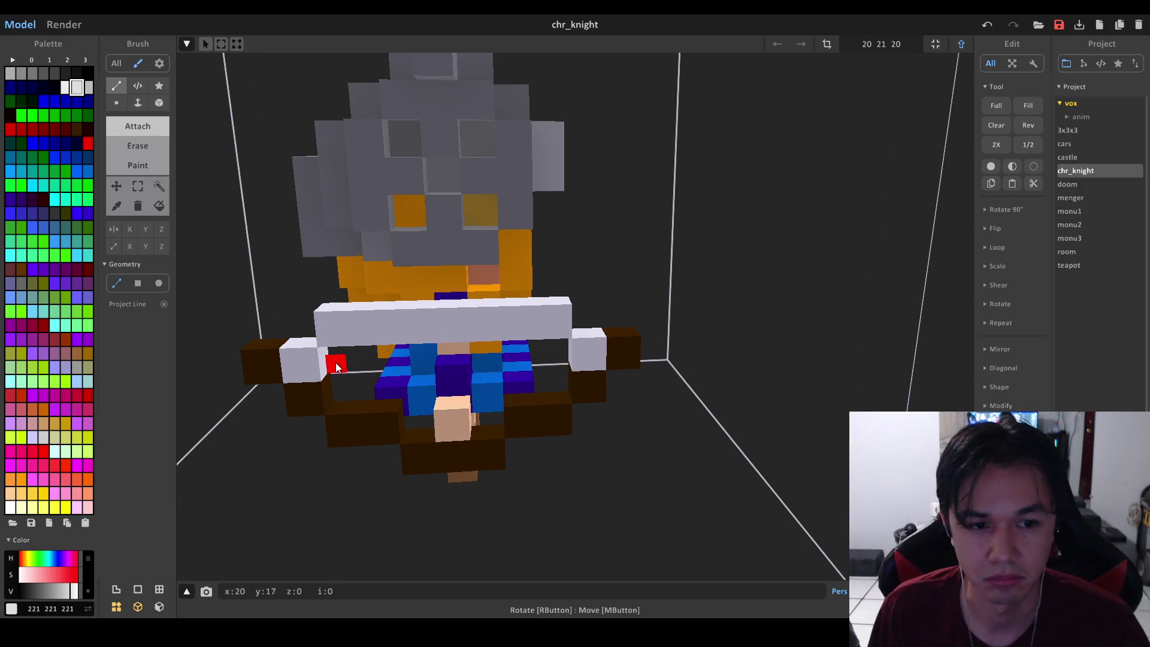
mouse_move(322, 369)
left_mouse_down()
mouse_move(331, 357)
mouse_move(586, 352)
mouse_move(566, 358)
mouse_move(552, 321)
mouse_move(372, 326)
mouse_move(638, 327)
mouse_move(539, 327)
mouse_move(599, 323)
mouse_move(666, 293)
mouse_move(544, 325)
left_mouse_up()
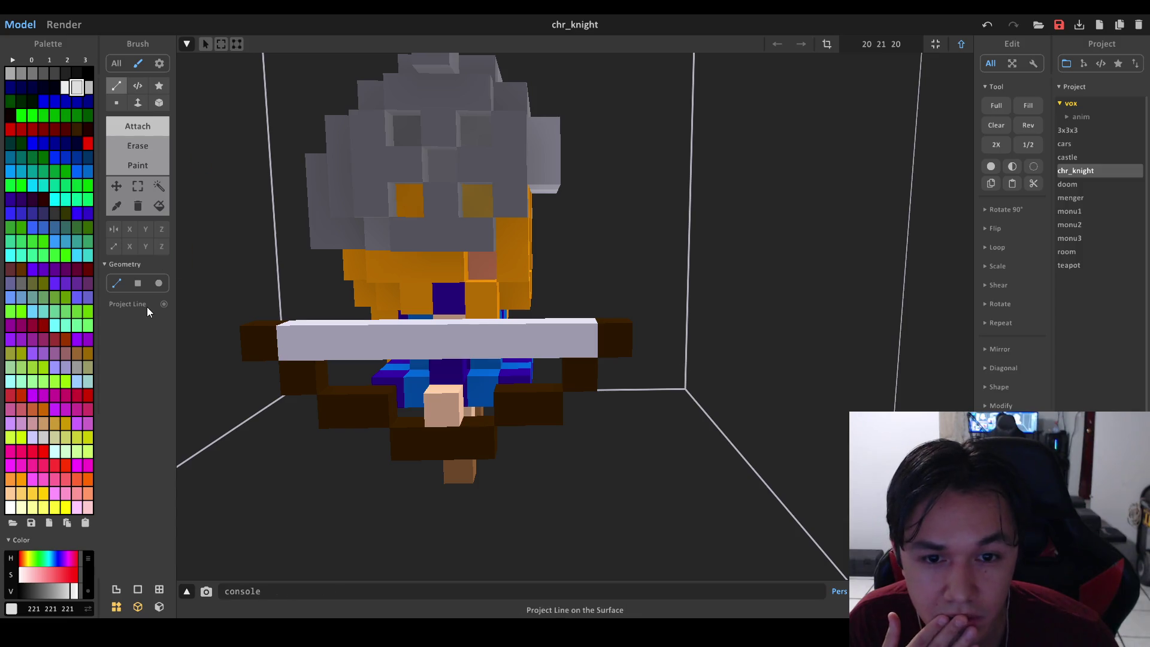
- Box-select the light grey bar, undoing an accidental move of the knight's lower body
left_click(137, 186)
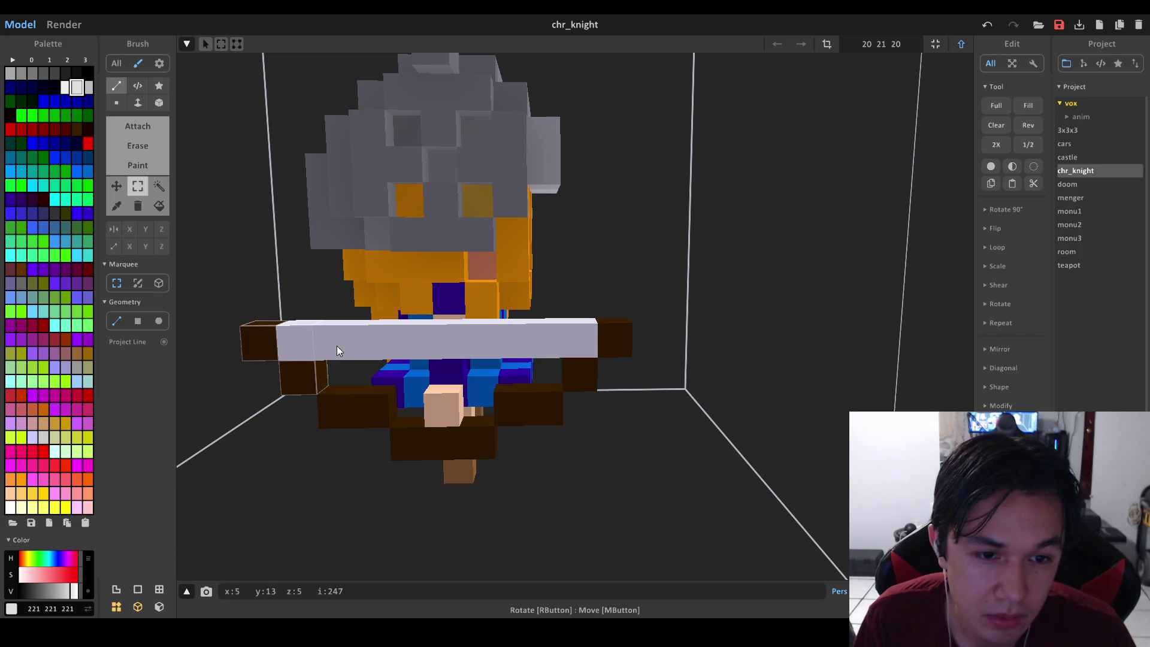
left_click_drag(341, 343, 606, 341)
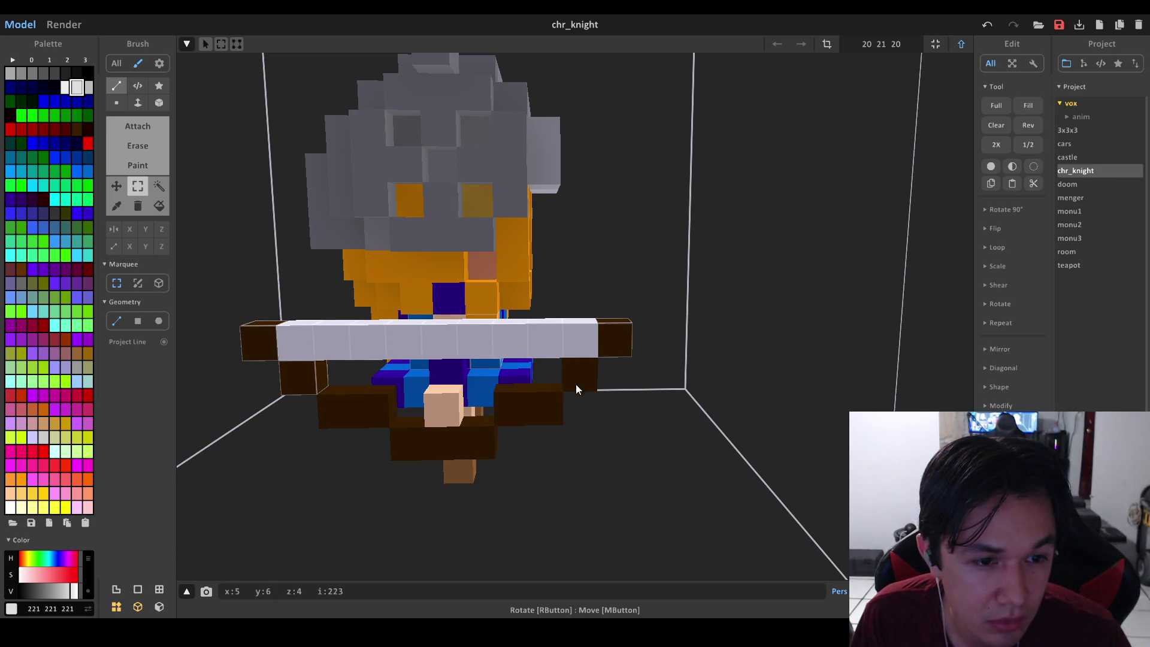
mouse_move(661, 388)
left_mouse_down()
mouse_move(659, 401)
mouse_move(657, 370)
left_mouse_up()
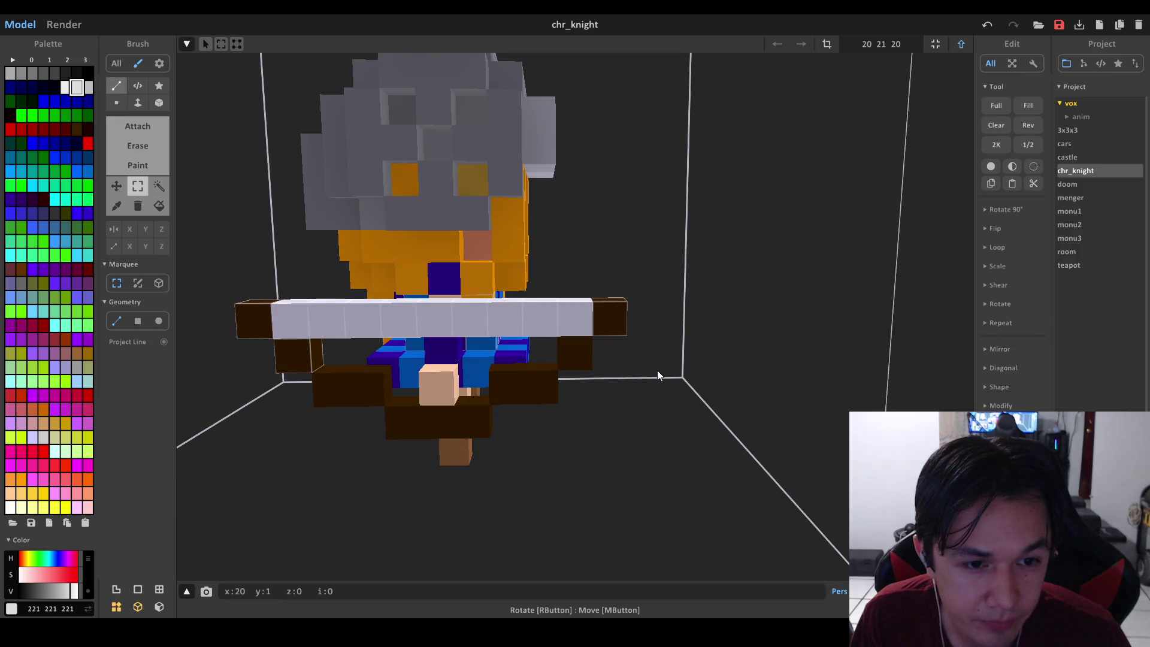
mouse_move(640, 417)
left_mouse_down()
mouse_move(644, 437)
mouse_move(655, 393)
mouse_move(645, 467)
mouse_move(347, 421)
left_mouse_up()
mouse_move(278, 393)
left_mouse_down()
mouse_move(632, 416)
mouse_move(621, 436)
mouse_move(642, 434)
mouse_move(670, 337)
left_mouse_up()
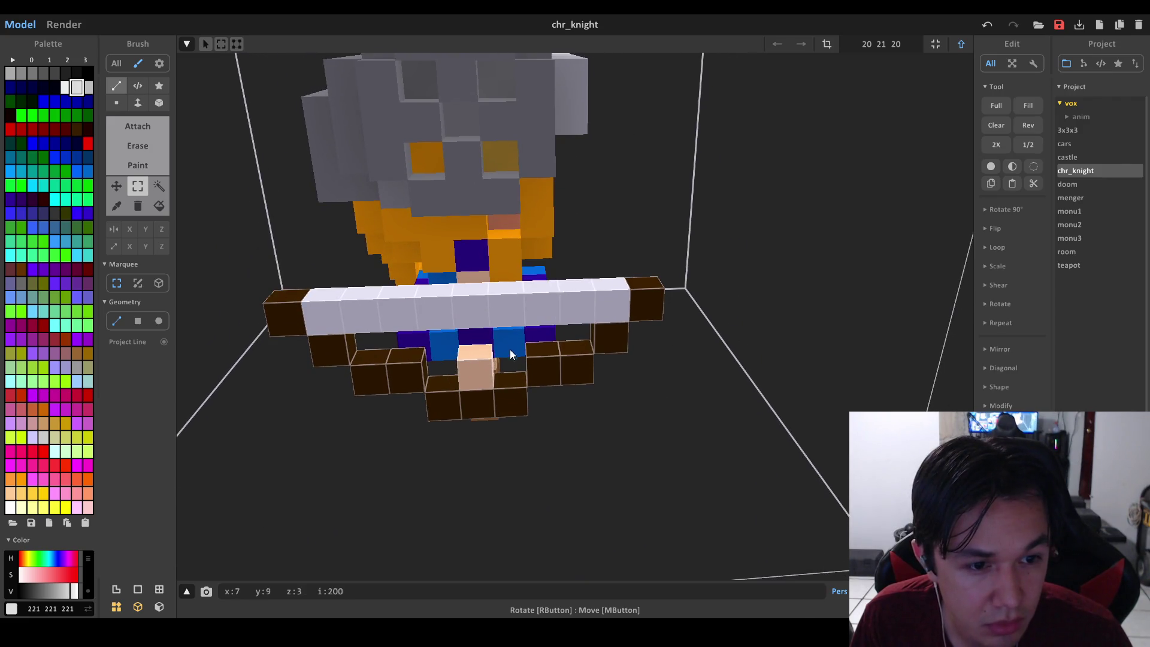
mouse_move(468, 350)
left_mouse_down()
mouse_move(495, 375)
mouse_move(668, 390)
mouse_move(477, 333)
left_mouse_up()
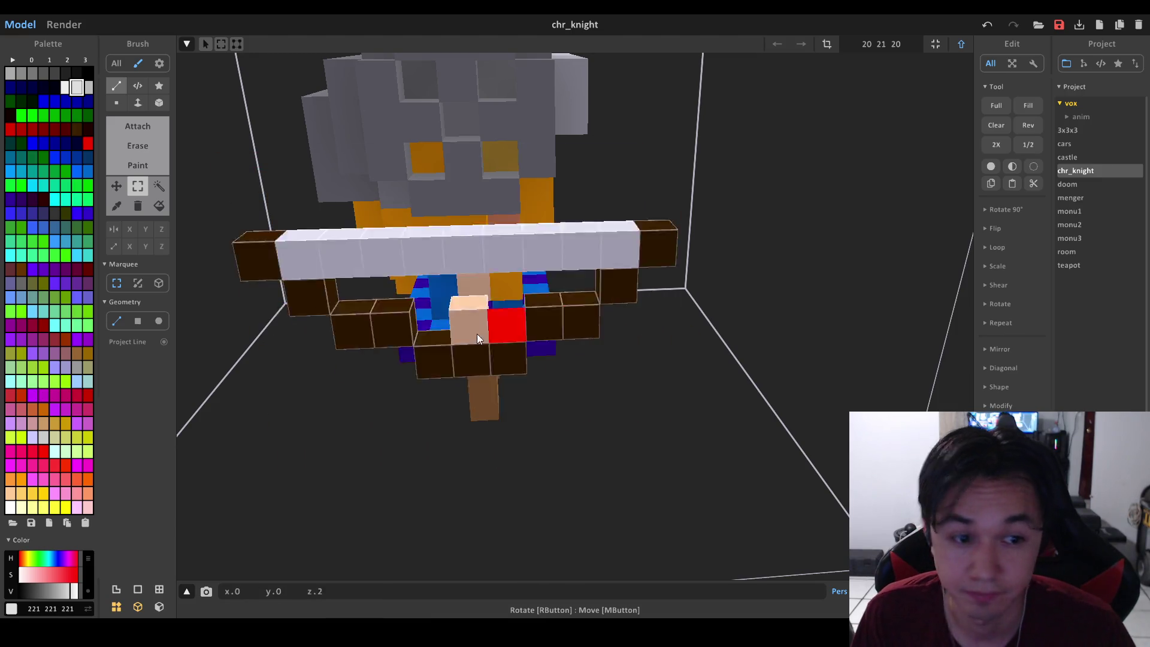
key("ctrl+z")
- From a top-down view, select the whole brown-and-white bow row
mouse_move(301, 304)
left_mouse_down()
mouse_move(531, 343)
mouse_move(650, 296)
mouse_move(662, 375)
mouse_move(651, 358)
left_mouse_up()
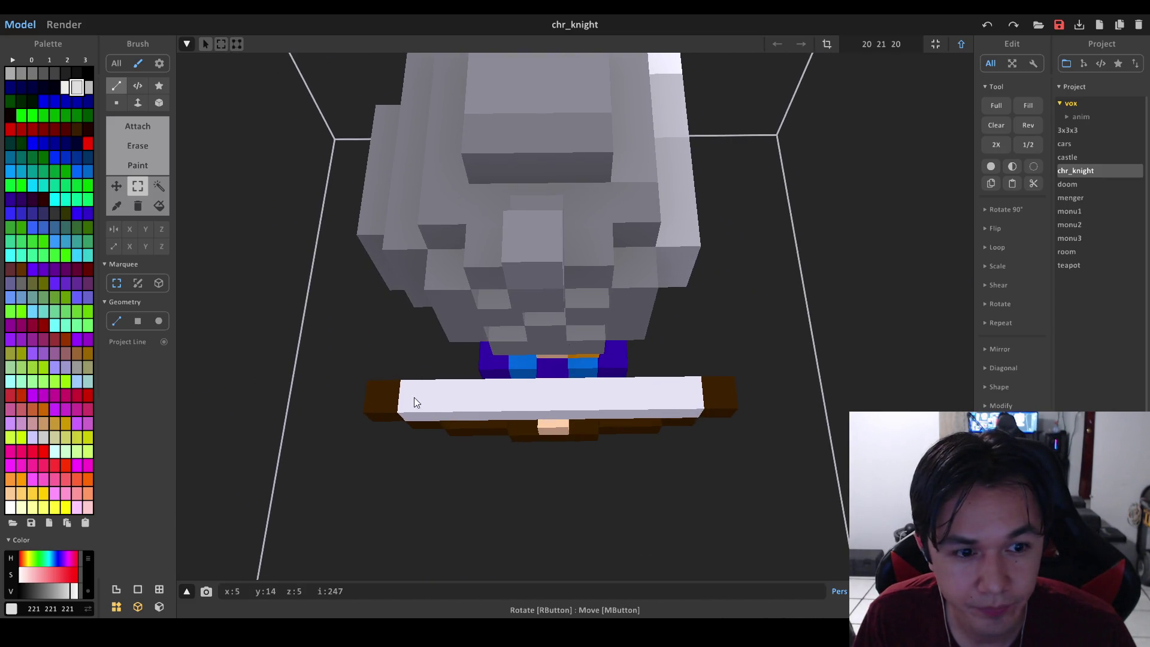
mouse_move(376, 401)
left_mouse_down()
mouse_move(770, 459)
mouse_move(796, 449)
mouse_move(765, 411)
mouse_move(768, 395)
left_mouse_up()
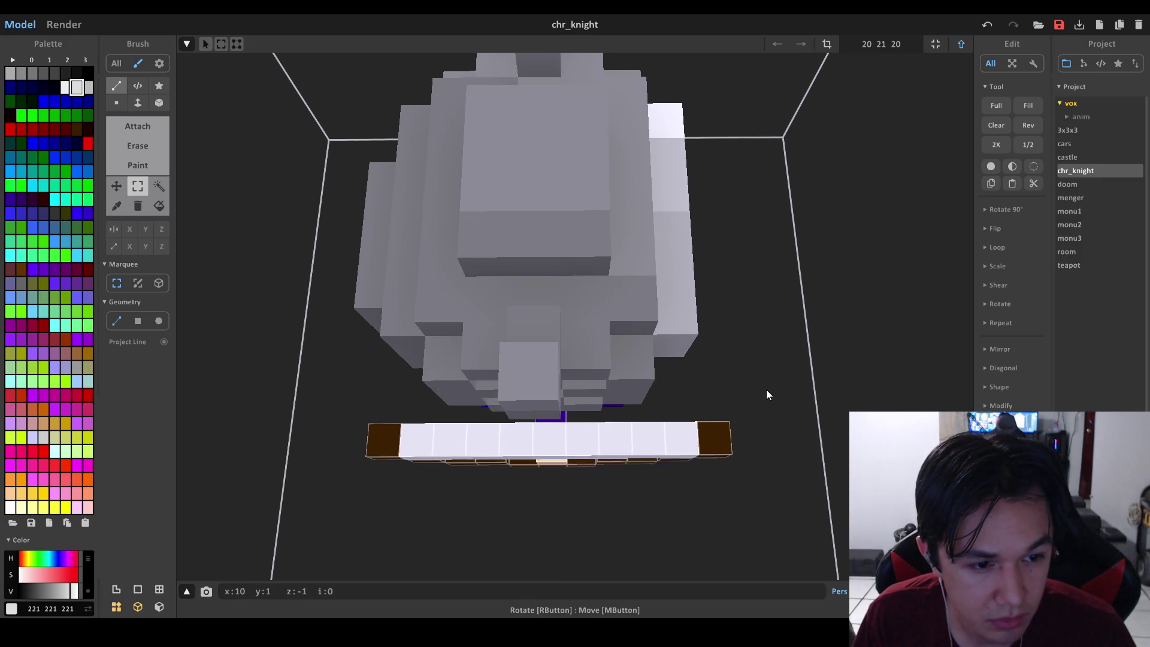
mouse_move(478, 472)
left_mouse_down()
mouse_move(770, 502)
mouse_move(721, 426)
mouse_move(707, 365)
mouse_move(544, 297)
mouse_move(560, 307)
mouse_move(548, 325)
mouse_move(519, 313)
left_mouse_up()
scroll(538, 328, "down", 3)
scroll(520, 313, "up", 3)
left_click(998, 228)
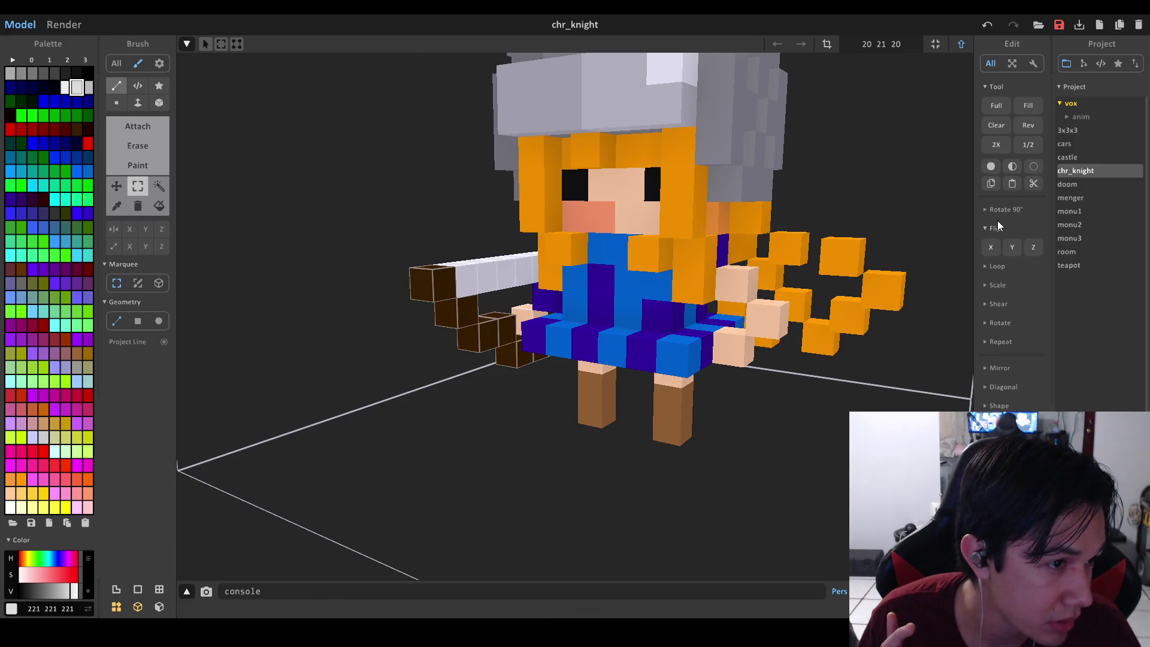
- Rotate the selected bow 90° around X three times so it stands upright, undoing a trial move
left_click(1004, 209)
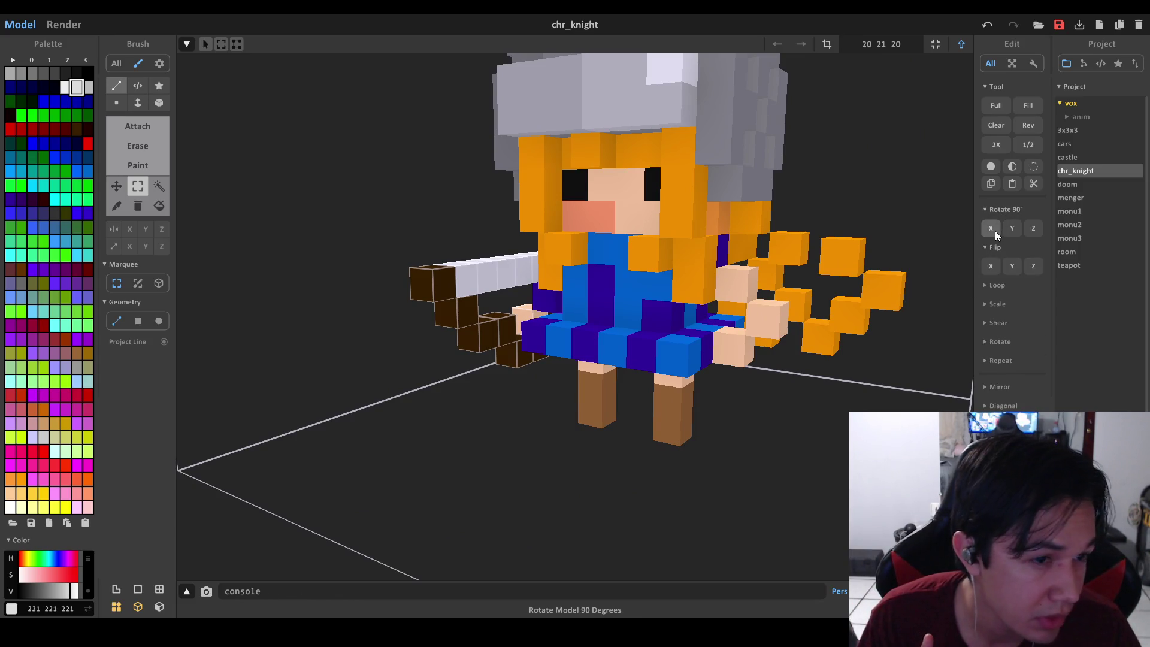
left_click(996, 234)
left_click(996, 235)
left_click(996, 234)
mouse_move(539, 299)
left_mouse_down()
mouse_move(1008, 299)
mouse_move(661, 304)
mouse_move(791, 312)
mouse_move(602, 318)
mouse_move(527, 290)
mouse_move(617, 304)
mouse_move(310, 205)
left_mouse_up()
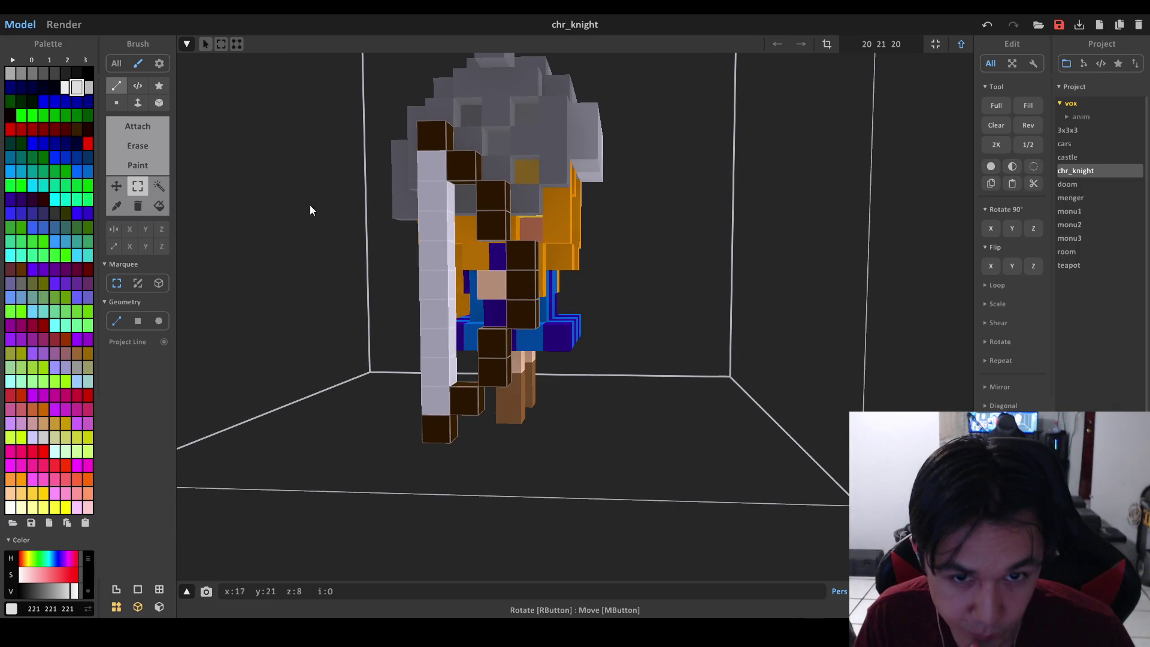
left_click(117, 184)
mouse_move(526, 292)
left_mouse_down()
mouse_move(580, 301)
mouse_move(563, 298)
left_mouse_up()
mouse_move(734, 309)
left_mouse_down()
mouse_move(386, 333)
mouse_move(427, 336)
left_mouse_up()
key("ctrl+z")
key("ctrl+z")
key("ctrl+z")
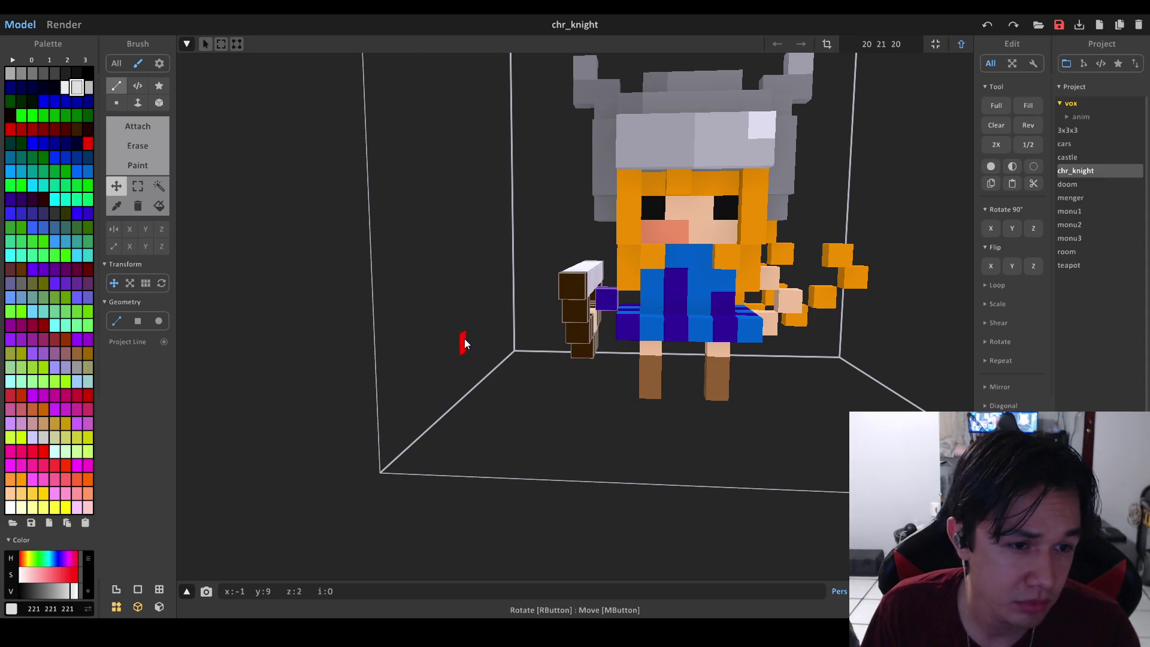
- Return to the Marquee tool, clear the bow selection, and pick a grey paint colour
mouse_move(469, 372)
left_mouse_down()
mouse_move(554, 393)
mouse_move(517, 396)
mouse_move(653, 422)
mouse_move(526, 396)
mouse_move(448, 361)
mouse_move(596, 310)
mouse_move(415, 382)
mouse_move(443, 355)
mouse_move(372, 358)
mouse_move(559, 359)
mouse_move(579, 371)
mouse_move(516, 362)
mouse_move(608, 362)
mouse_move(547, 383)
mouse_move(717, 308)
mouse_move(721, 267)
mouse_move(647, 324)
mouse_move(665, 336)
mouse_move(674, 373)
mouse_move(699, 354)
mouse_move(681, 339)
mouse_move(180, 167)
left_mouse_up()
left_click(138, 186)
left_click(537, 403)
scroll(414, 381, "down", 3)
scroll(578, 372, "up", 2)
scroll(609, 362, "up", 3)
scroll(674, 373, "up", 2)
left_click(88, 88)
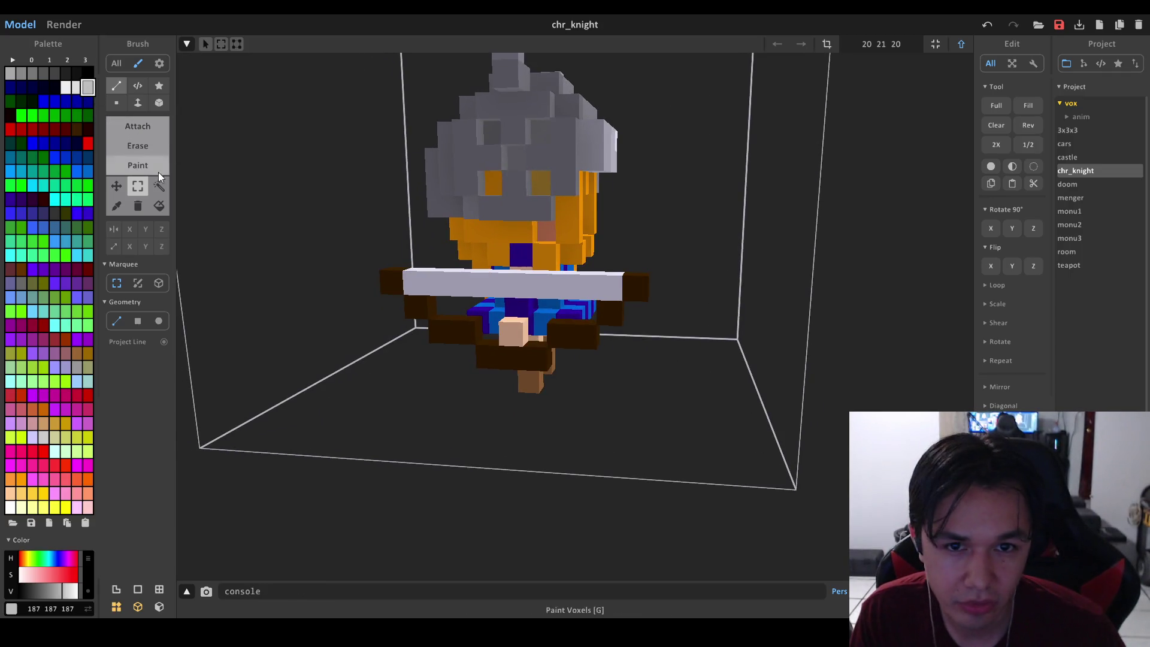
- Switch to the Paint brush, look over the finished archer, and open Save Project As on chr_knight.vox
left_click(159, 206)
mouse_move(722, 333)
left_mouse_down()
mouse_move(530, 304)
mouse_move(483, 326)
mouse_move(486, 336)
mouse_move(443, 305)
mouse_move(372, 291)
mouse_move(282, 316)
mouse_move(556, 346)
mouse_move(570, 314)
mouse_move(421, 300)
mouse_move(353, 336)
mouse_move(539, 354)
mouse_move(527, 347)
mouse_move(542, 342)
mouse_move(469, 323)
mouse_move(404, 375)
left_mouse_up()
scroll(529, 304, "up", 3)
scroll(281, 315, "up", 3)
scroll(282, 315, "down", 5)
scroll(519, 313, "up", 3)
scroll(351, 336, "down", 4)
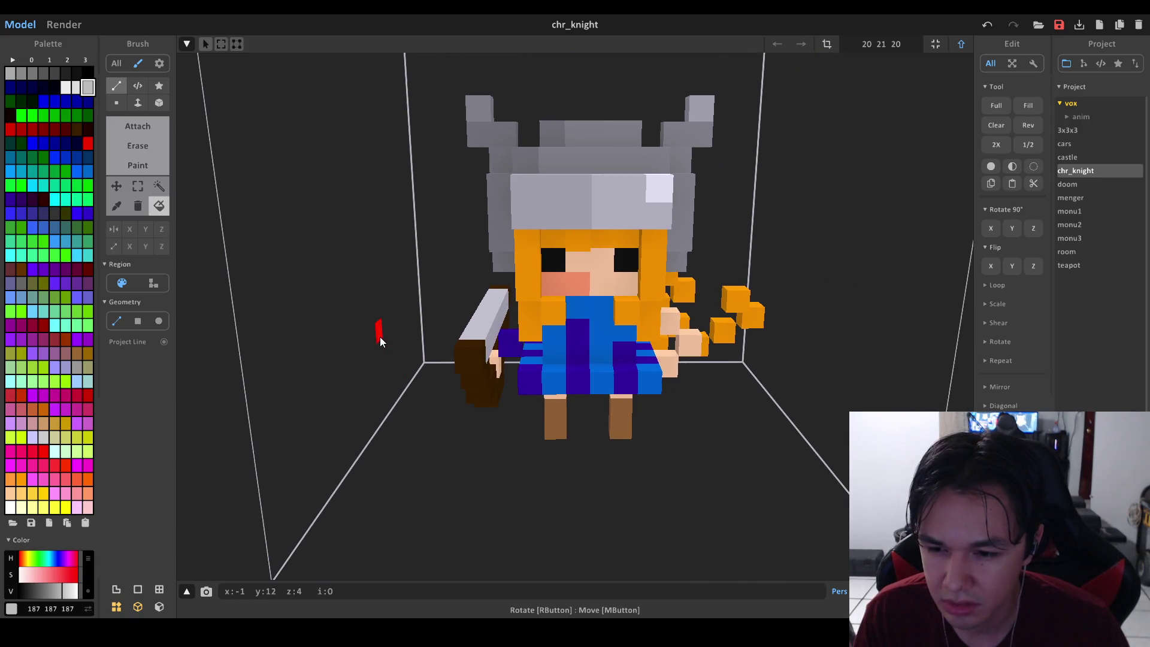
mouse_move(429, 296)
left_mouse_down()
mouse_move(397, 304)
mouse_move(395, 295)
left_mouse_up()
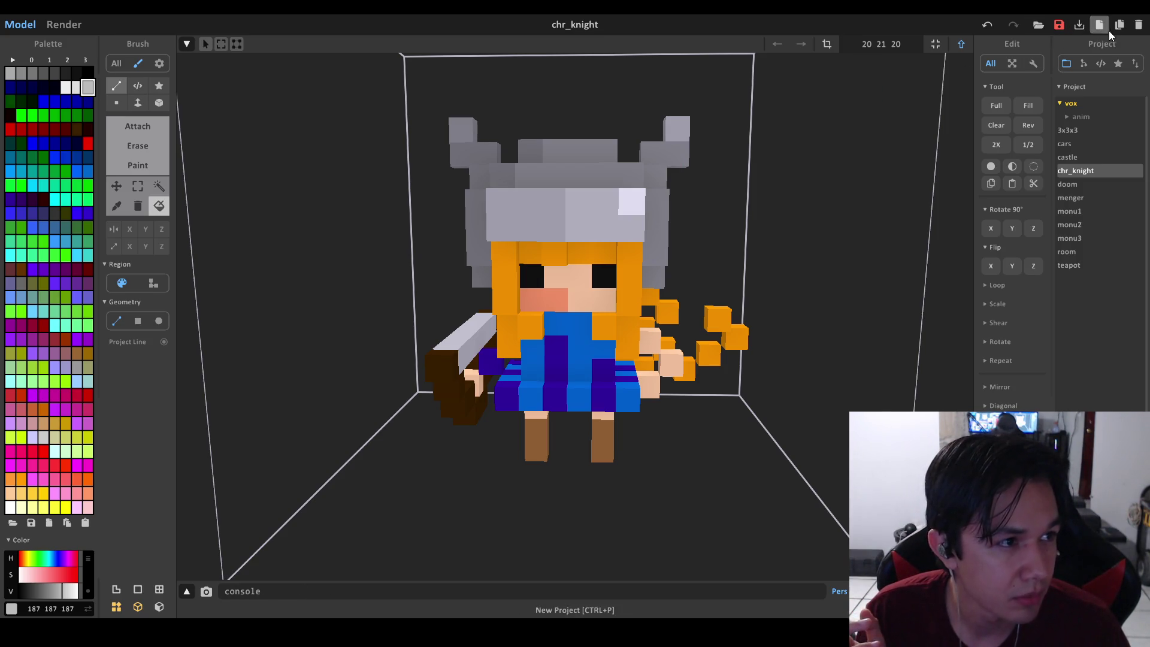
left_click(1078, 24)
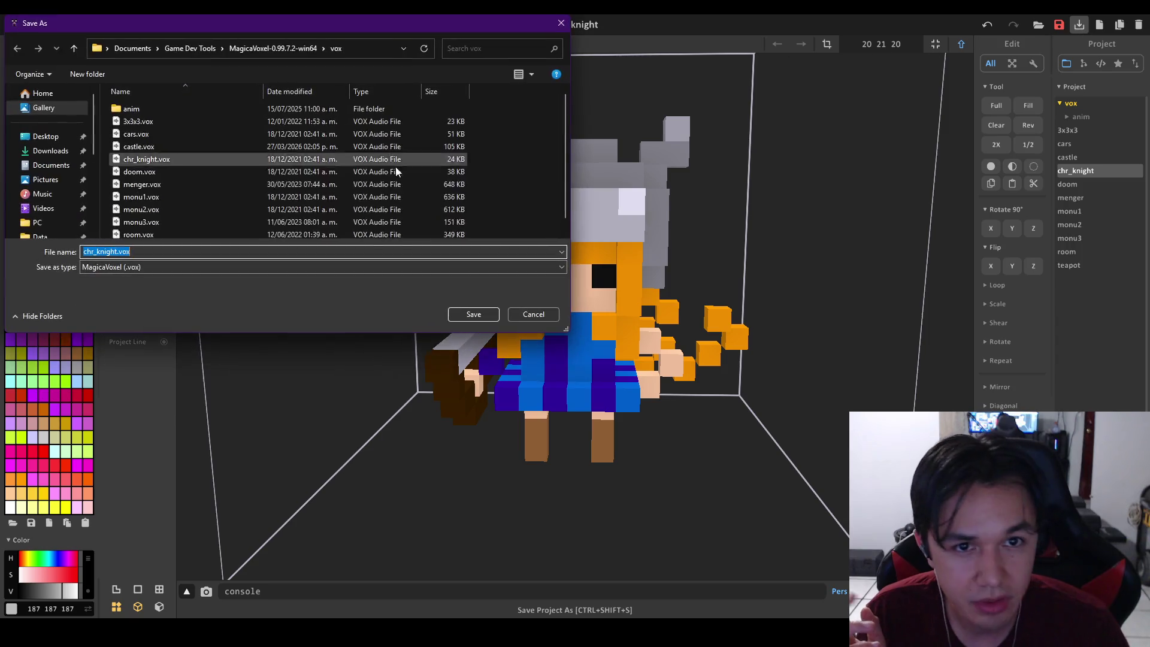
- Browse to base-defender > assets > models and save the model as hero_archer.vox
scroll(63, 193, "down", 3)
left_click(51, 150)
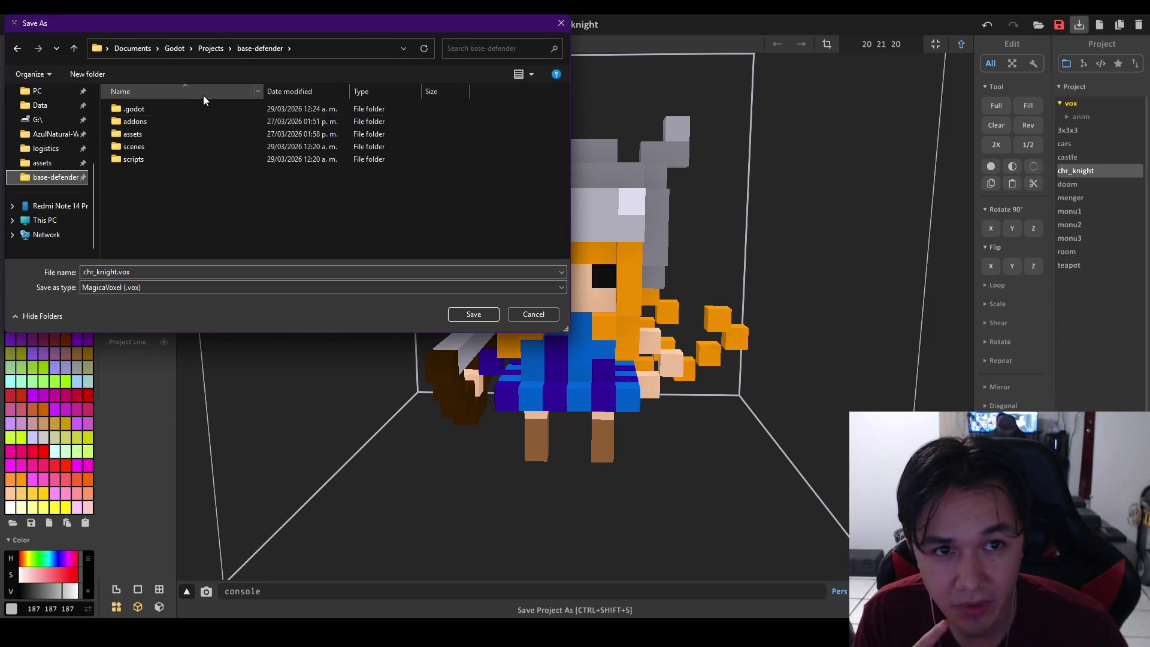
double_click(152, 133)
left_click(157, 111)
double_click(158, 113)
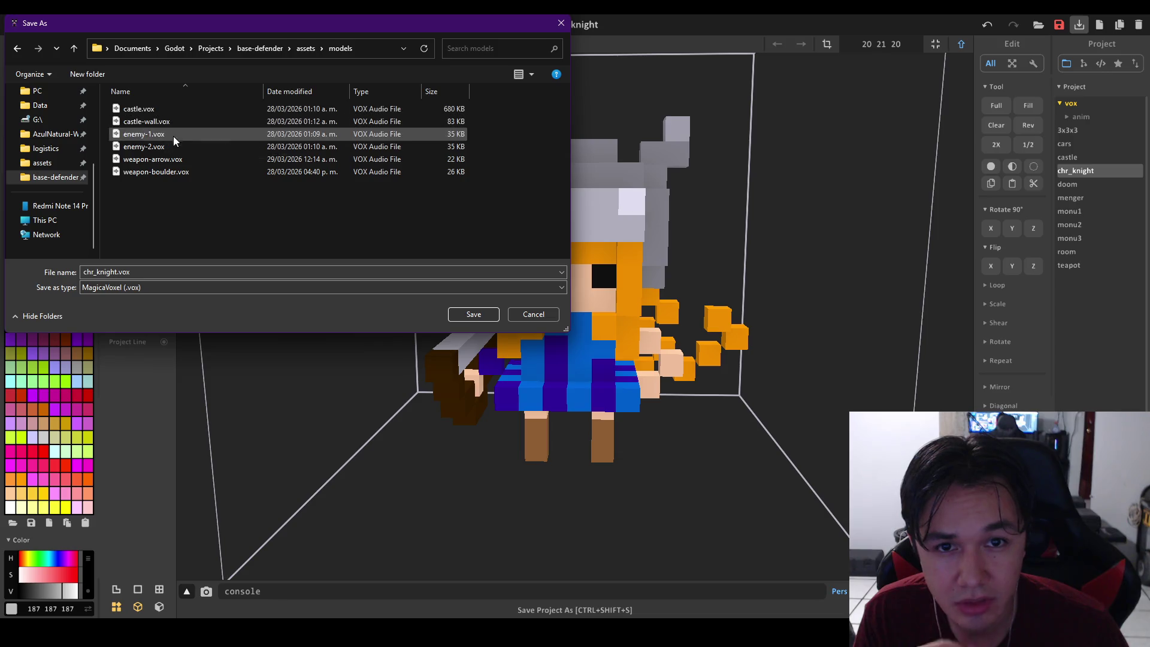
double_click(154, 275)
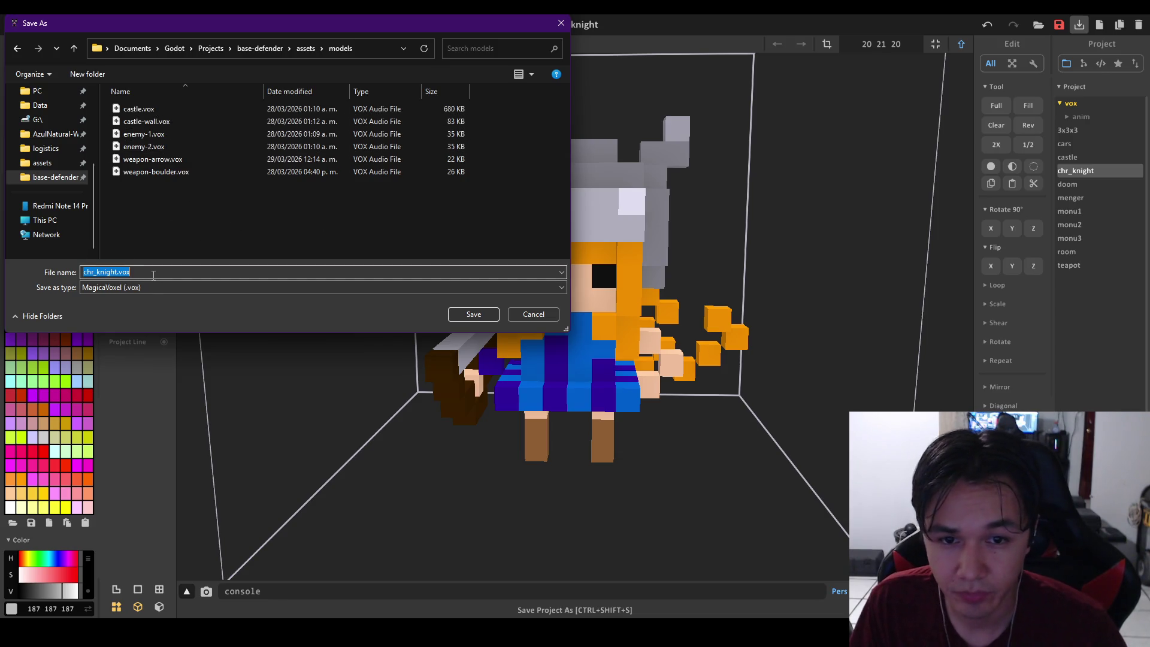
key("Home")
key("ctrl+shift+Right")
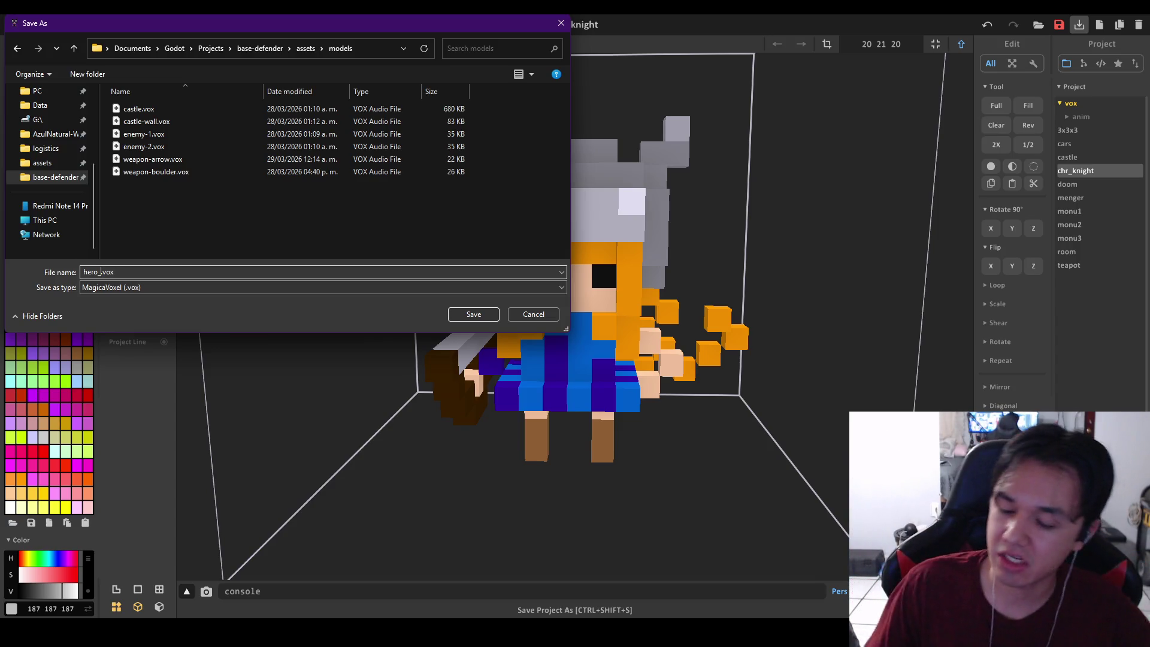
type("archer")
key("Return")
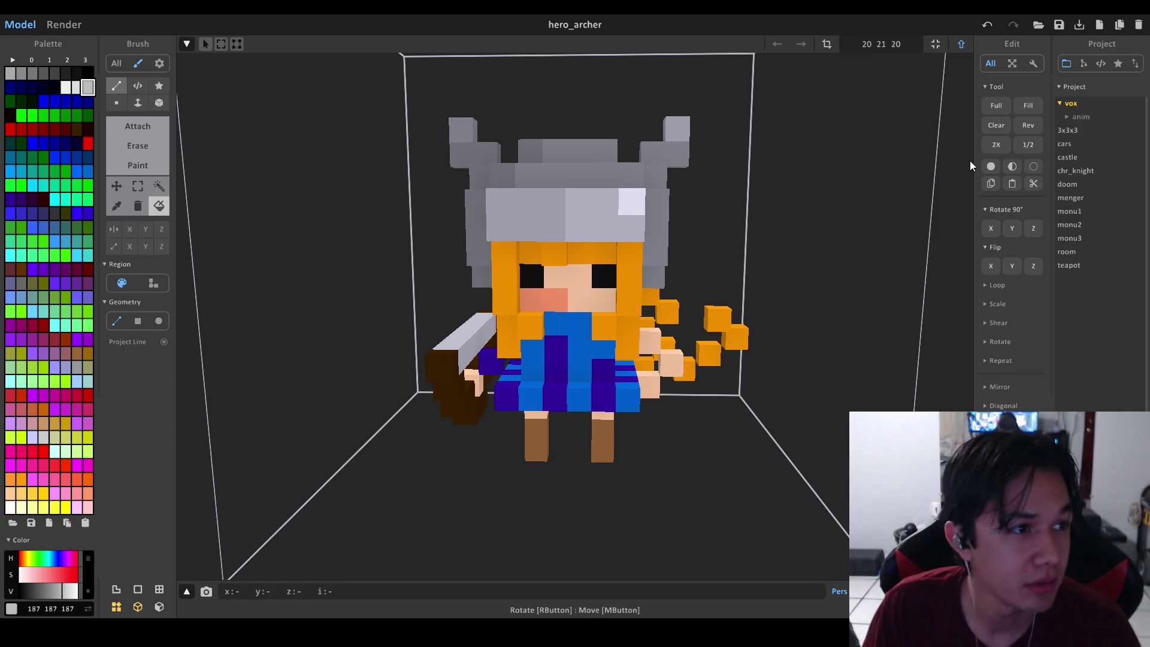
- In Godot, drag hero_archer.vox from FileSystem onto the Hero MeshInstance3D's Mesh field
key("alt+Tab")
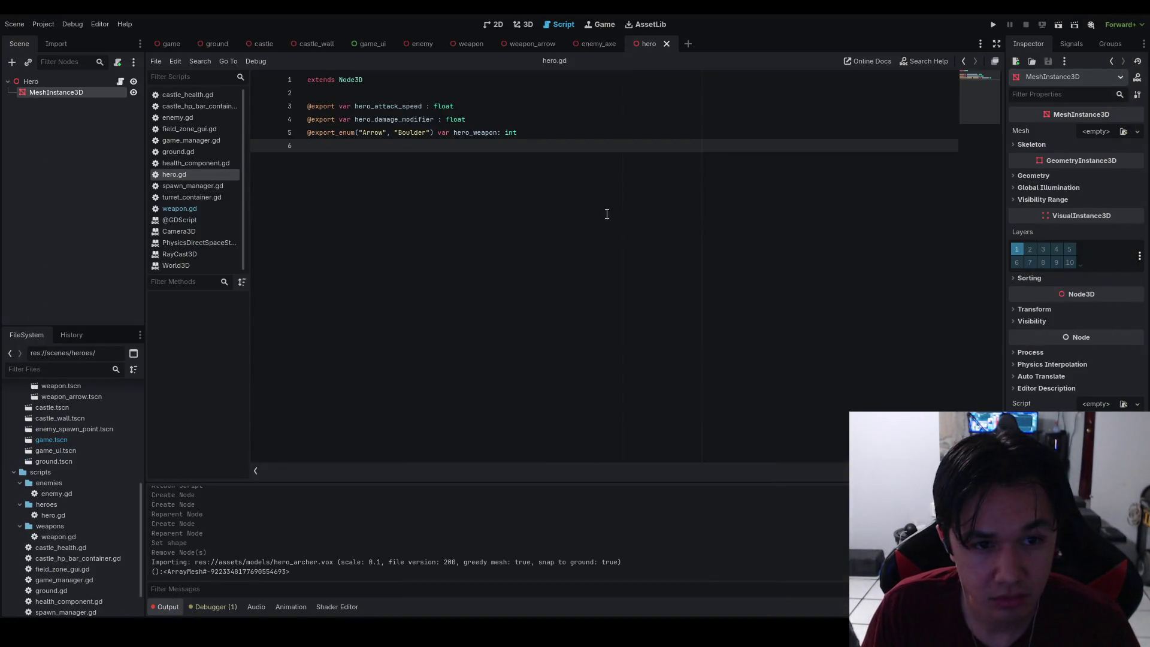
scroll(78, 463, "up", 5)
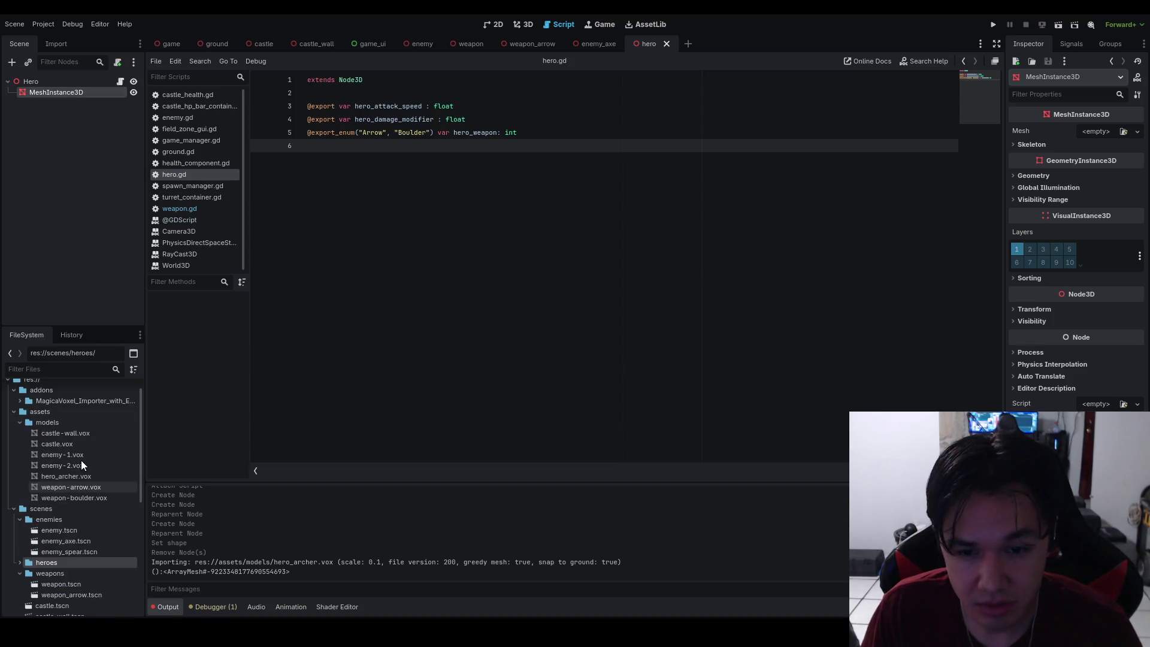
left_click_drag(67, 477, 867, 340)
left_click_drag(1091, 144, 1090, 143)
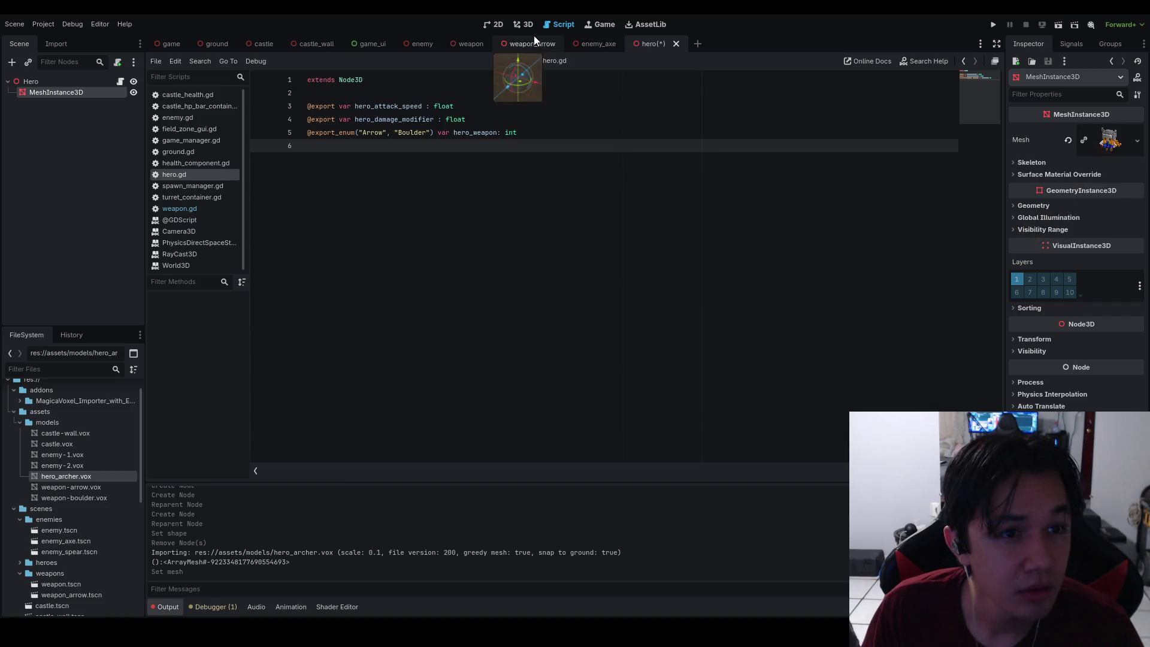
- Check the archer model in the 3D view and save the Hero scene
left_click(524, 24)
mouse_move(659, 200)
left_mouse_down()
mouse_move(778, 117)
mouse_move(753, 159)
left_mouse_up()
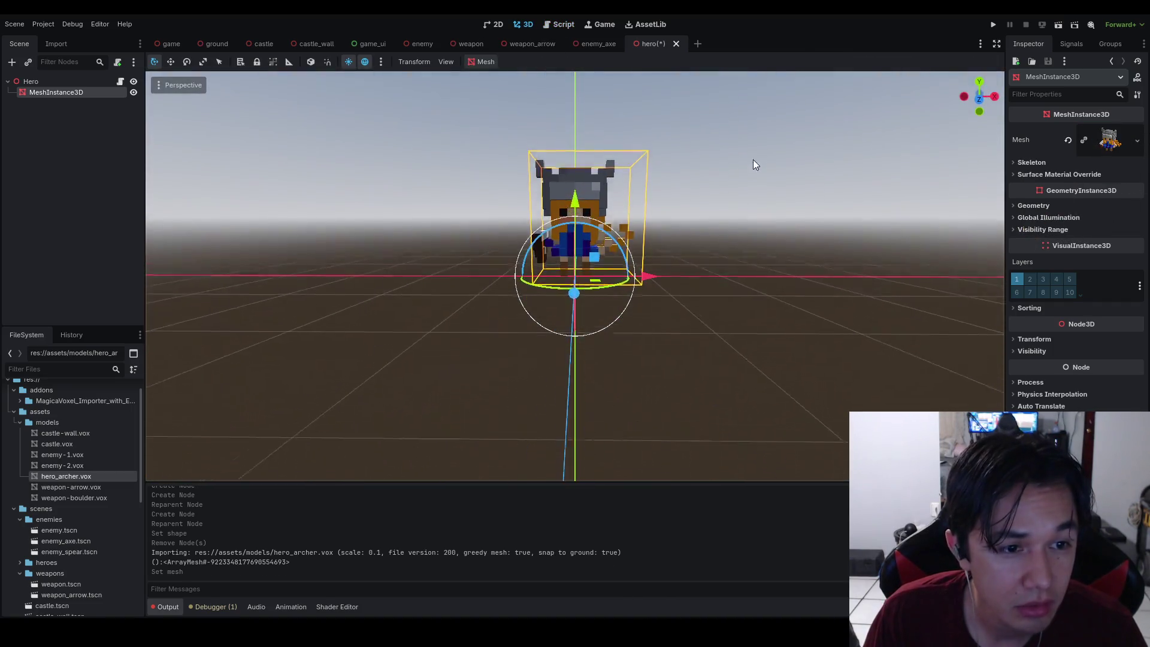
scroll(749, 196, "up", 5)
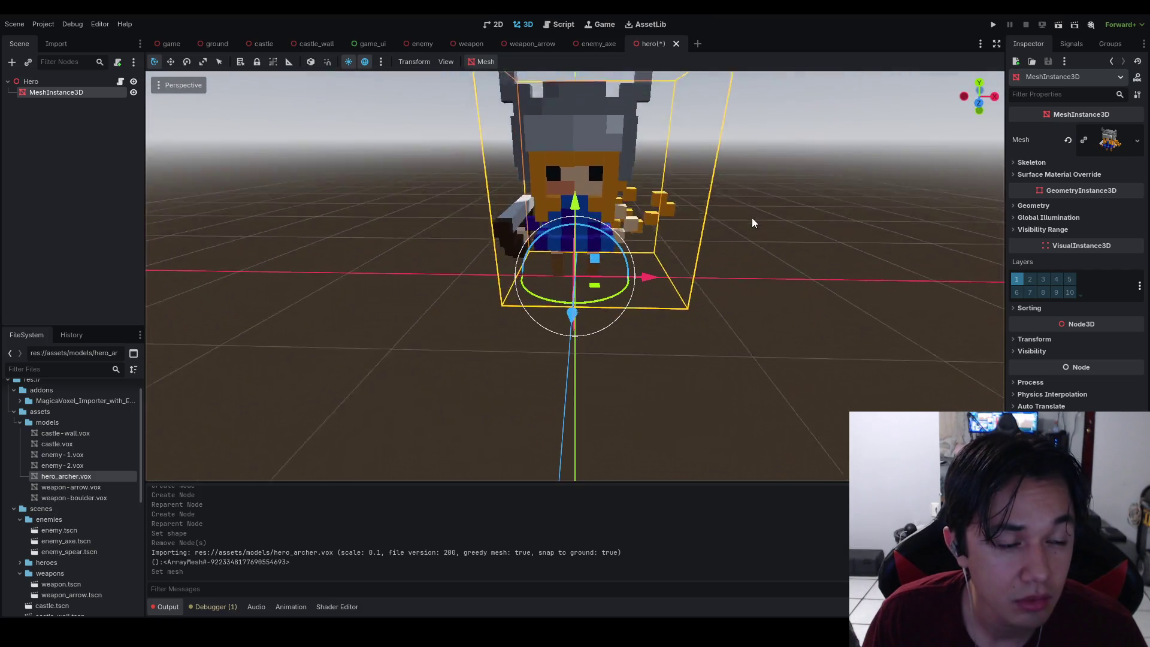
scroll(753, 218, "down", 5)
key("ctrl+s")
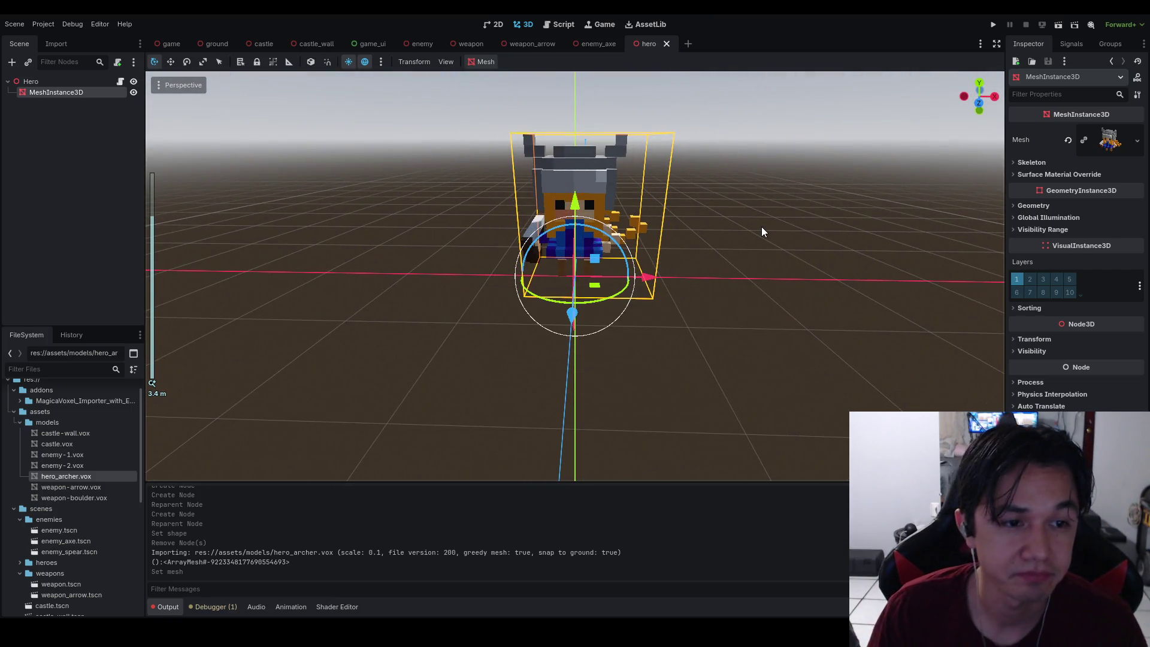
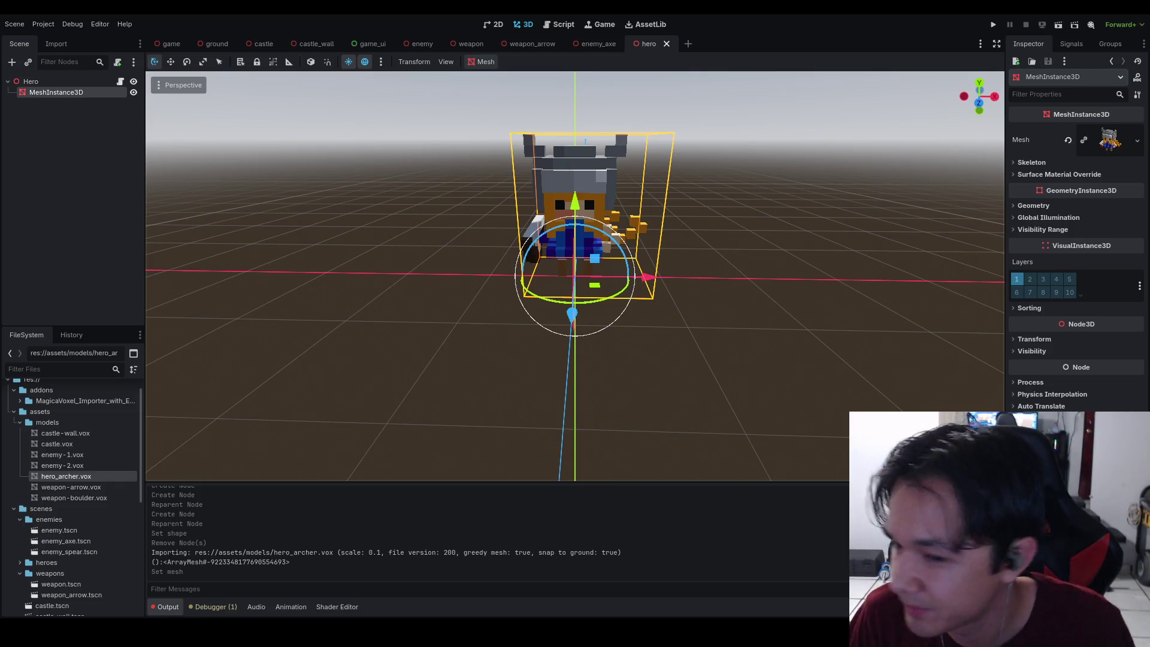
- Clear the archer voxel mesh from the Hero scene's MeshInstance3D so it holds no mesh
left_click(433, 412)
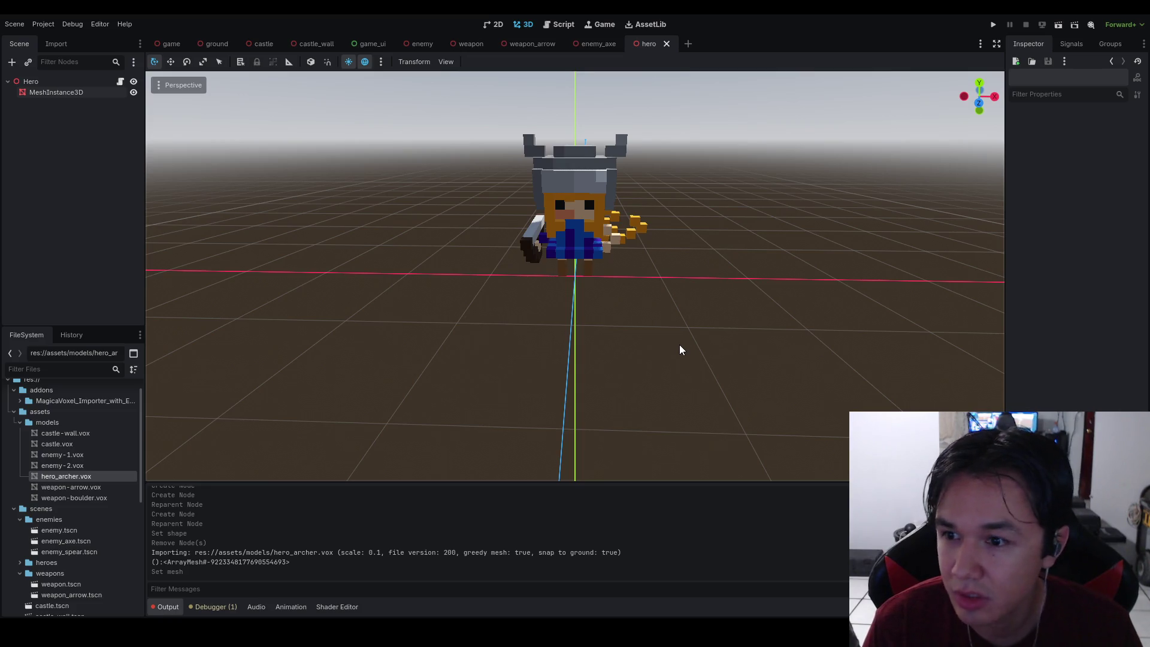
scroll(732, 264, "down", 3)
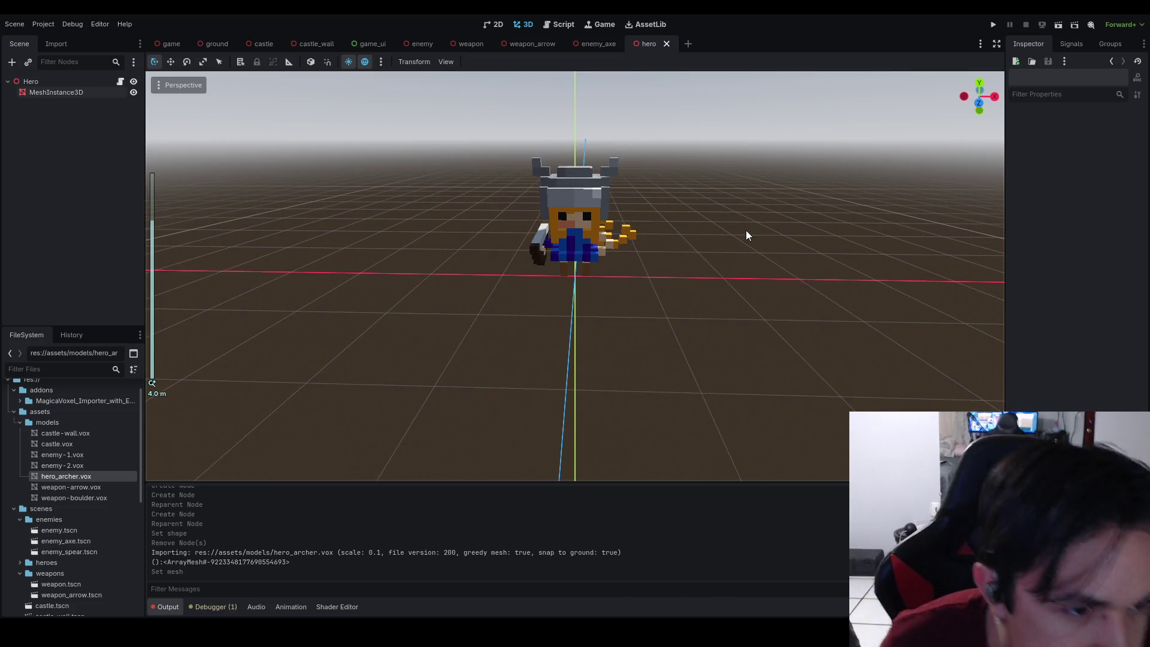
mouse_move(672, 174)
left_mouse_down()
mouse_move(623, 216)
mouse_move(635, 227)
mouse_move(617, 246)
mouse_move(647, 263)
mouse_move(605, 288)
mouse_move(575, 281)
mouse_move(569, 252)
mouse_move(527, 240)
left_mouse_up()
scroll(575, 288, "up", 3)
scroll(575, 288, "down", 3)
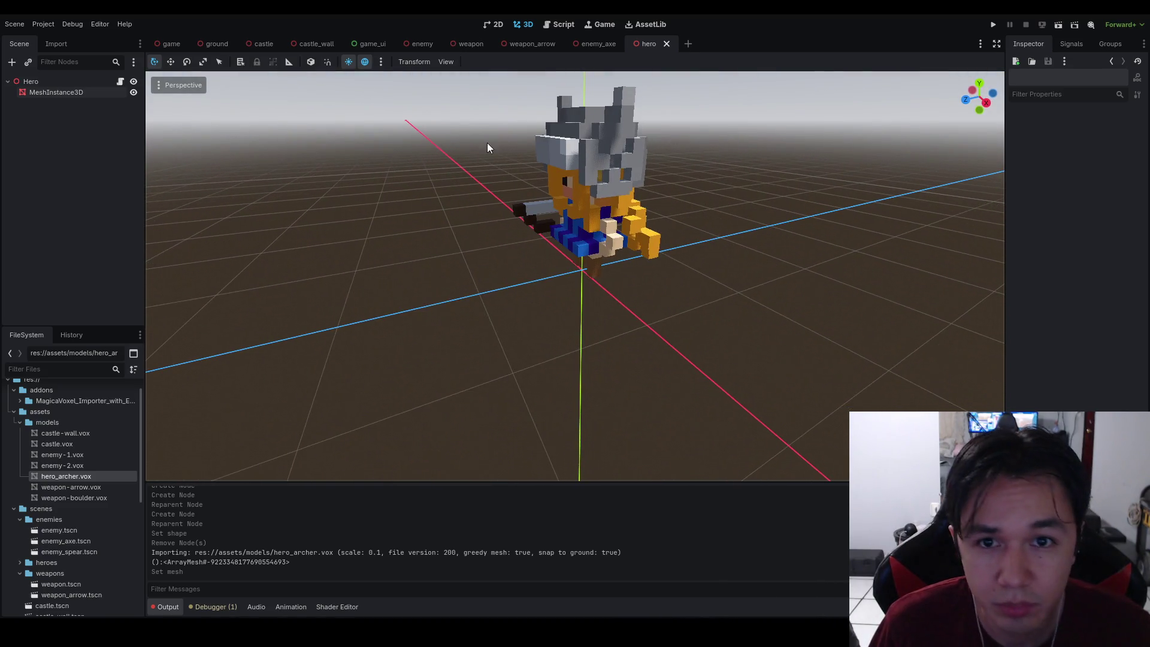
left_click(102, 90)
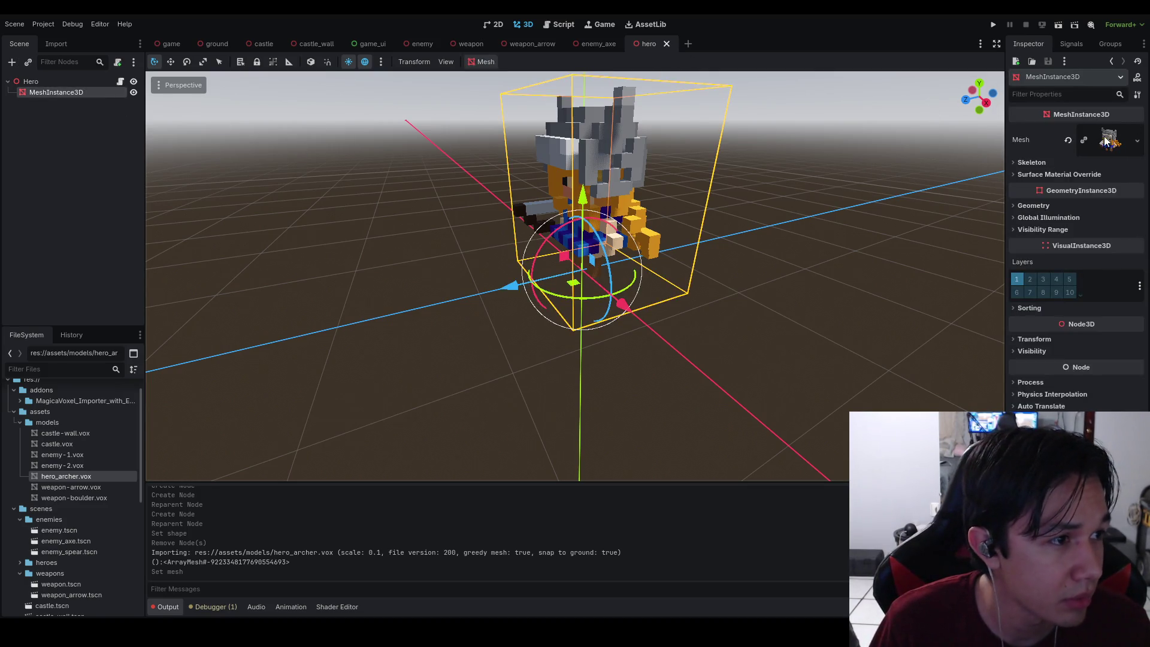
left_click(1069, 140)
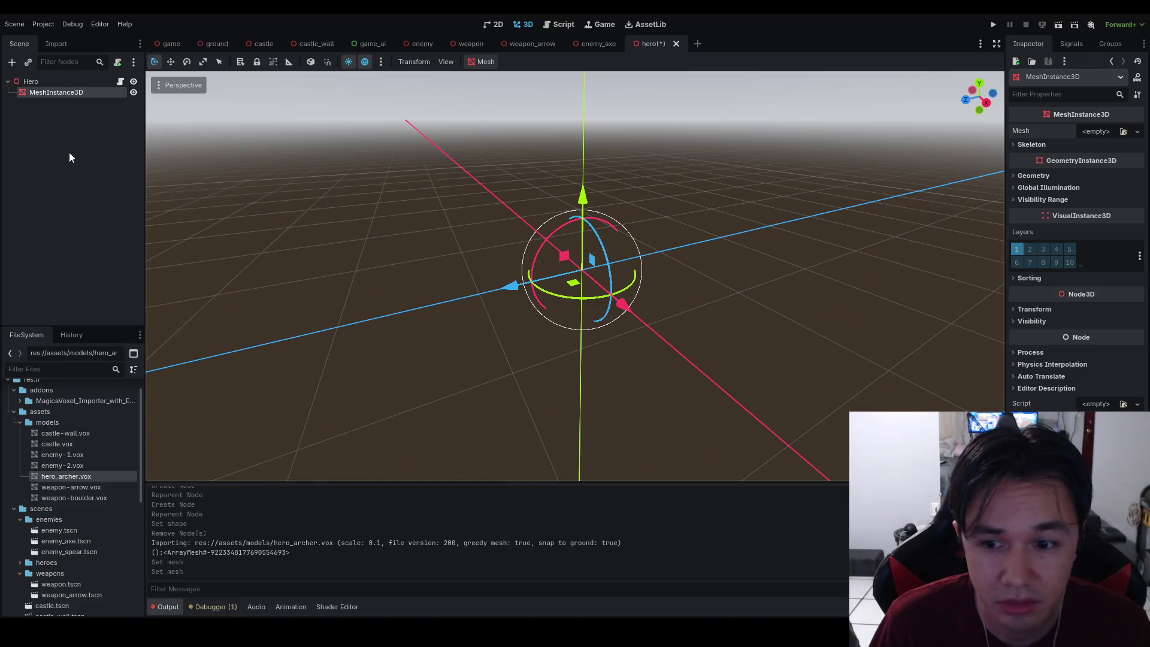
right_click(54, 81)
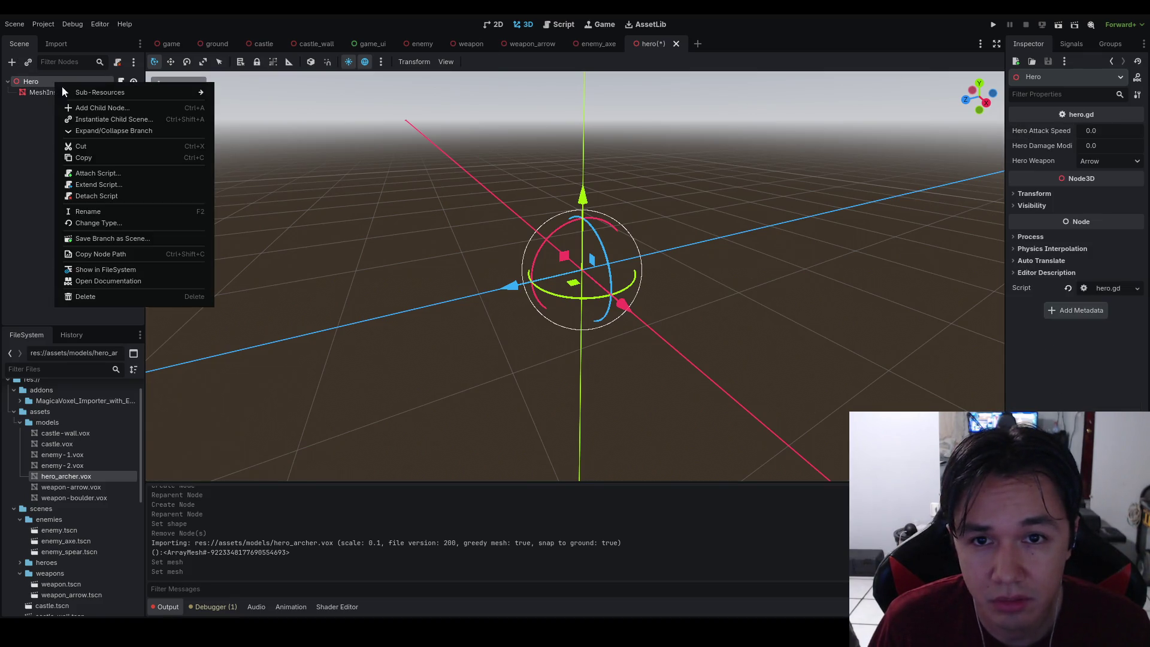
- Add a Marker3D node under the Hero root, found by searching 'marker'
left_click(98, 108)
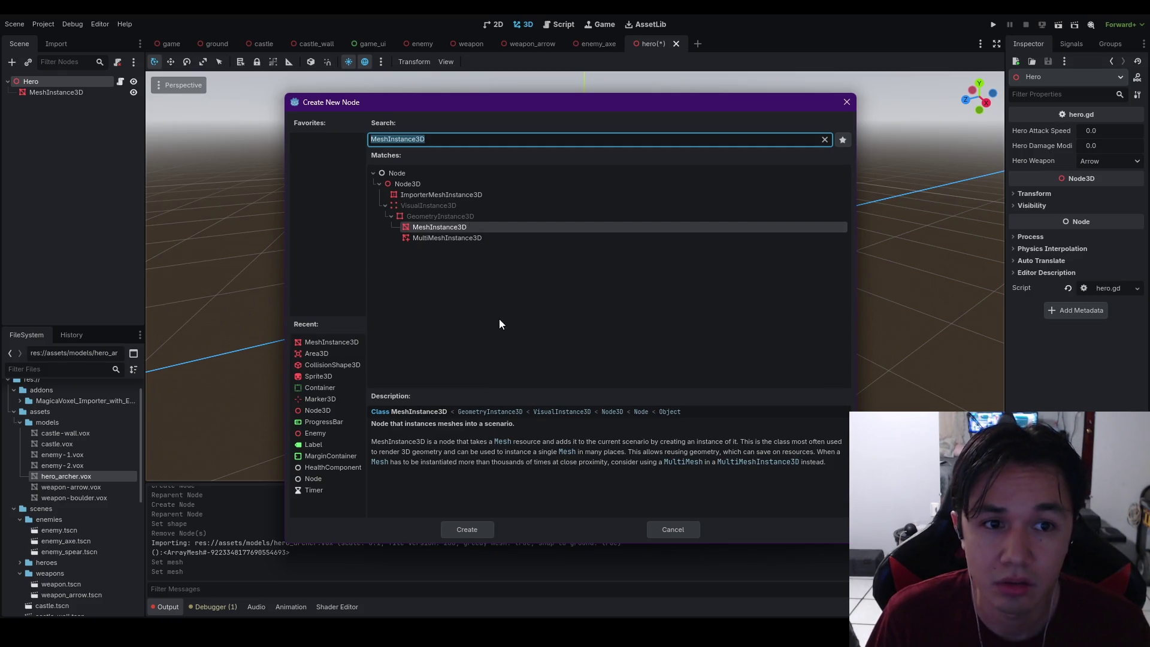
type("3dta")
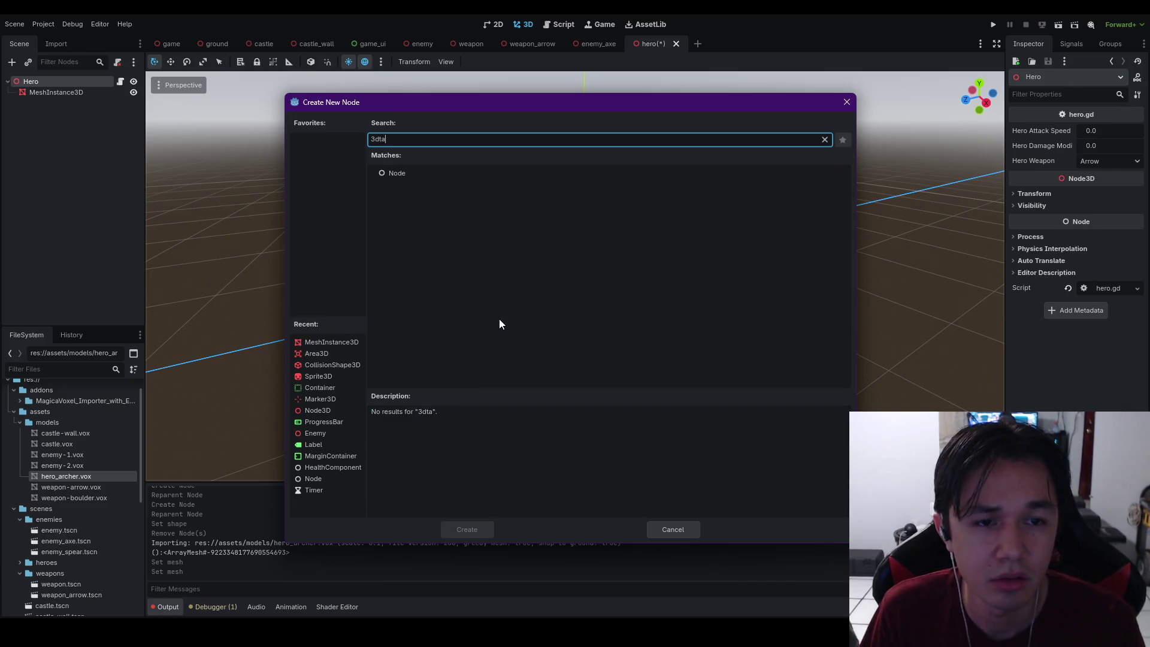
key("ctrl+a")
type("target")
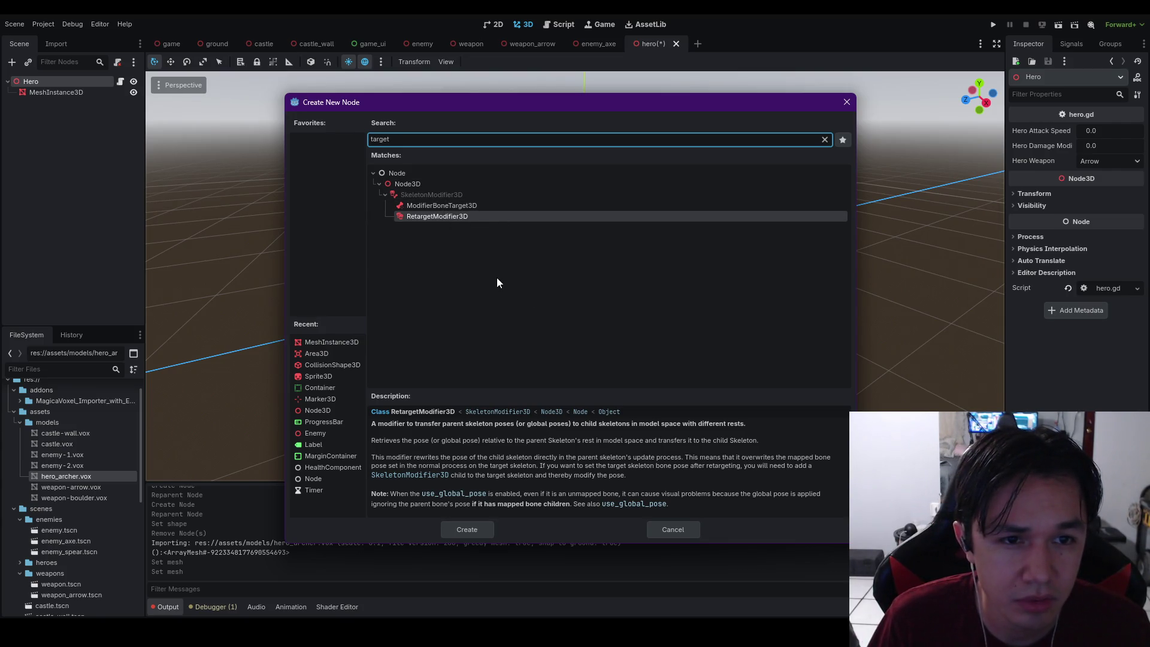
key("ctrl+a")
type("marker")
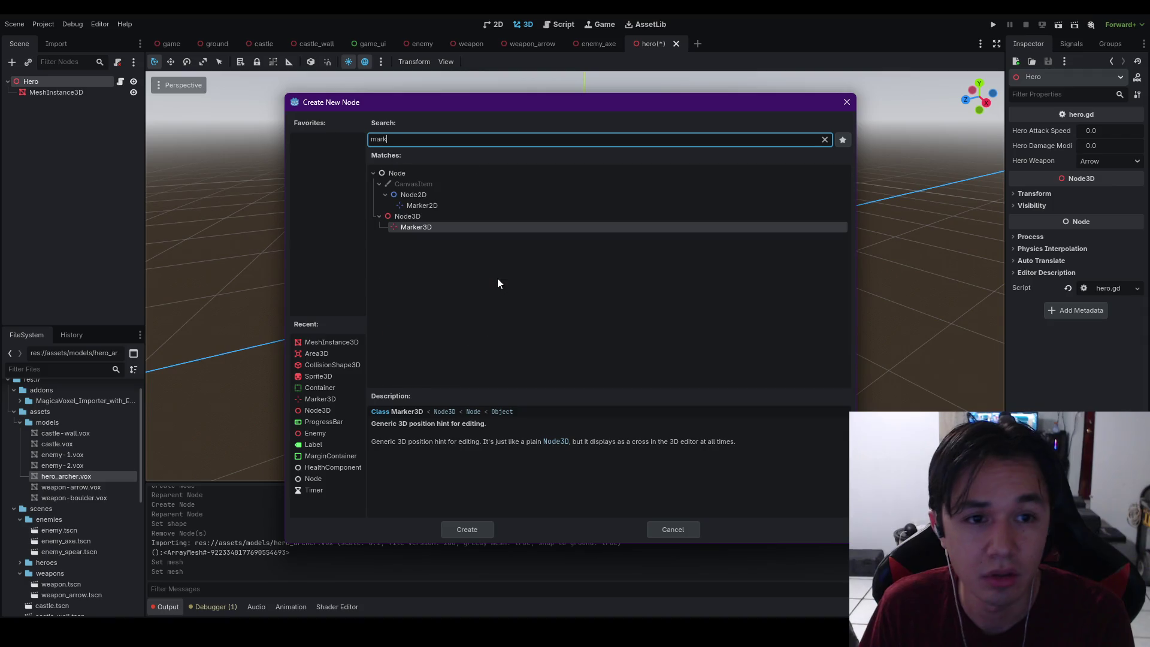
double_click(420, 227)
double_click(52, 103)
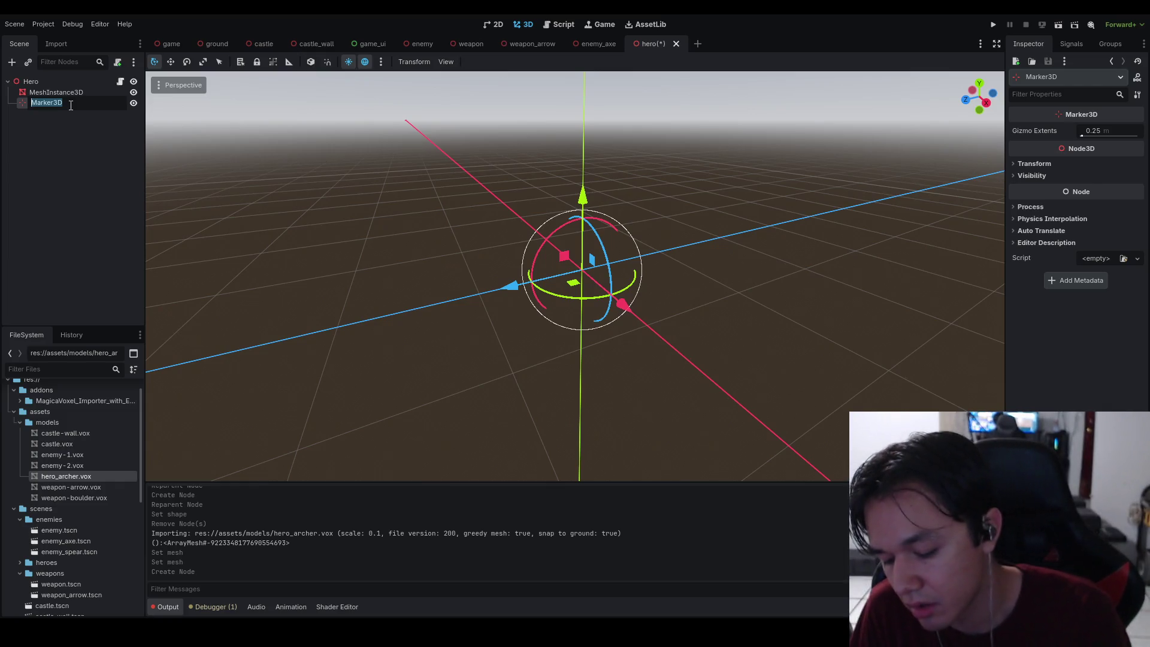
- Rename the marker to AttackOrigin and set its position to 0, 0.5, 0.5
type("AttackOrigin")
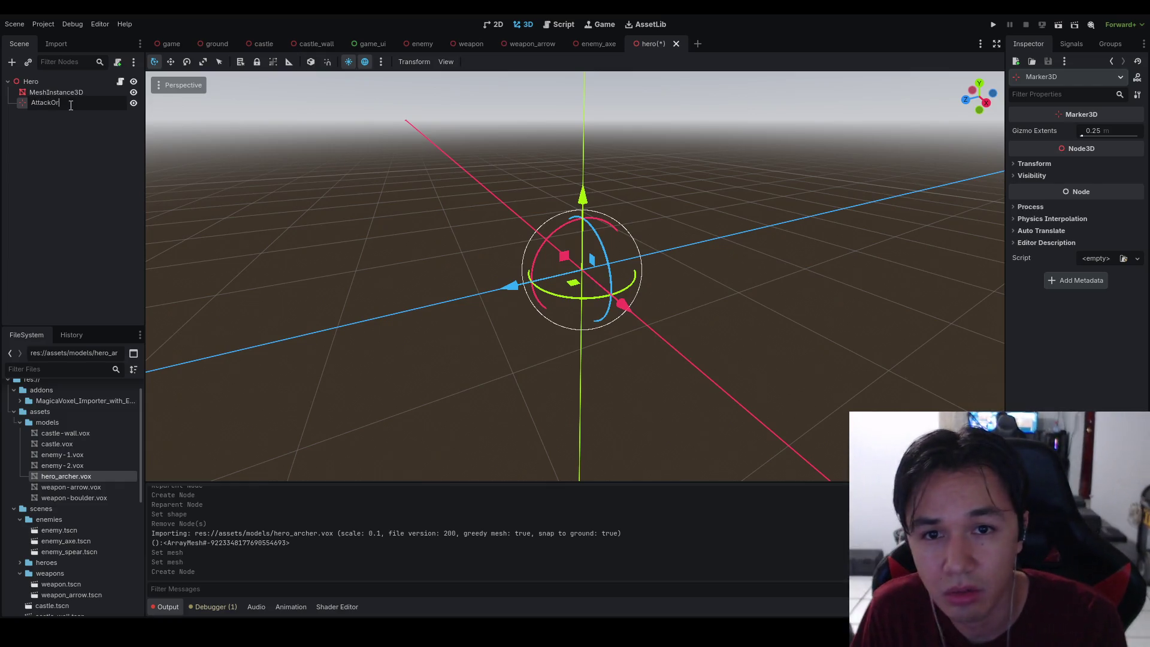
key("Return")
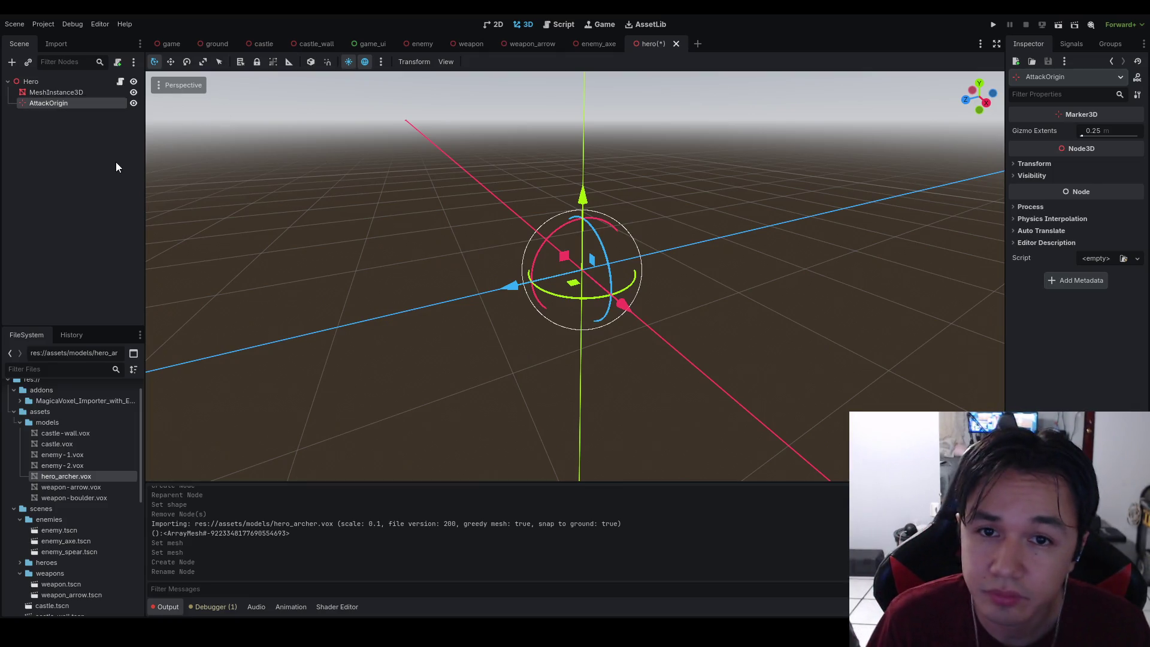
mouse_move(565, 256)
left_mouse_down()
mouse_move(533, 235)
mouse_move(462, 221)
mouse_move(459, 186)
mouse_move(527, 196)
mouse_move(538, 181)
mouse_move(527, 187)
left_mouse_up()
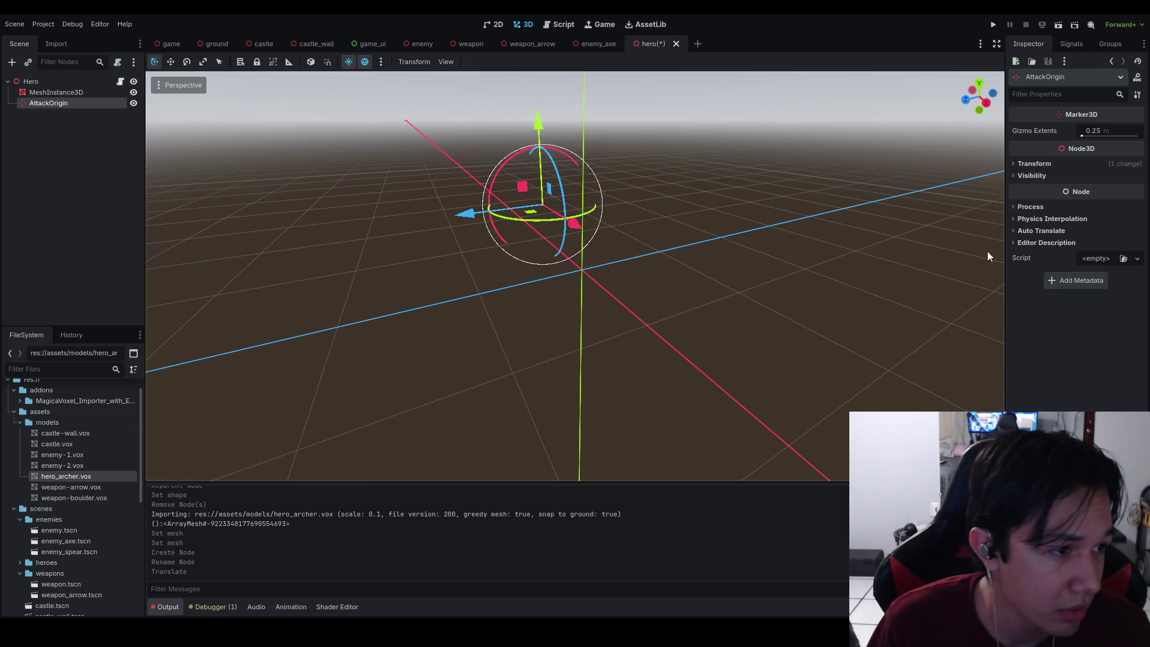
left_click(1038, 165)
left_click(1088, 191)
type("0.52")
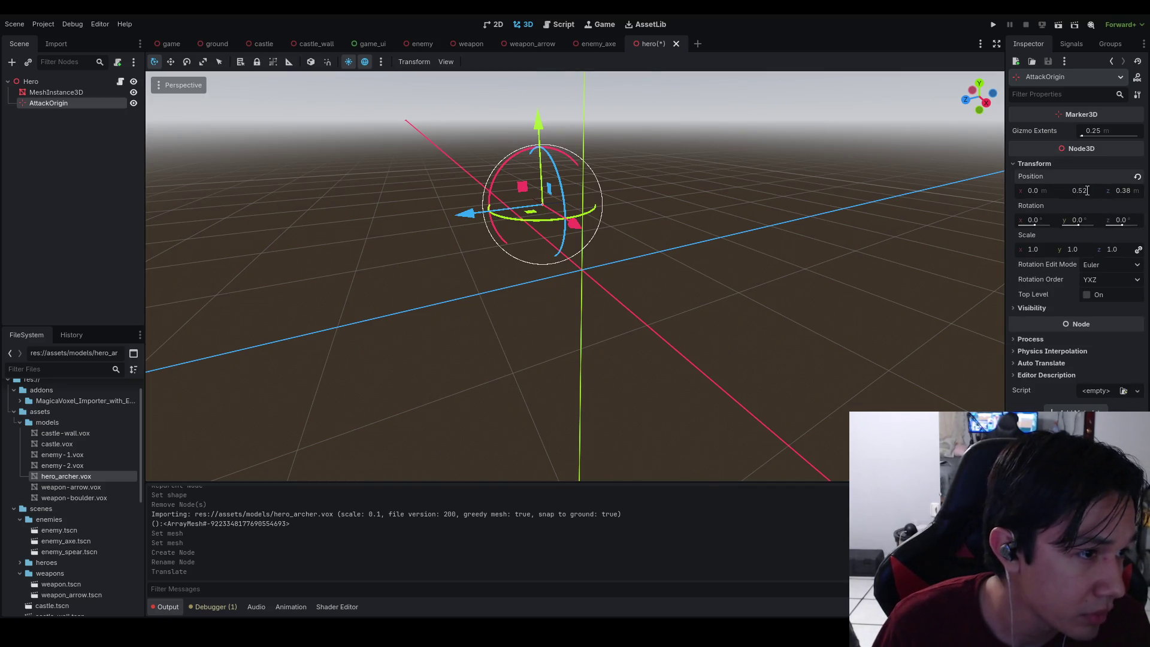
key("Return")
left_click(1133, 190)
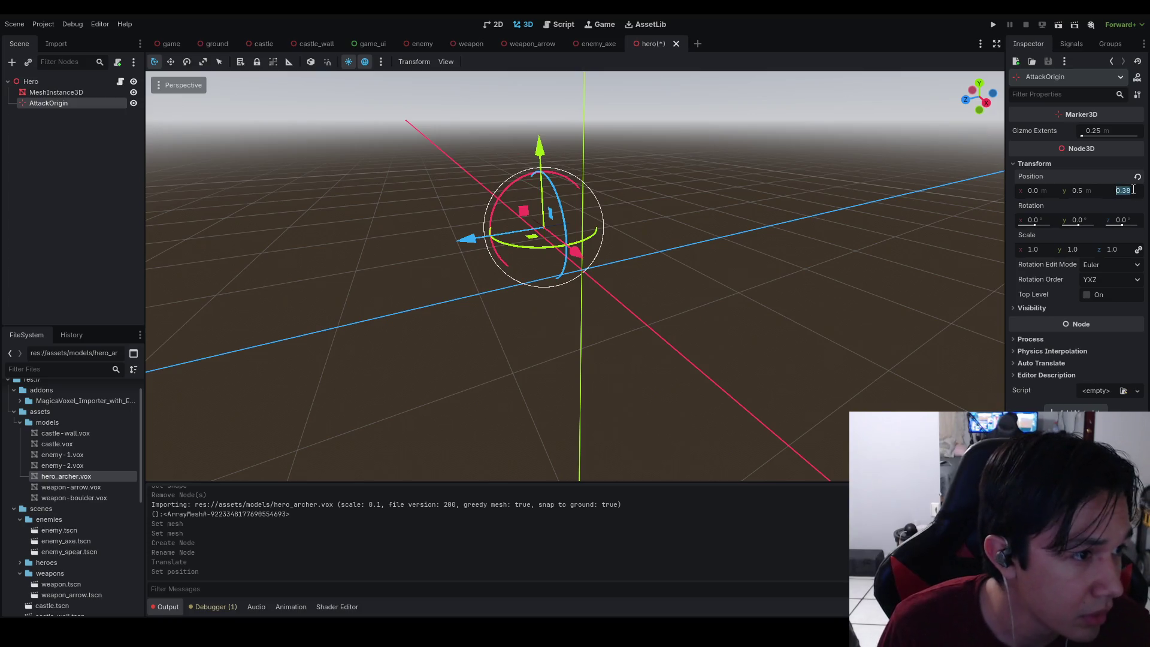
type("0.5")
key("Return")
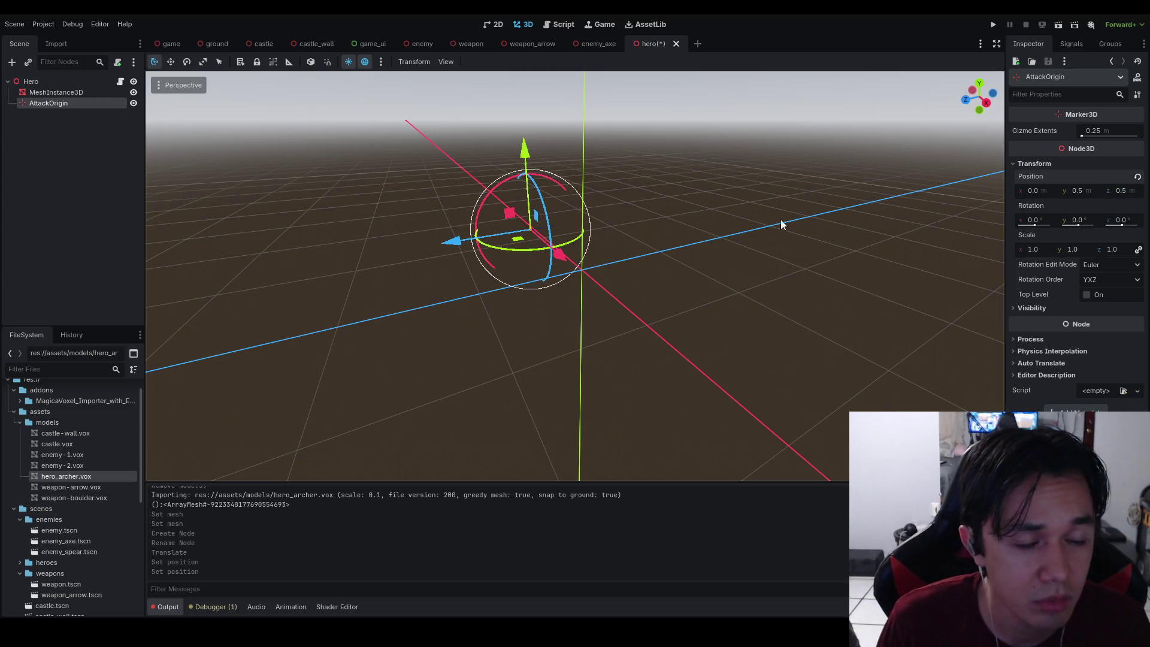
- Save the Hero scene with the positioned AttackOrigin marker
left_click(665, 128)
mouse_move(539, 236)
left_mouse_down()
mouse_move(604, 239)
mouse_move(658, 275)
mouse_move(522, 221)
left_mouse_up()
key("ctrl+s")
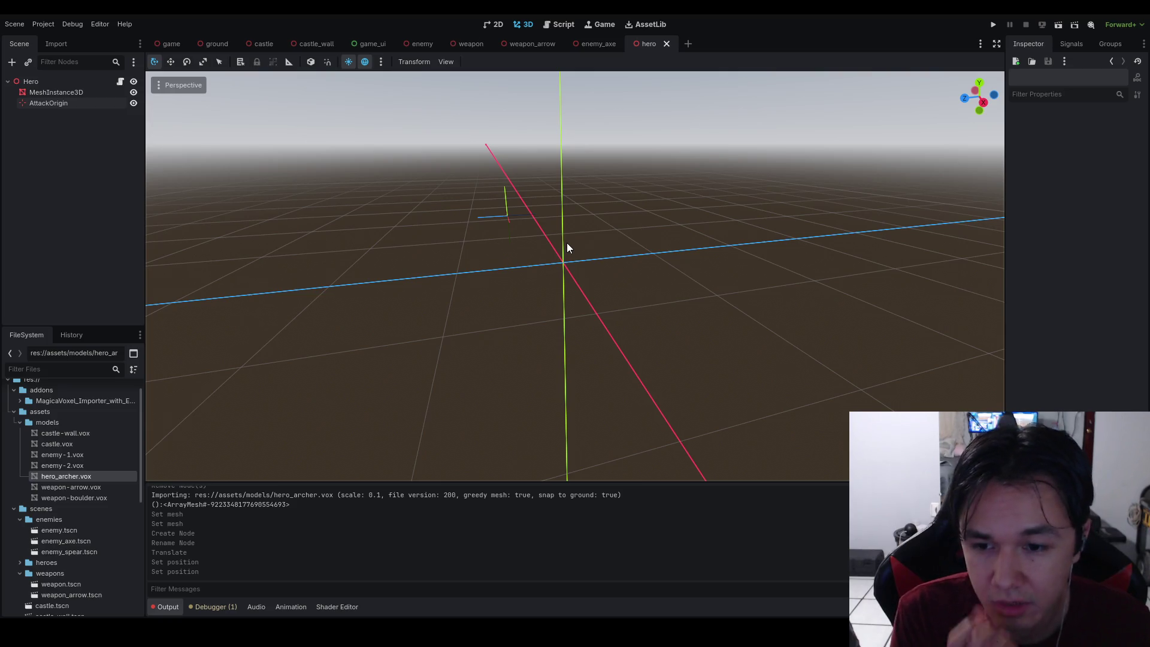
mouse_move(567, 239)
left_mouse_down()
mouse_move(603, 226)
mouse_move(650, 250)
mouse_move(633, 233)
left_mouse_up()
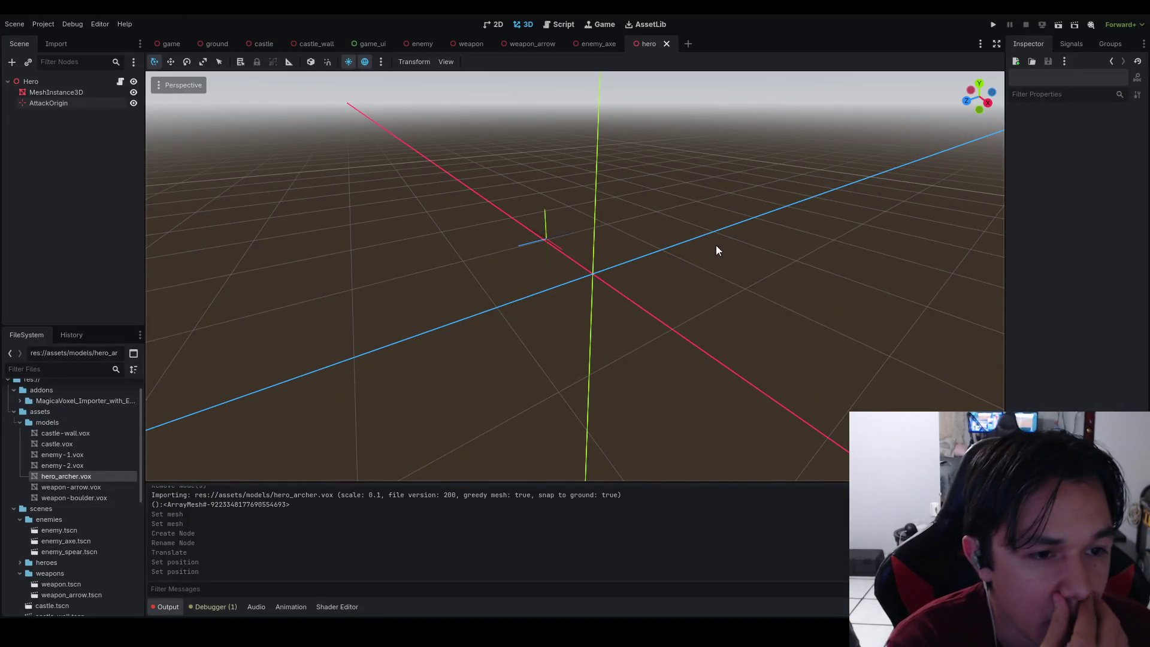
mouse_move(675, 219)
left_mouse_down()
mouse_move(660, 239)
mouse_move(629, 218)
mouse_move(649, 226)
mouse_move(672, 205)
left_mouse_up()
left_click(73, 83)
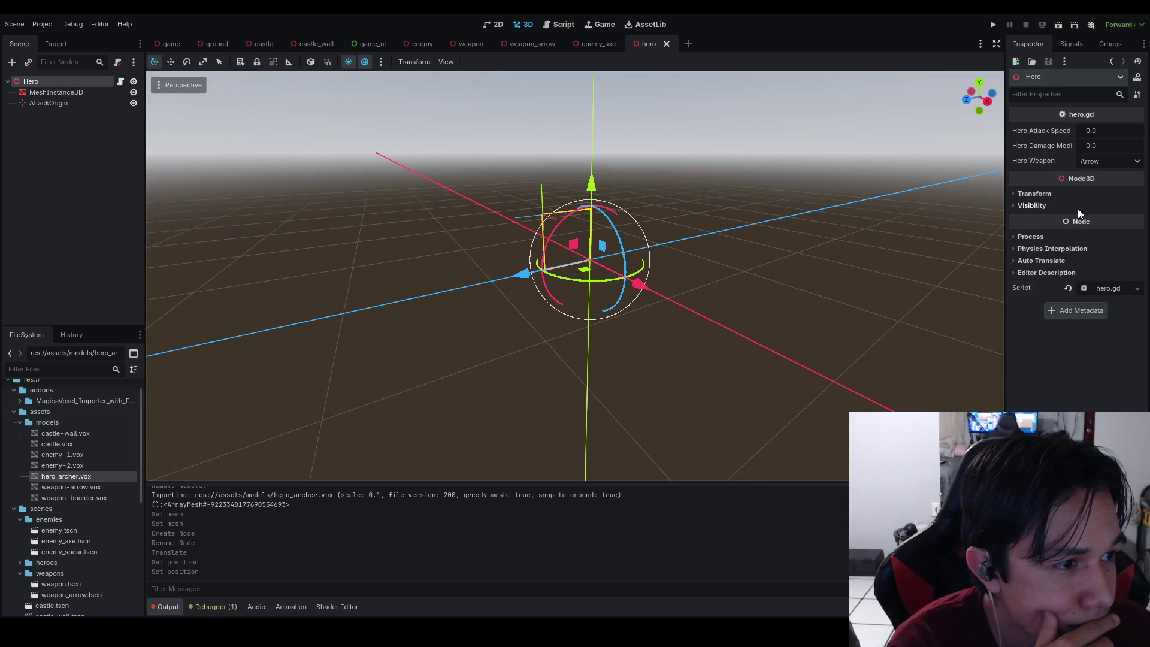
mouse_move(689, 154)
left_mouse_down()
mouse_move(713, 150)
mouse_move(570, 116)
left_mouse_up()
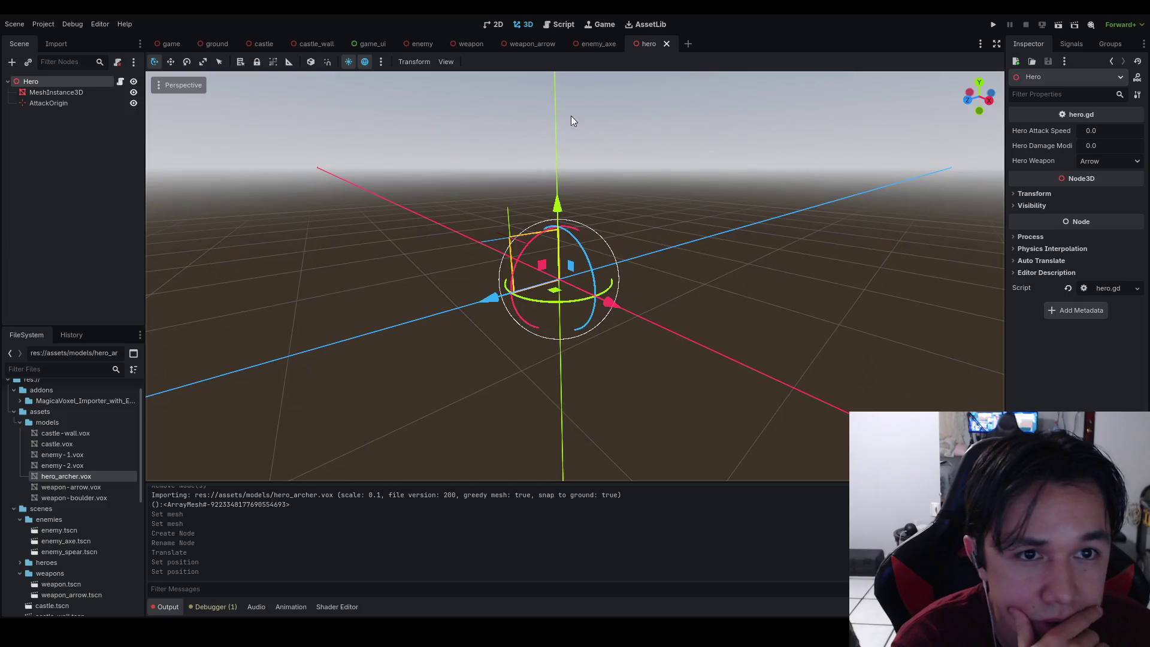
left_click(481, 86)
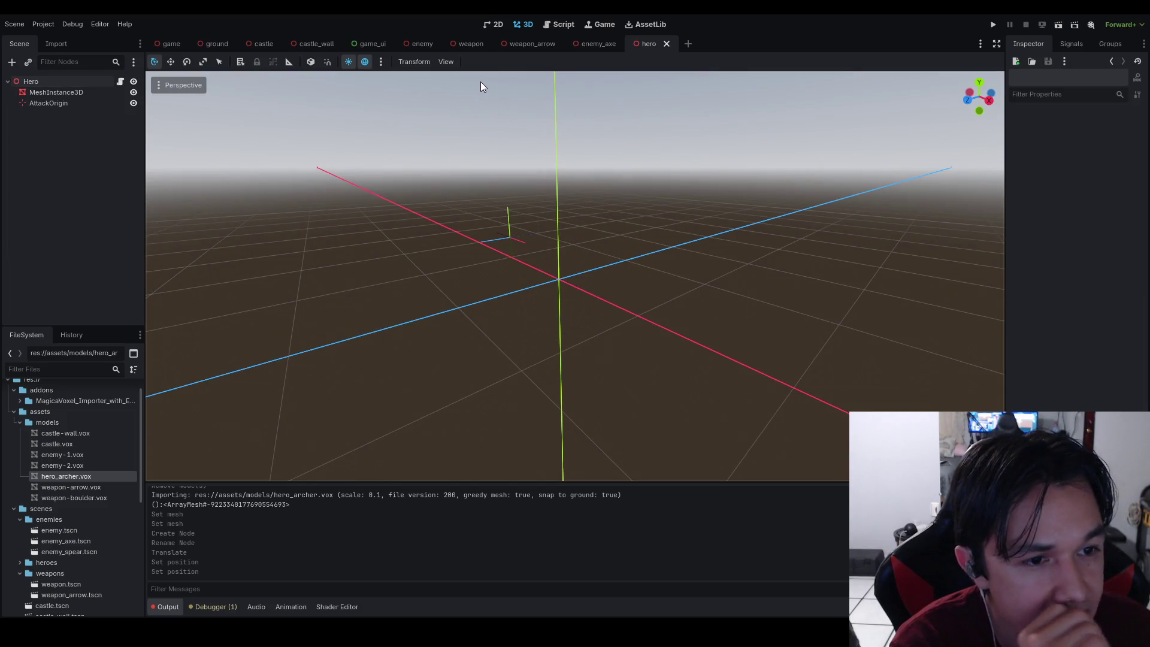
left_click(53, 95)
left_click(52, 105)
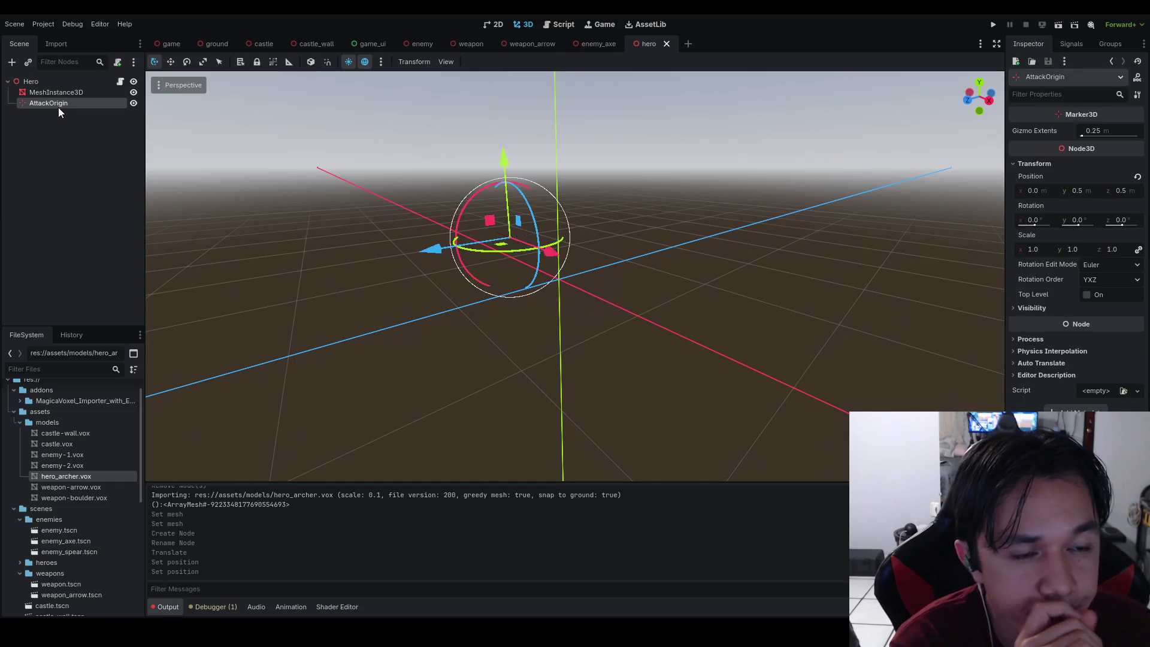
left_click(64, 93)
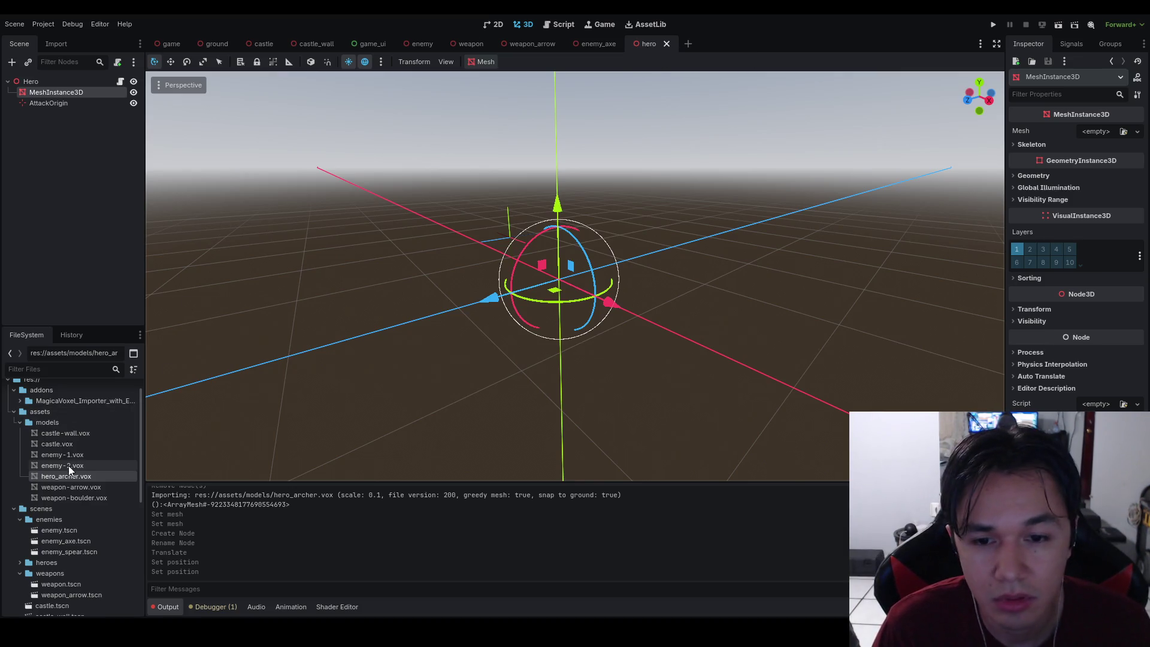
- Create a new scene inheriting from hero.tscn and rename its root to HeroArcher
scroll(72, 497, "down", 1)
scroll(72, 502, "down", 1)
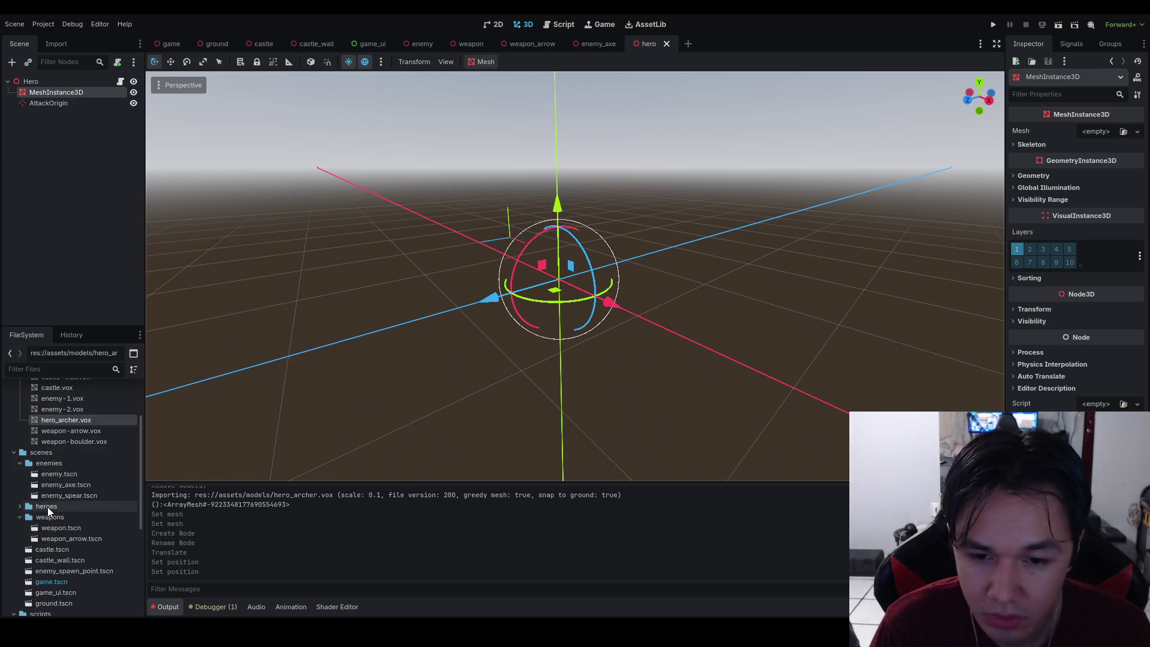
left_click(24, 508)
right_click(67, 518)
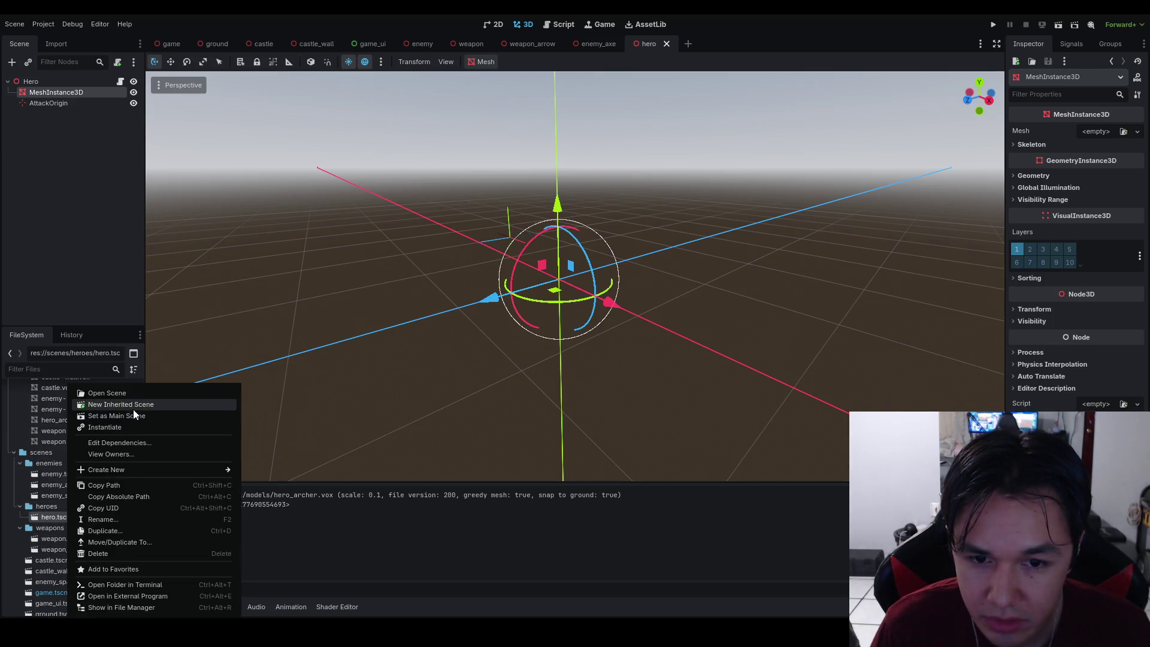
left_click(134, 406)
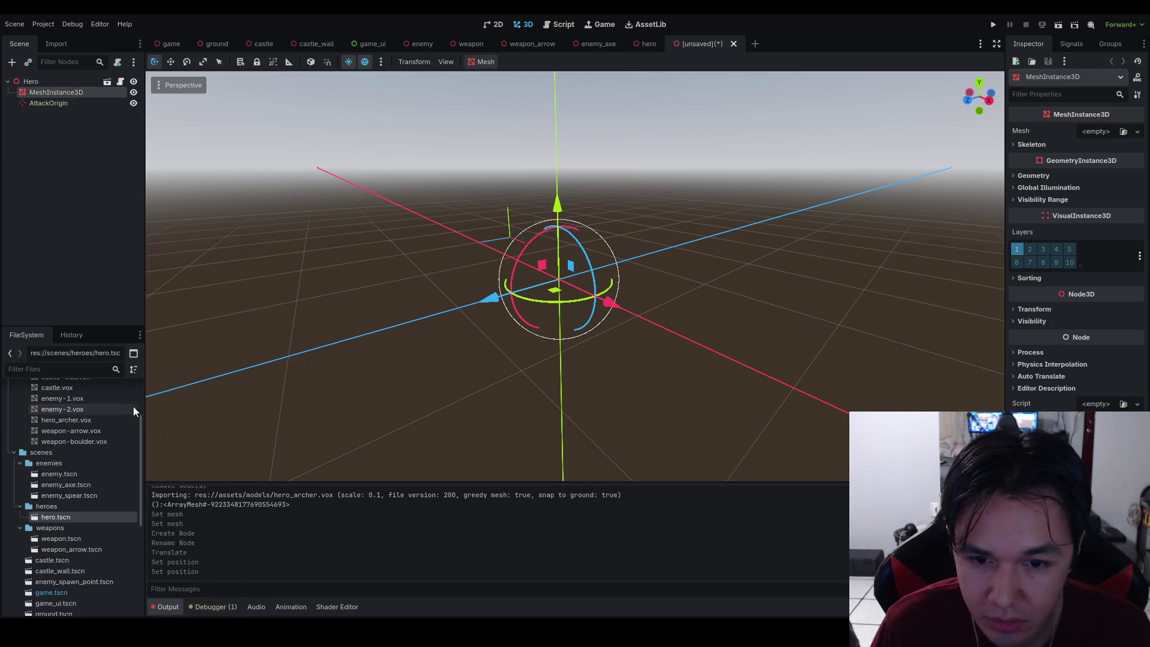
left_click(52, 84)
left_click(51, 85)
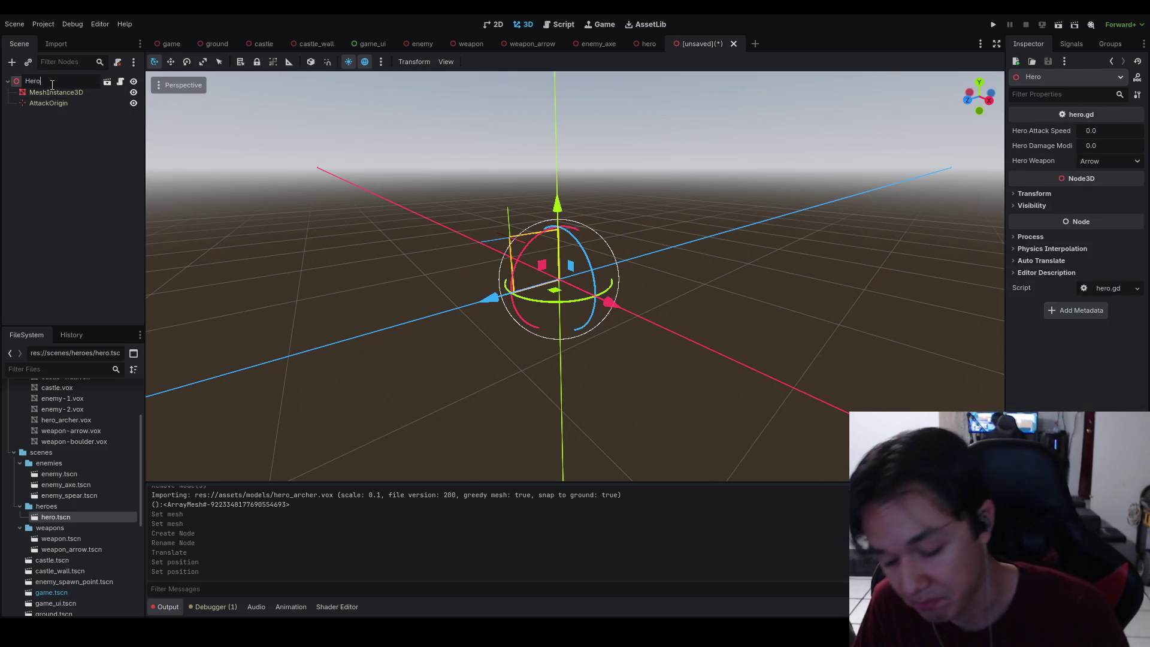
type("Archer")
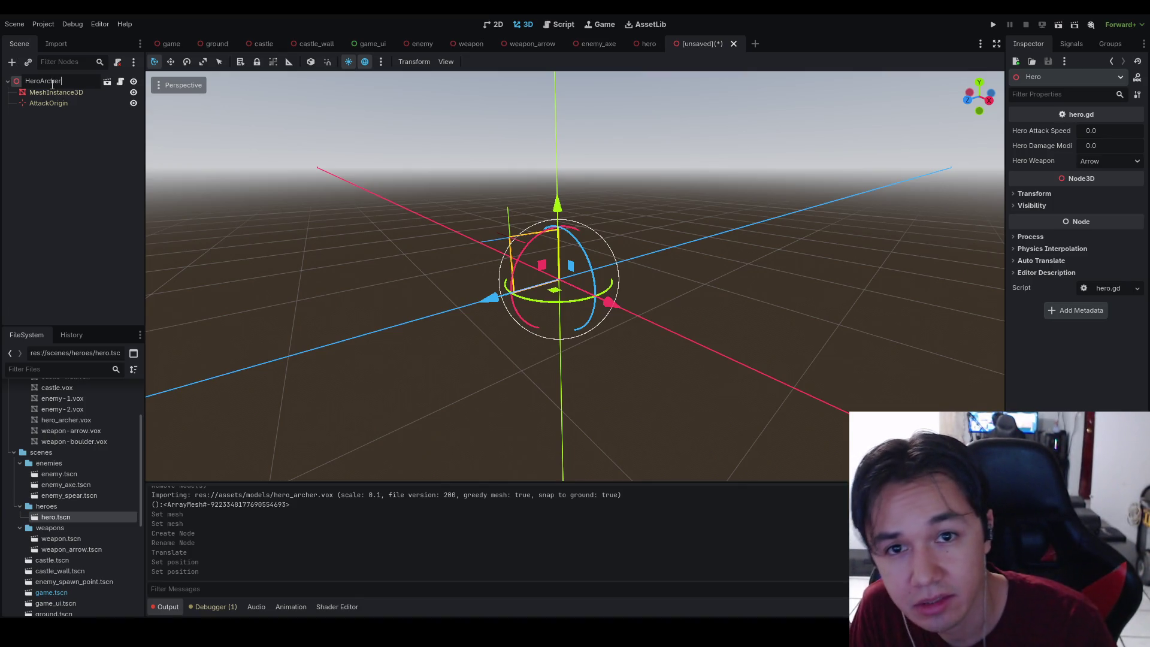
key("Return")
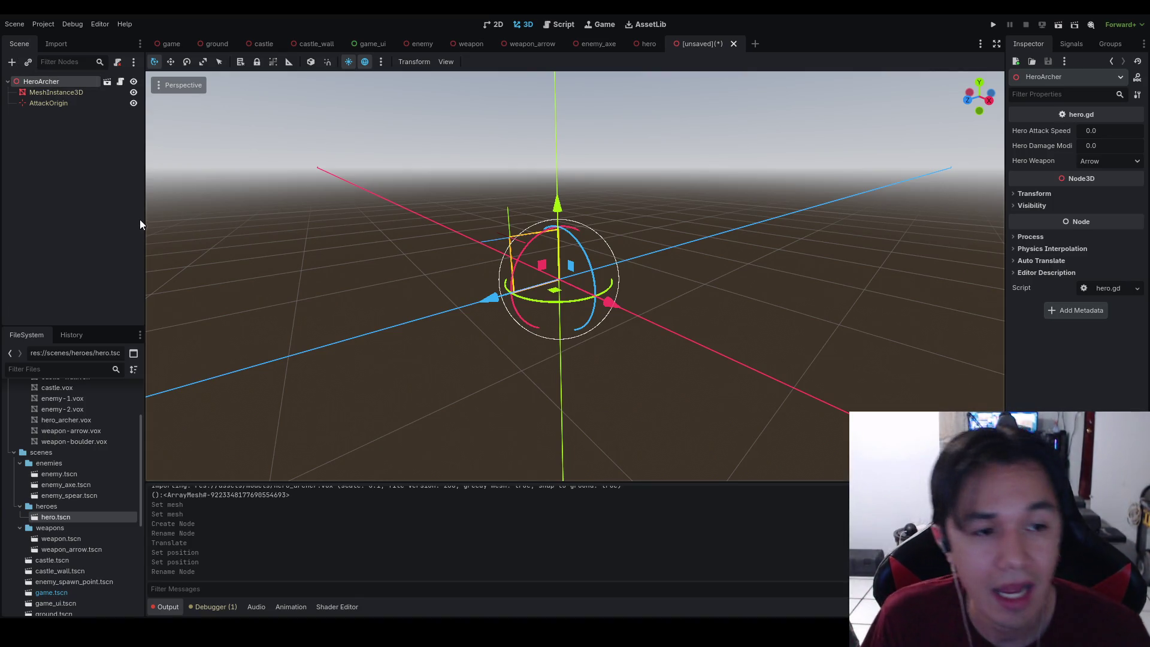
- Save the new scene as hero_archer.tscn in the heroes folder
key("ctrl+s")
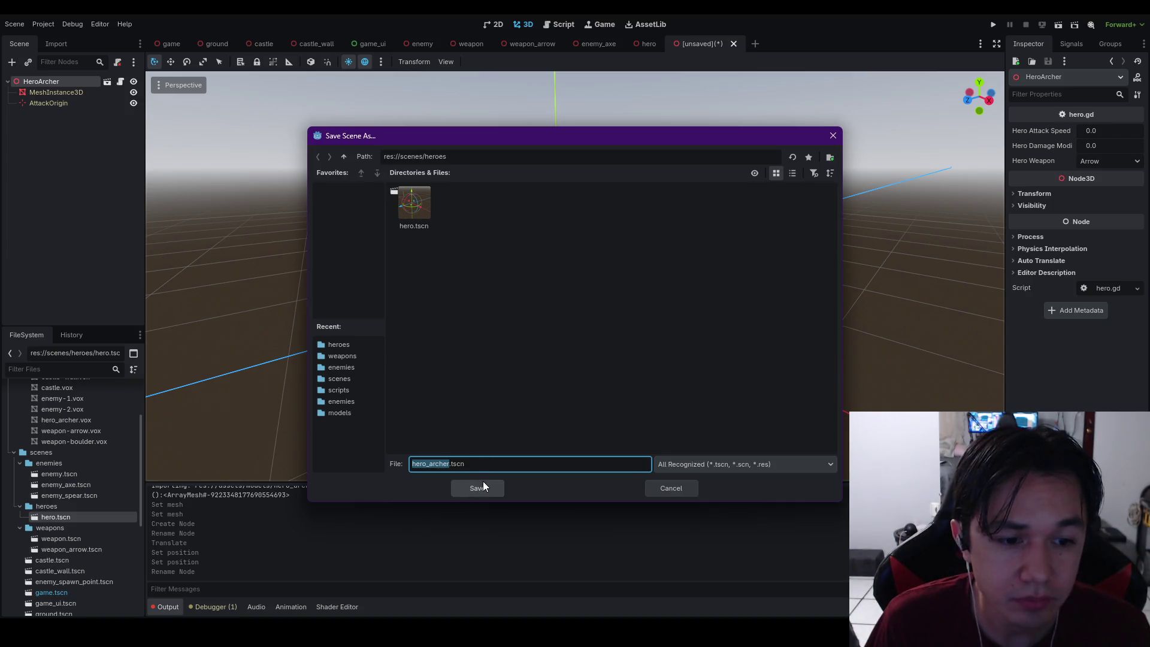
left_click(484, 486)
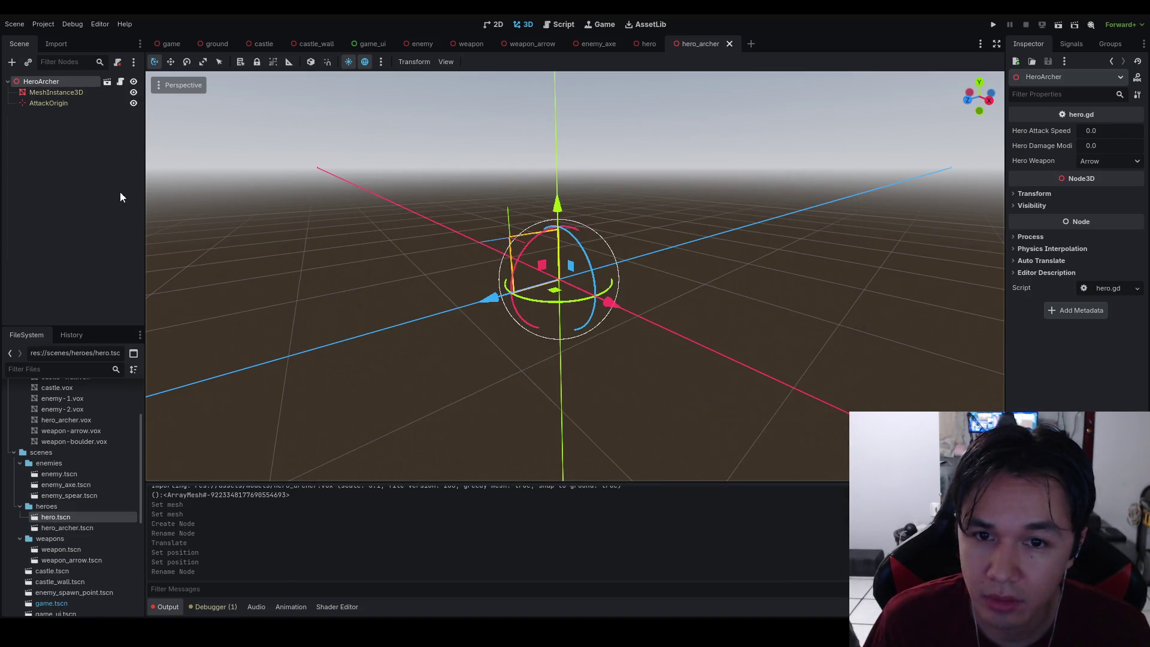
scroll(80, 455, "up", 2)
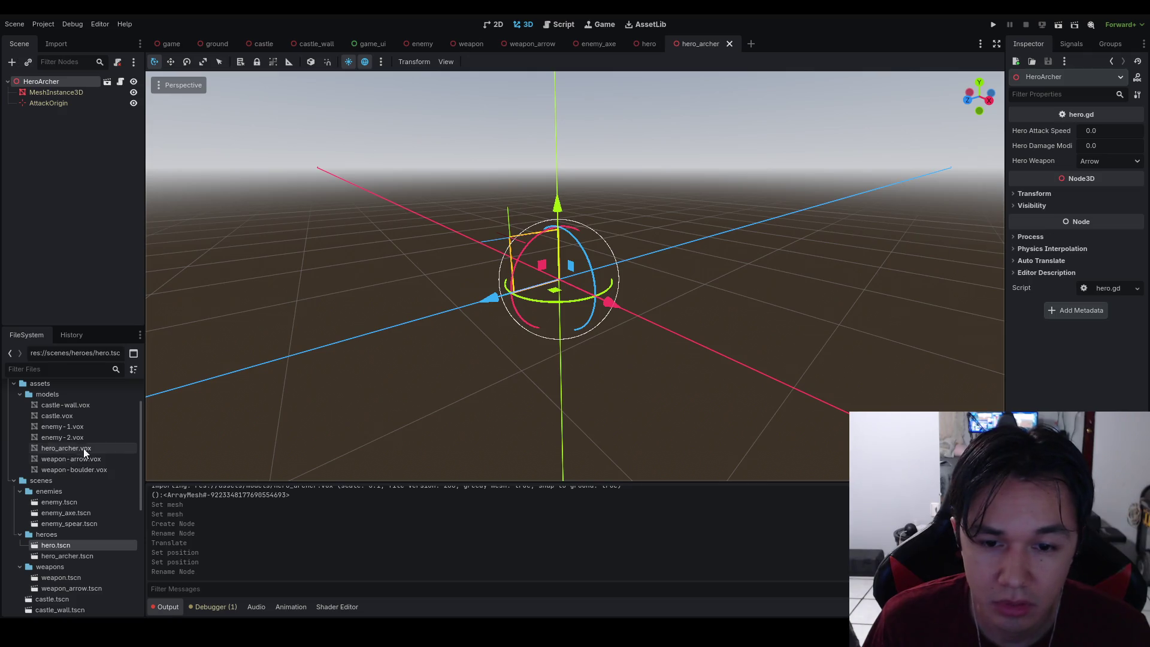
- Assign hero_archer.vox as the mesh of HeroArcher's MeshInstance3D
left_click(52, 447)
left_click(56, 92)
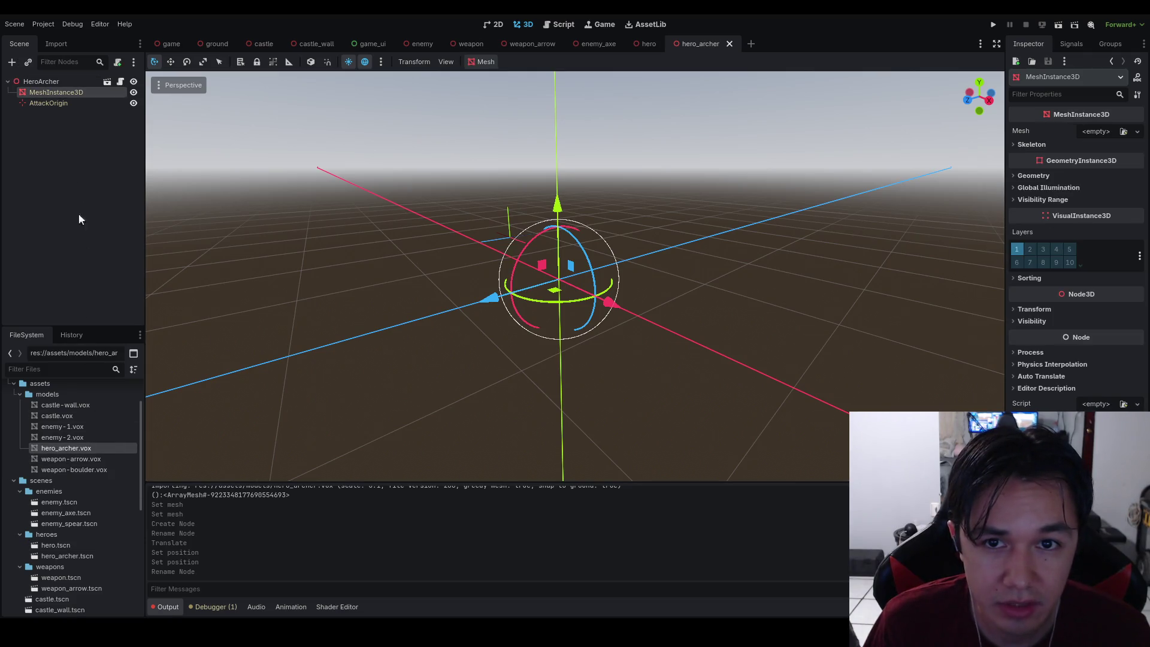
mouse_move(76, 447)
left_mouse_down()
mouse_move(971, 287)
mouse_move(1095, 138)
left_mouse_up()
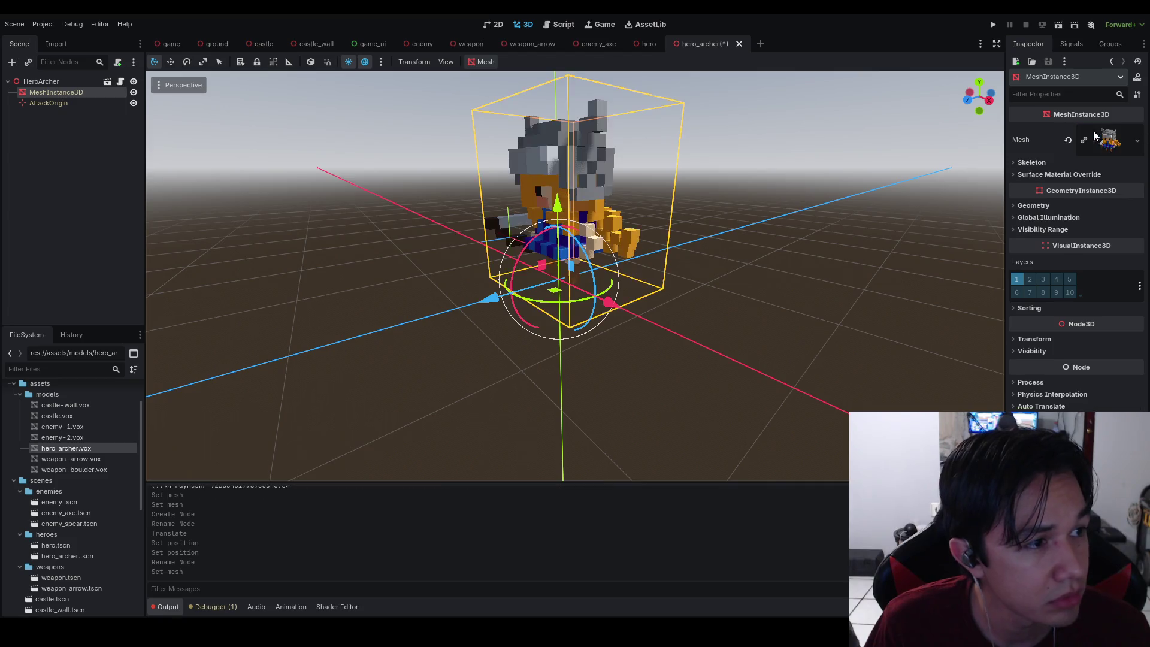
scroll(684, 228, "down", 3)
mouse_move(684, 227)
left_mouse_down()
mouse_move(613, 217)
mouse_move(703, 248)
mouse_move(718, 228)
mouse_move(656, 238)
mouse_move(615, 224)
mouse_move(641, 238)
mouse_move(709, 232)
mouse_move(614, 208)
mouse_move(624, 226)
mouse_move(704, 233)
mouse_move(685, 267)
mouse_move(693, 260)
left_mouse_up()
scroll(612, 217, "up", 4)
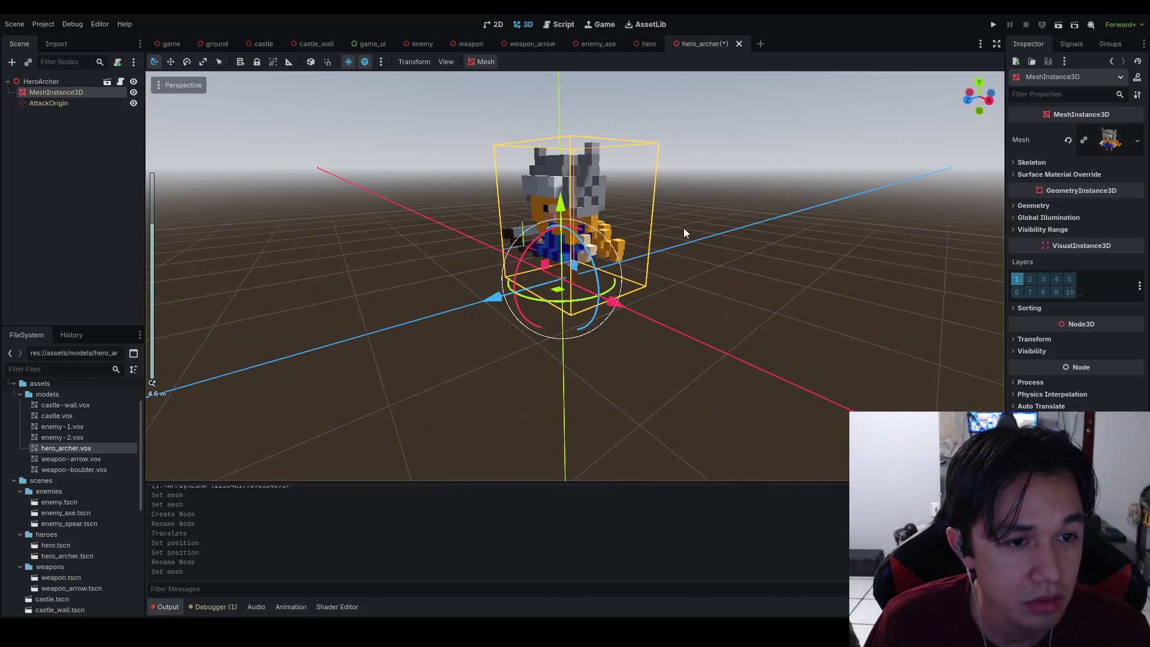
- Save the hero_archer scene and switch to the hero scene
key("ctrl+s")
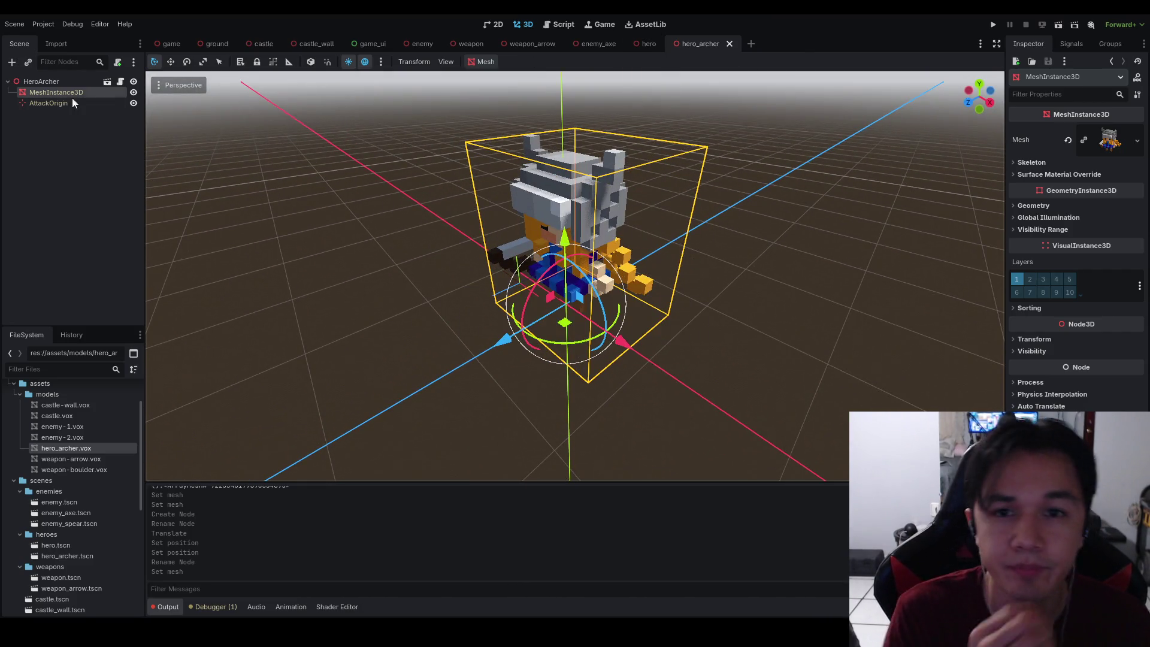
mouse_move(602, 46)
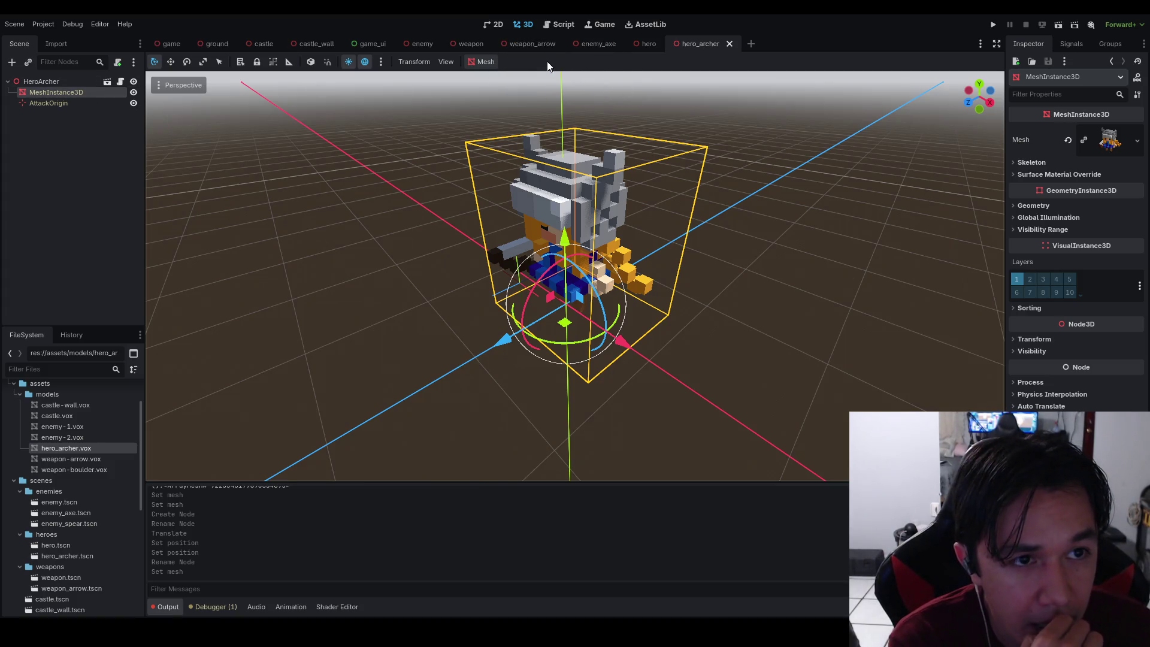
left_click(649, 47)
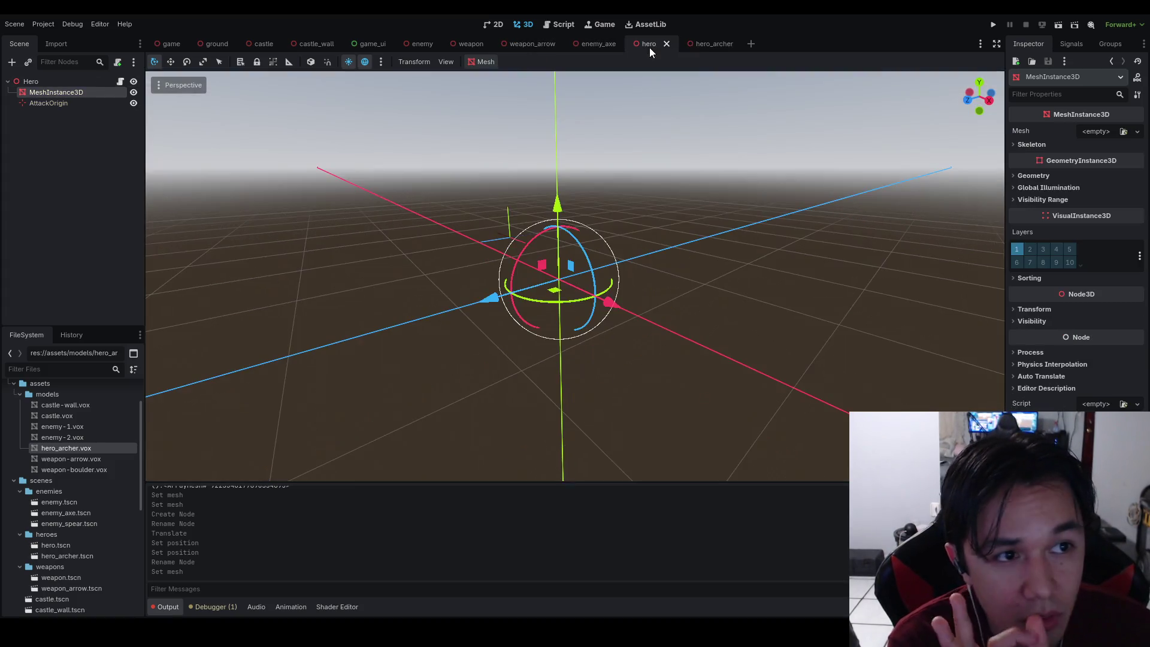
- Deselect the hero's nodes and switch to the castle scene
left_click(629, 158)
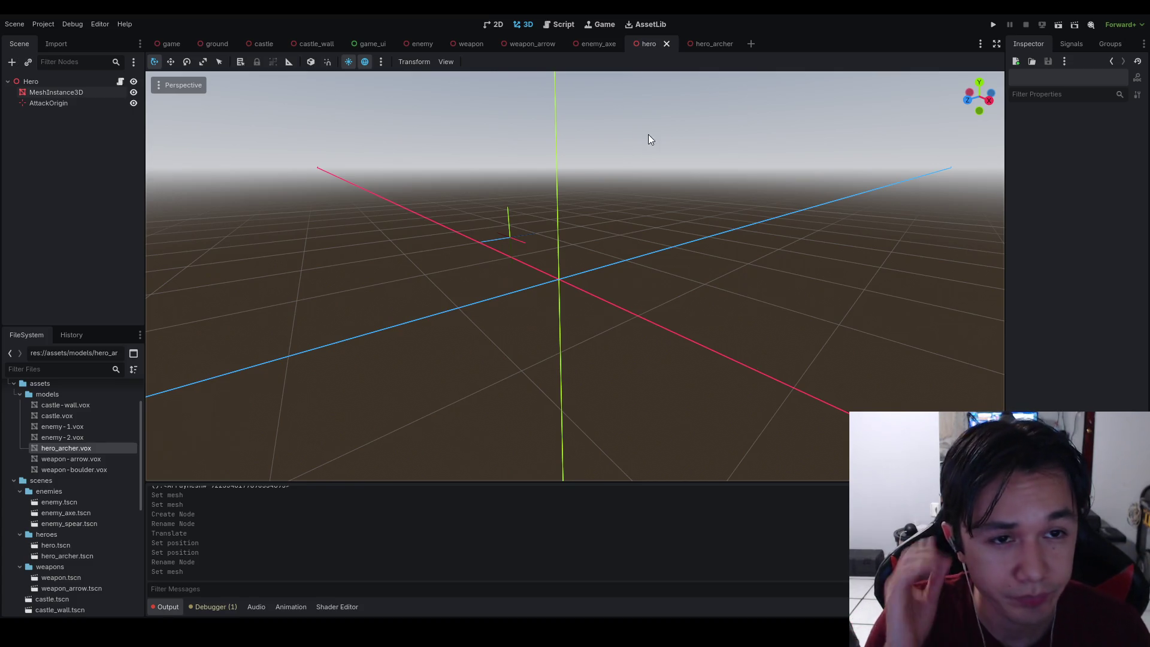
left_click(262, 43)
scroll(670, 183, "down", 5)
- Orbit around the voxel castle model, then run the BaseDefender game
mouse_move(676, 191)
left_mouse_down()
mouse_move(543, 143)
mouse_move(455, 150)
mouse_move(424, 239)
mouse_move(660, 211)
mouse_move(521, 173)
left_mouse_up()
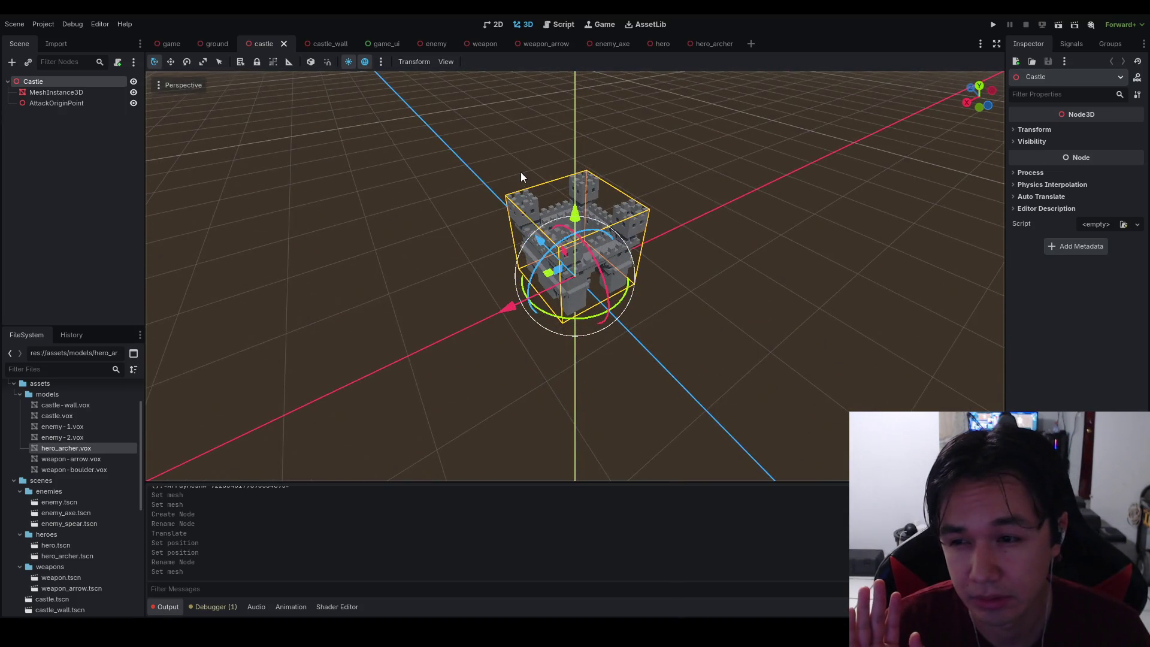
scroll(522, 176, "down", 4)
mouse_move(525, 174)
left_mouse_down()
mouse_move(514, 223)
mouse_move(551, 148)
left_mouse_up()
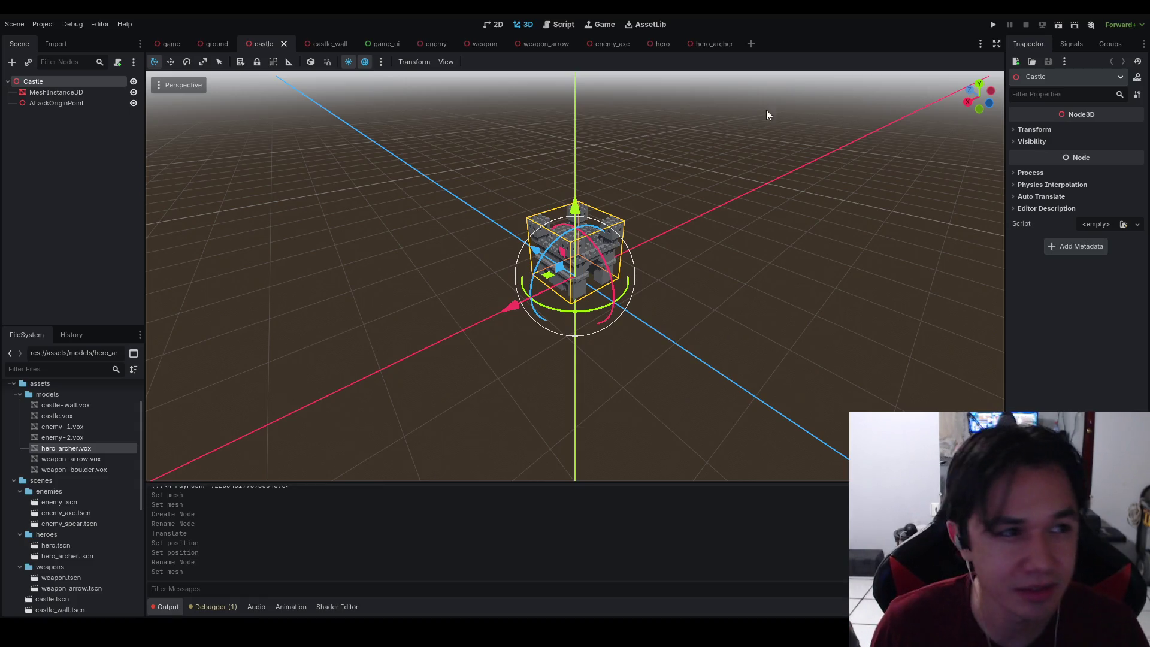
left_click(995, 24)
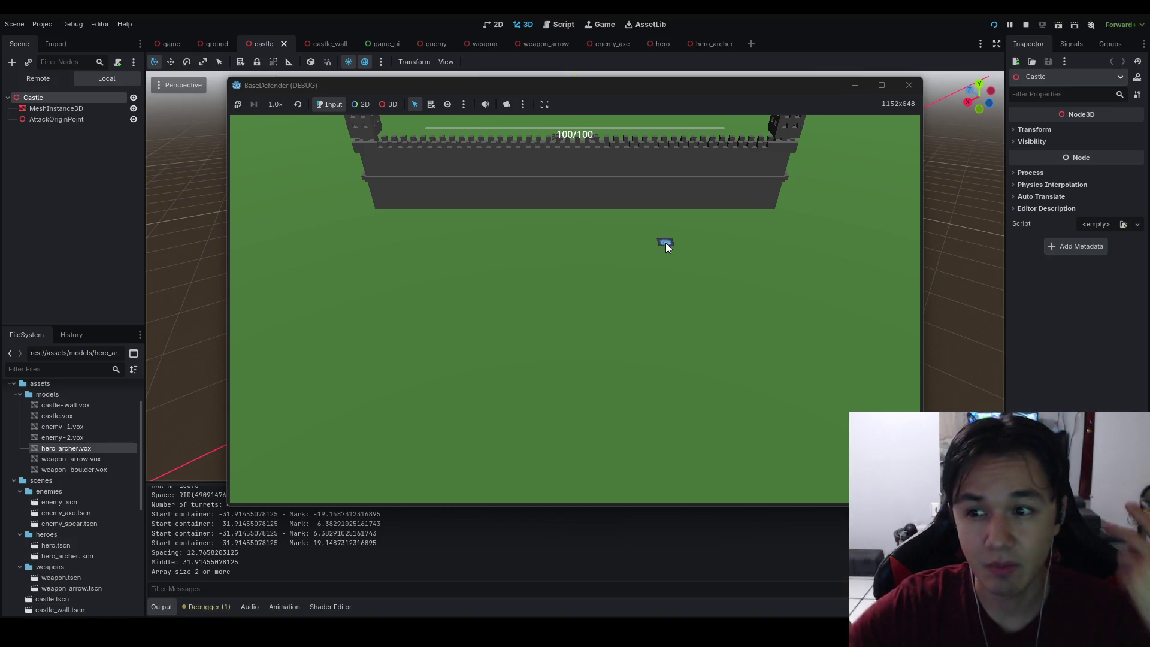
- Stop the game and attach a new script at res://scripts/castle.gd to the Castle node
left_click(909, 85)
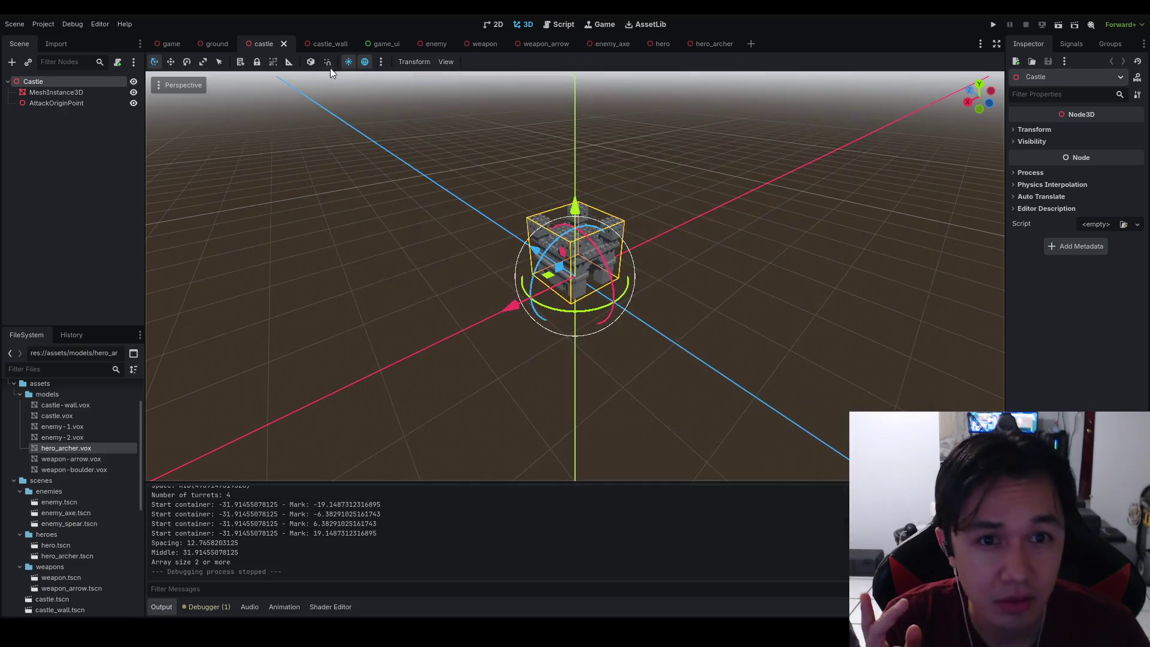
left_click(117, 63)
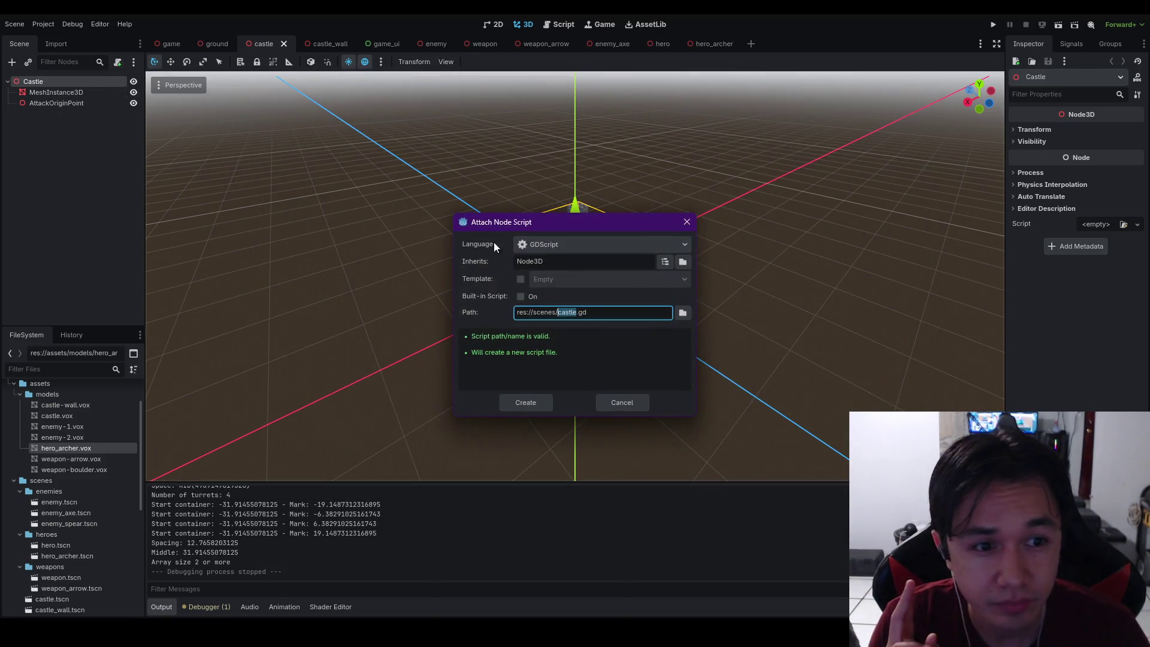
double_click(555, 313)
type("scrits")
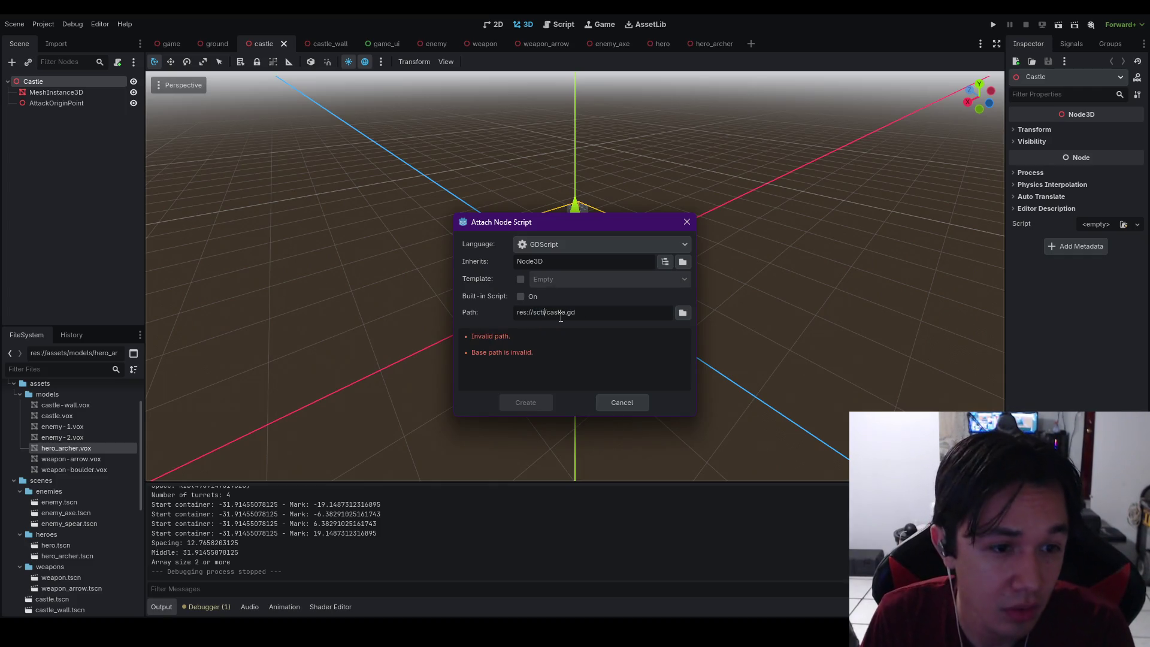
key("BackSpace")
key("BackSpace")
type("pts")
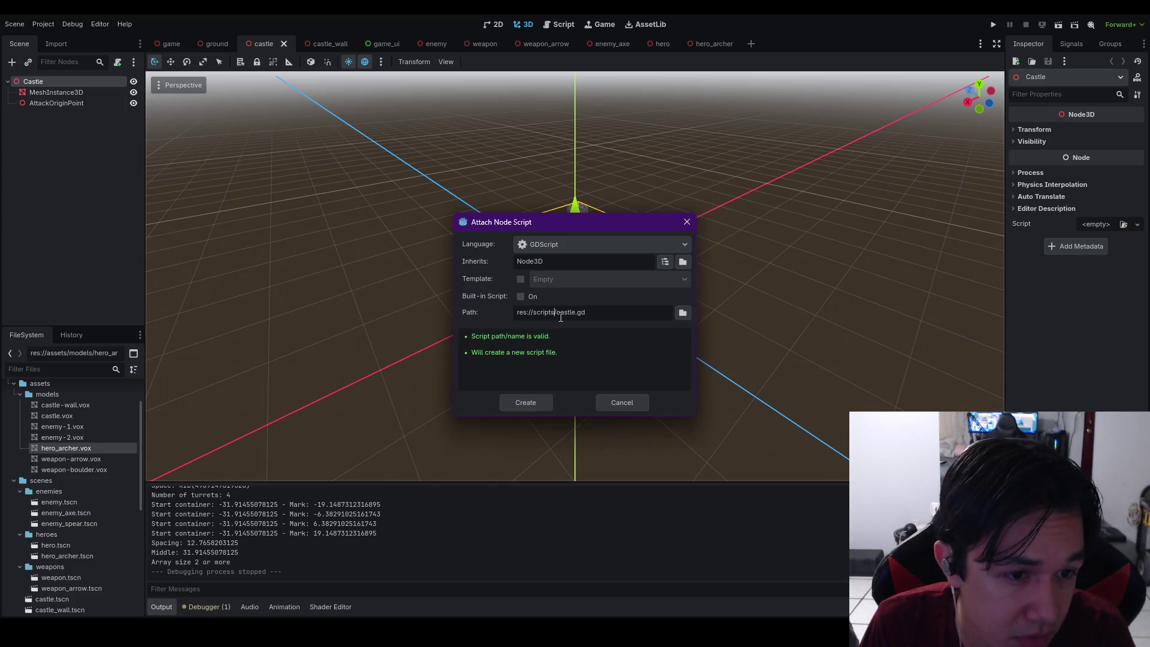
key("Return")
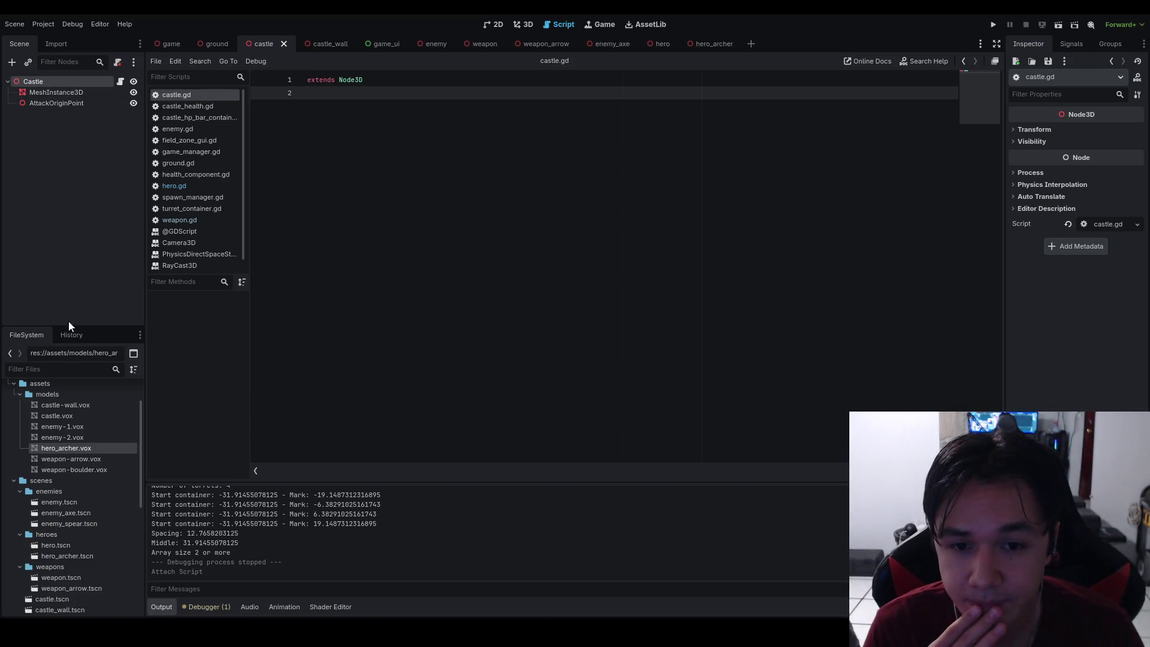
- Select the weapon-boulder.vox model file in the FileSystem dock
scroll(84, 479, "up", 2)
left_click(62, 519)
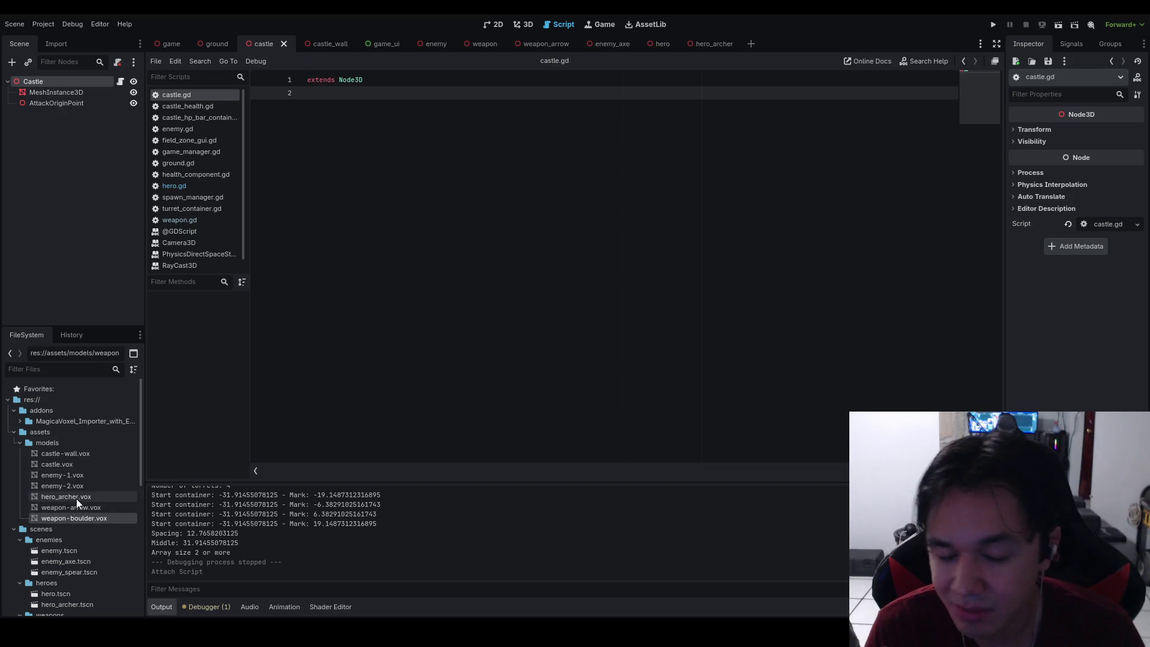
scroll(84, 496, "down", 1)
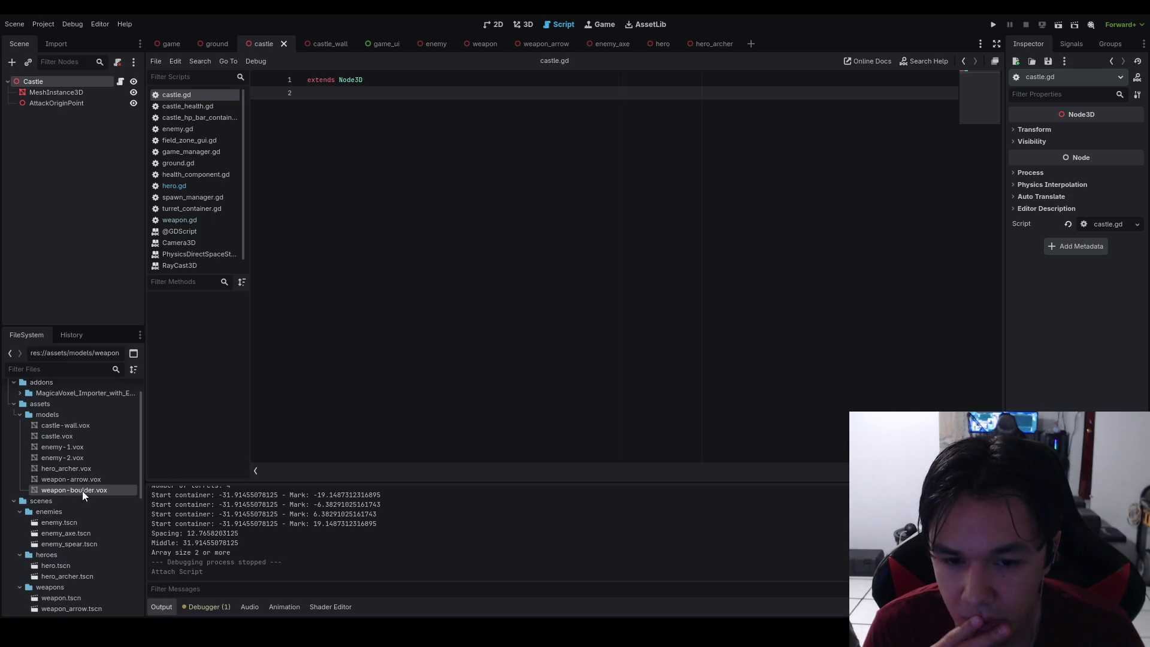
scroll(88, 496, "down", 4)
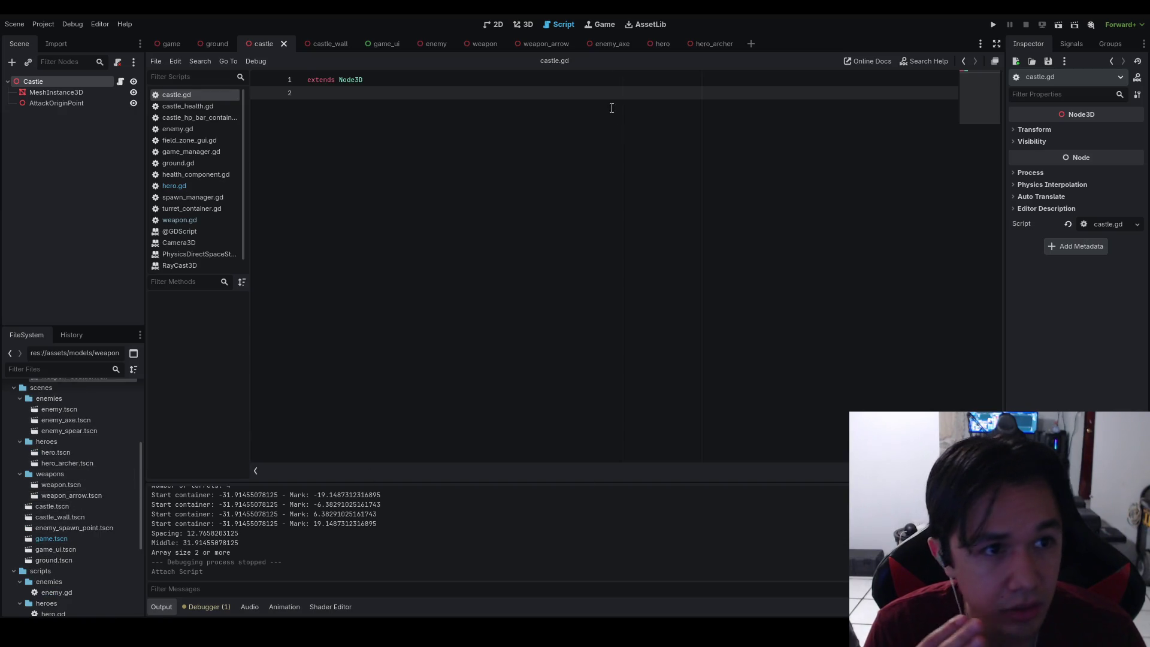
- Create a new scene inheriting from weapon.tscn and rename its root to WeaponBoulder
right_click(71, 484)
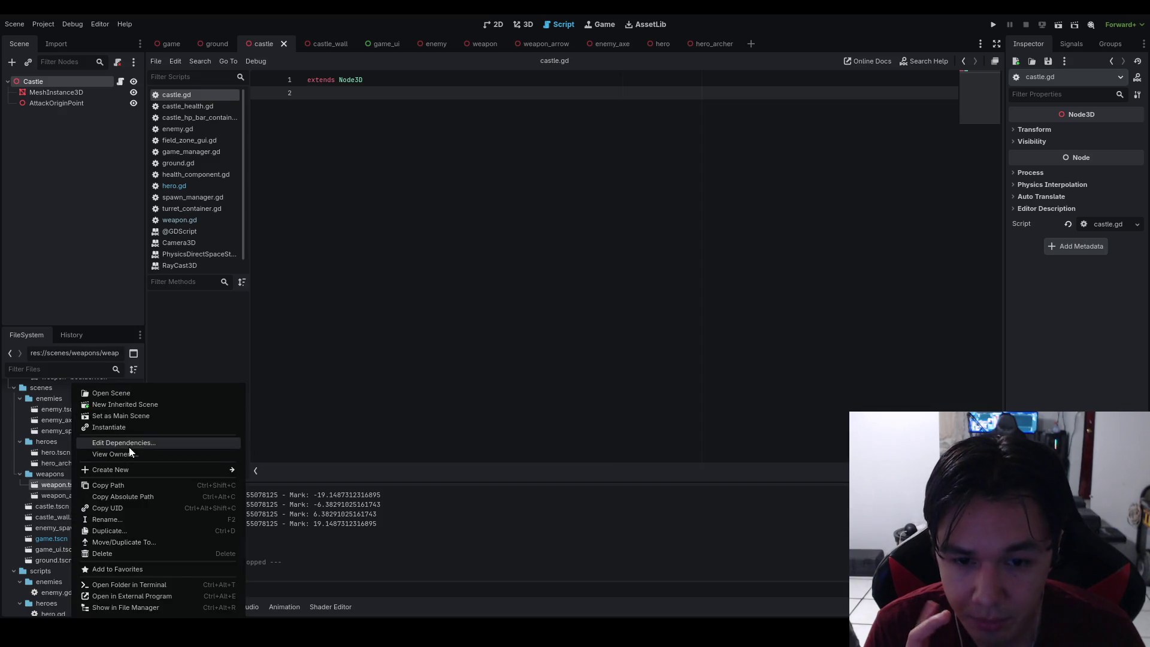
left_click(139, 406)
double_click(57, 82)
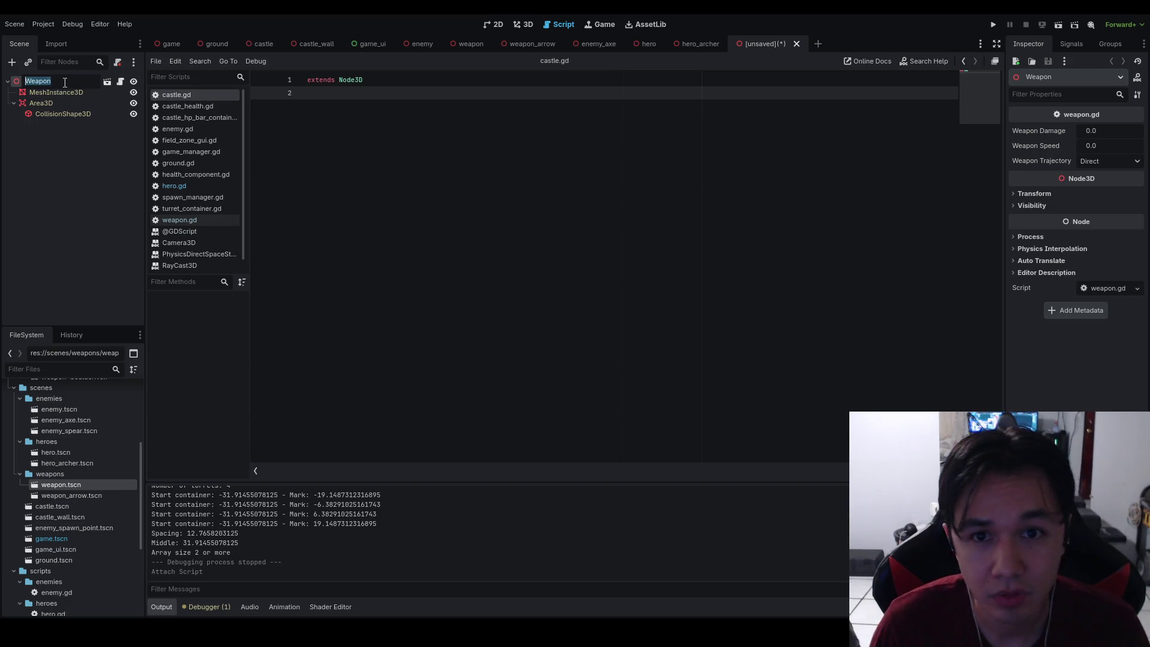
key("End")
type("Bow")
type("der")
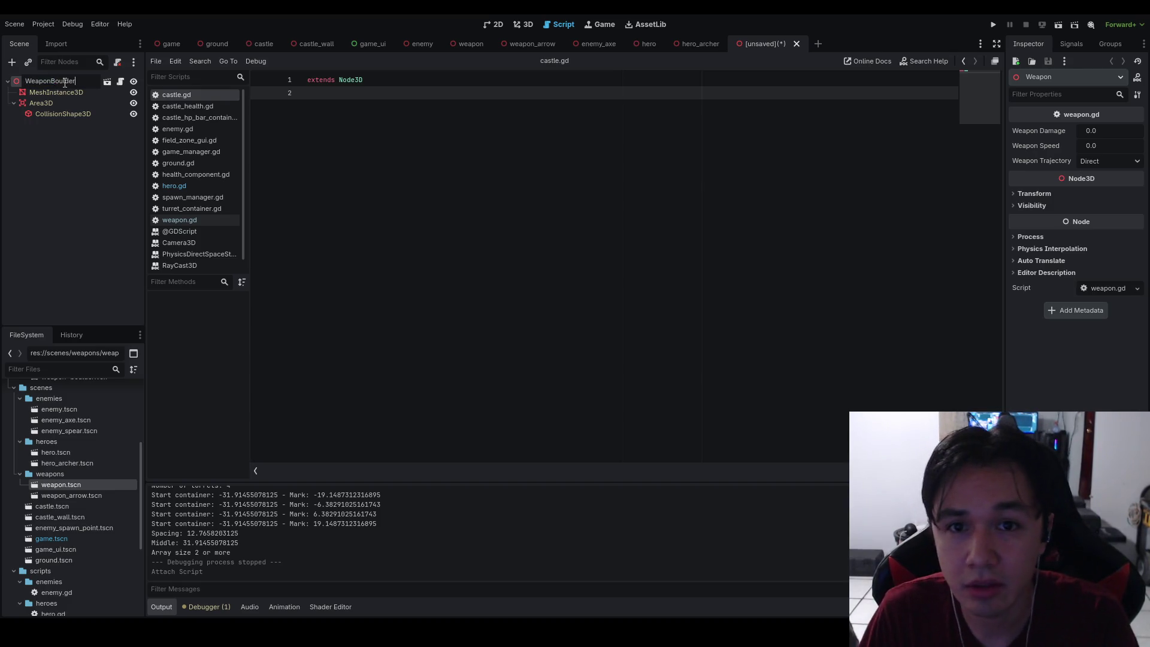
key("Return")
- Assign the weapon-boulder.vox model as the MeshInstance3D's mesh
left_click(49, 95)
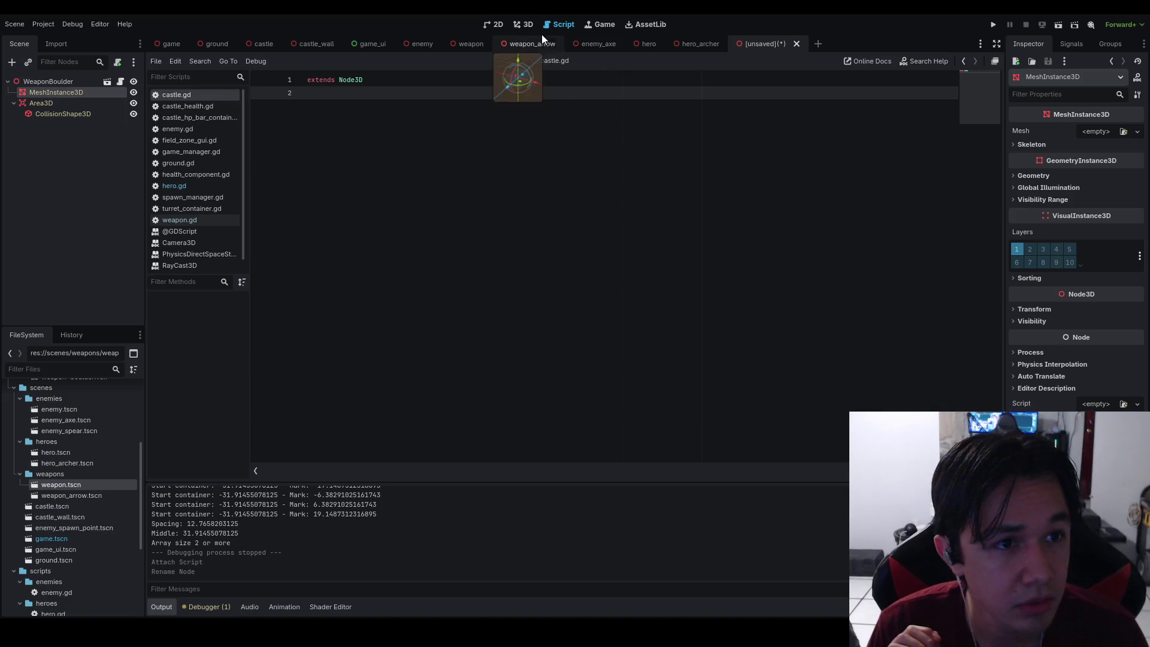
left_click(525, 25)
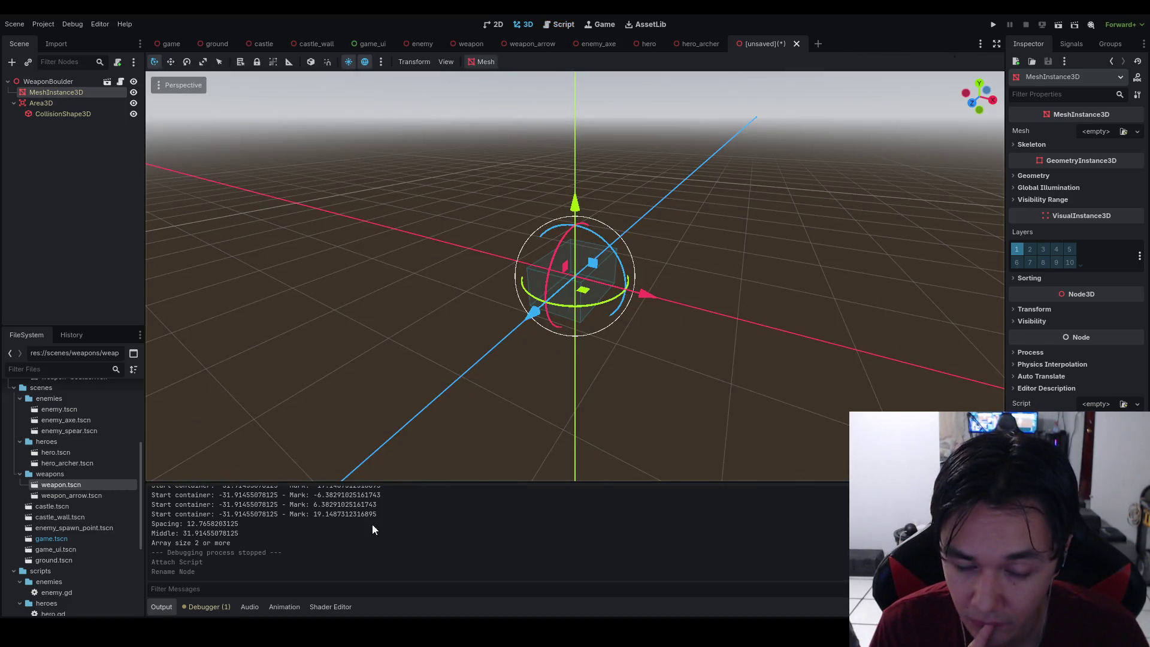
scroll(116, 480, "up", 3)
mouse_move(92, 465)
left_mouse_down()
mouse_move(70, 459)
mouse_move(1068, 257)
mouse_move(1096, 133)
left_mouse_up()
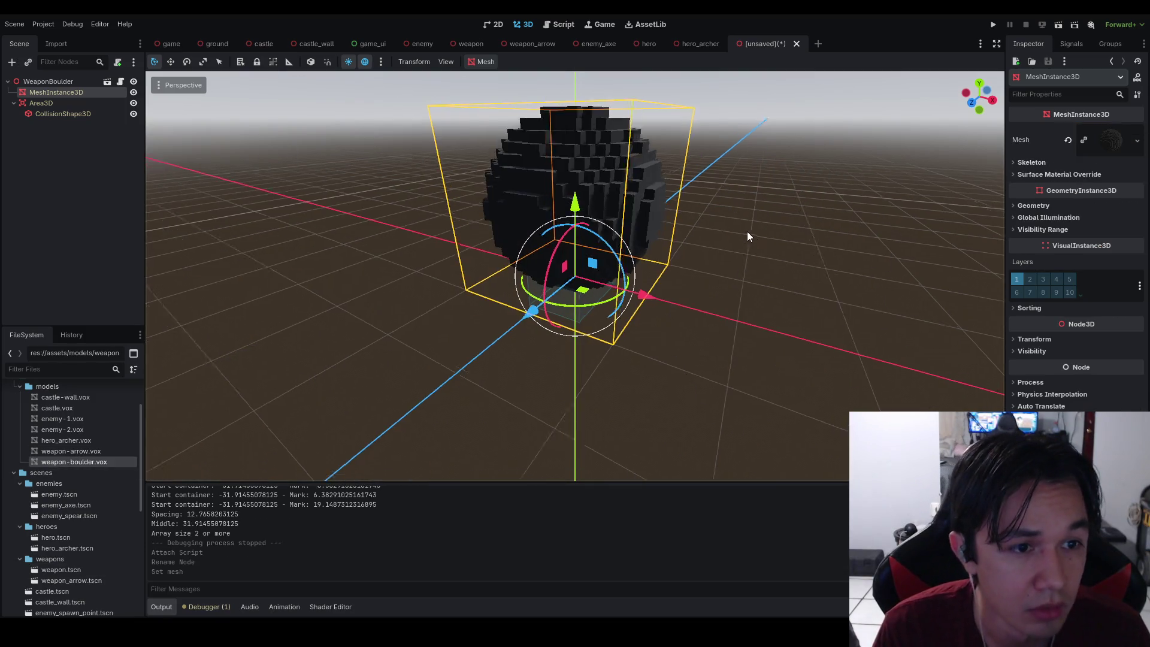
scroll(705, 221, "down", 3)
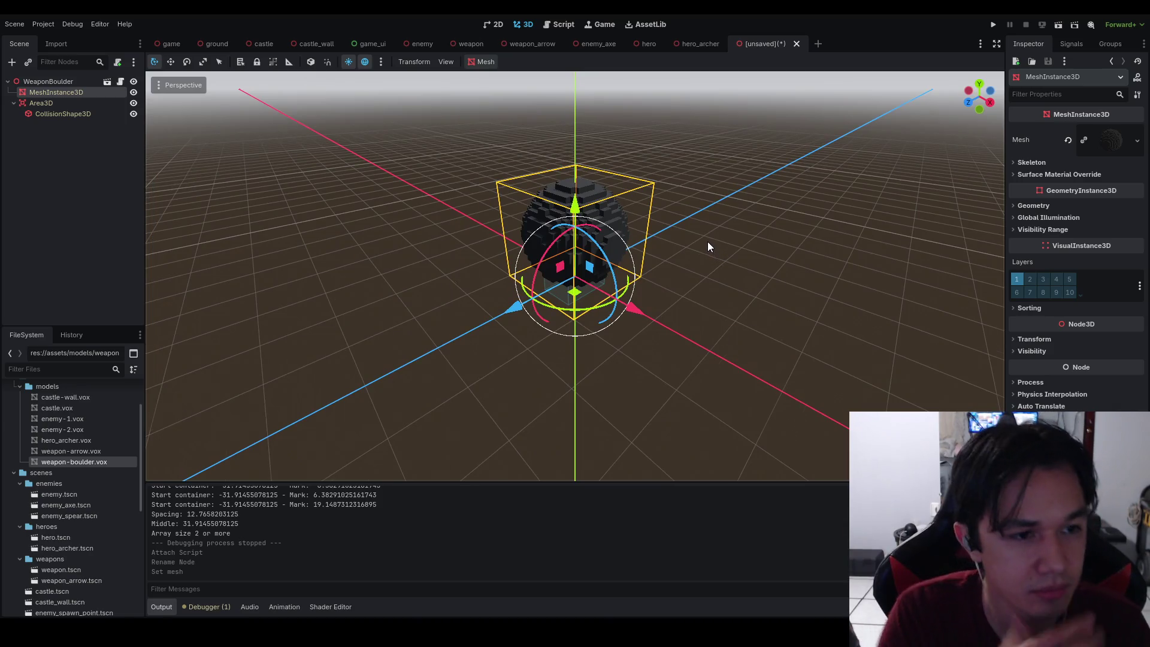
scroll(707, 243, "up", 5)
scroll(708, 240, "down", 2)
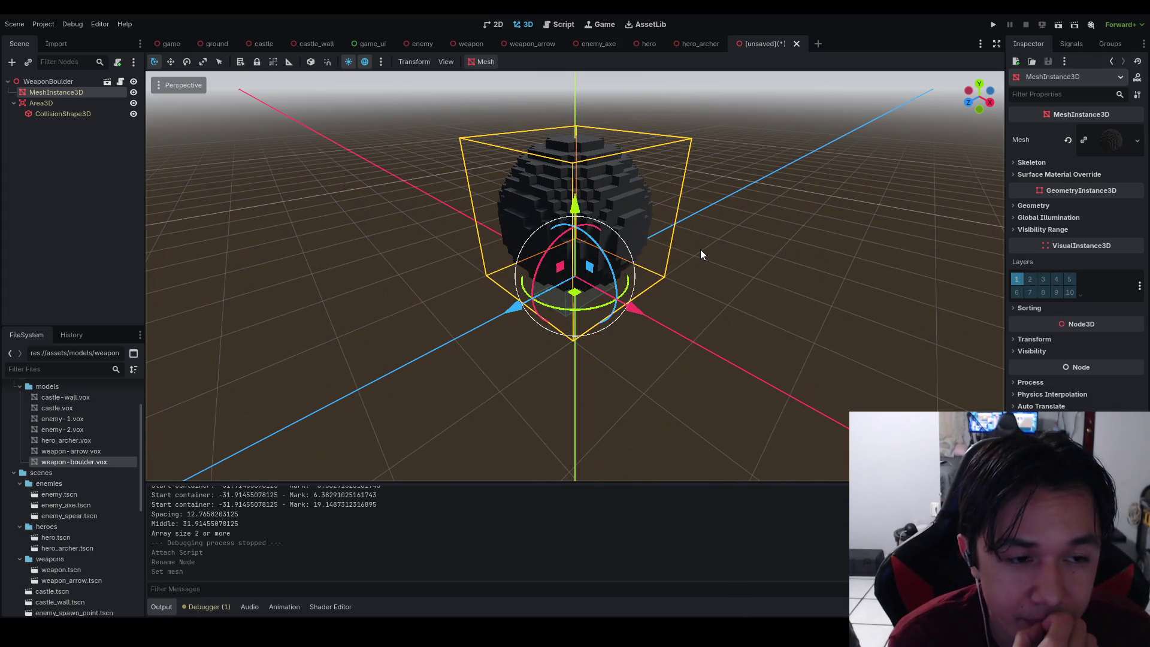
scroll(701, 251, "down", 3)
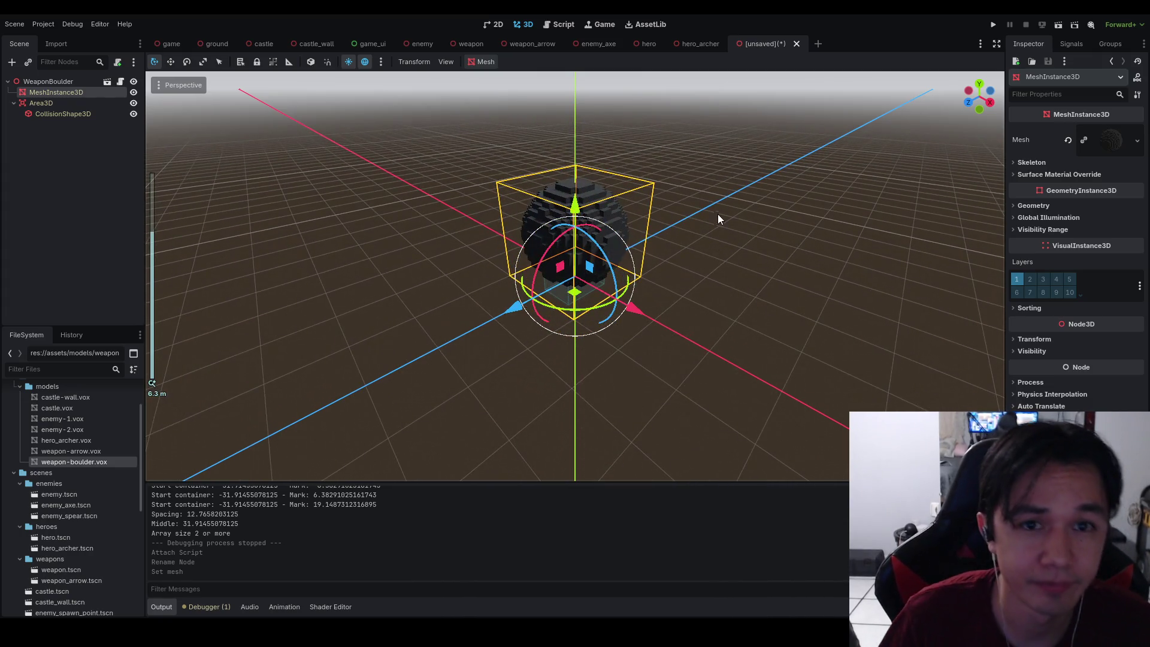
- Save the scene as weapon_boulder.tscn in the weapons folder
key("ctrl+s")
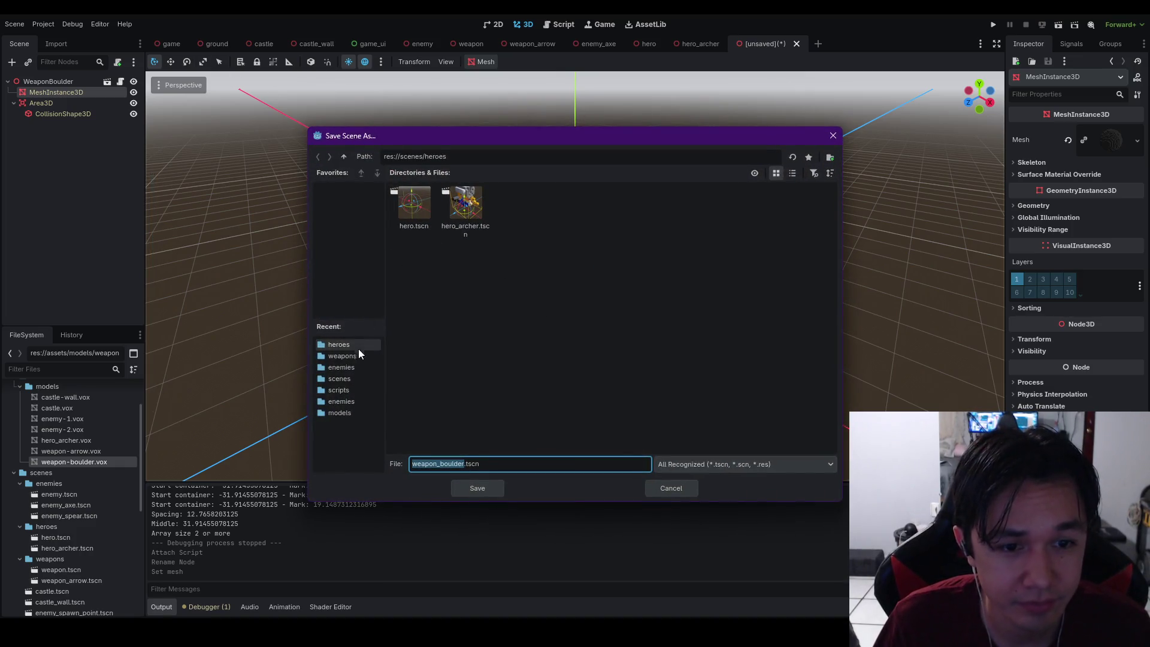
left_click(353, 357)
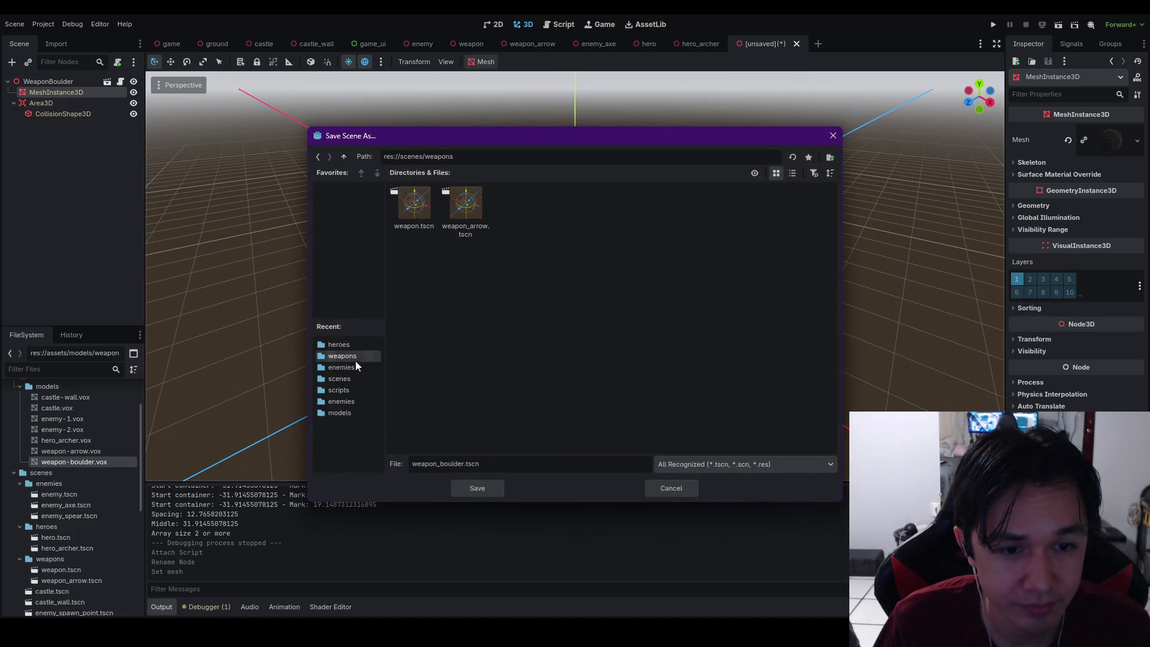
left_click(489, 486)
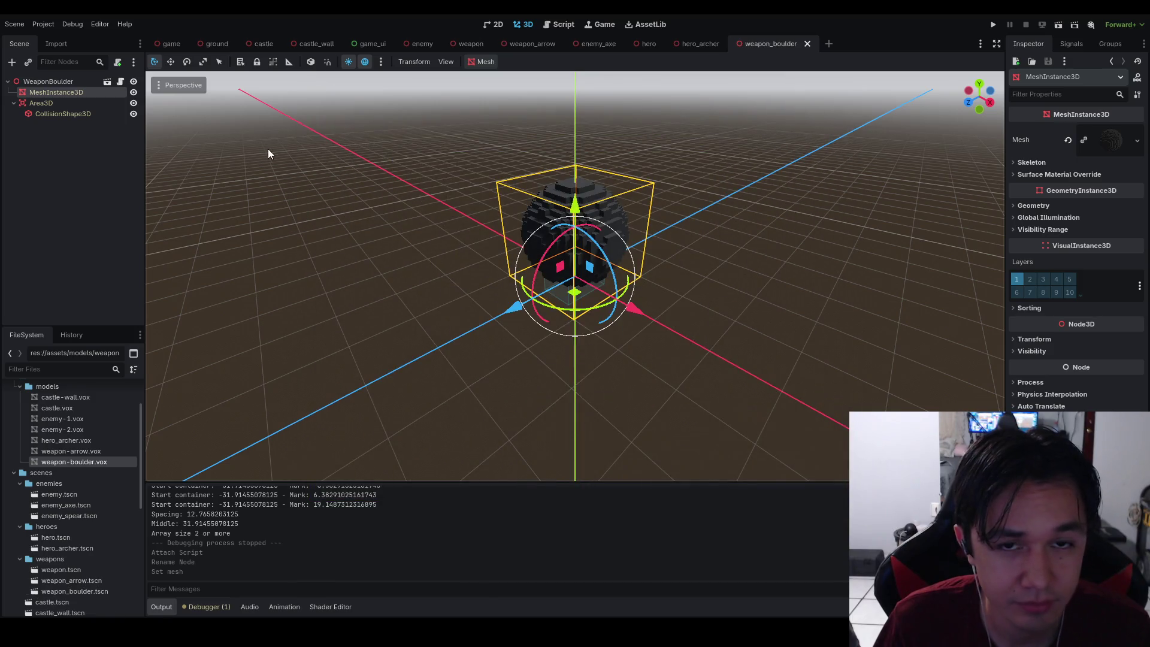
left_click(155, 39)
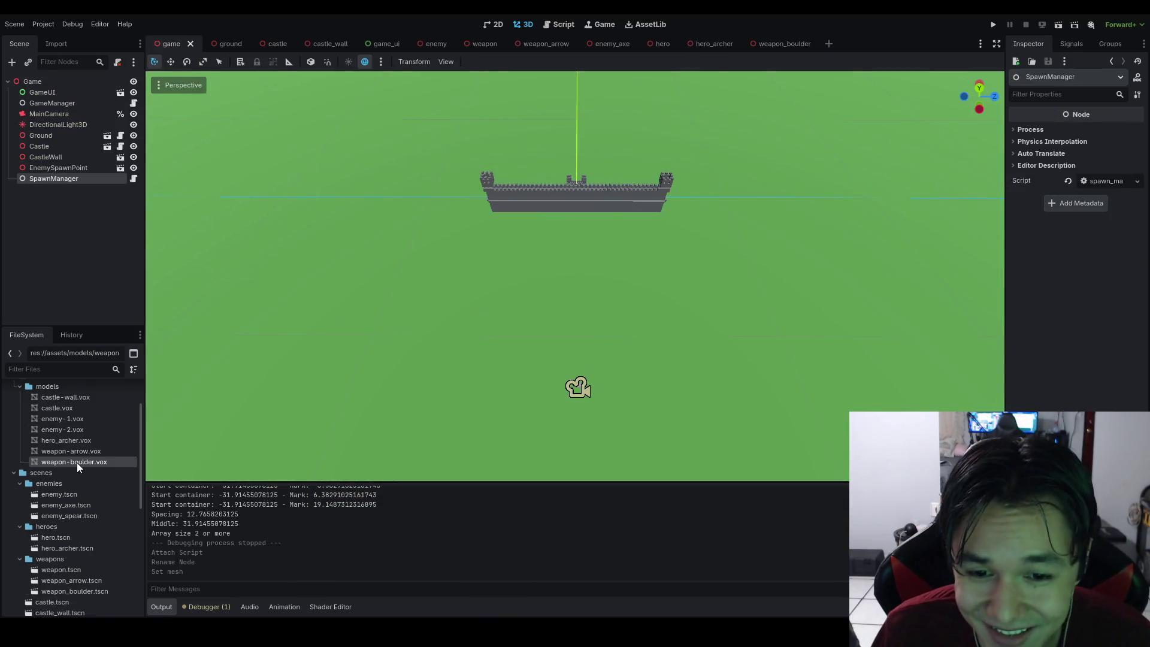
- Place a WeaponBoulder instance below the castle in the Game scene, save, and test-run it
mouse_move(83, 590)
left_mouse_down()
mouse_move(99, 171)
mouse_move(53, 84)
left_mouse_up()
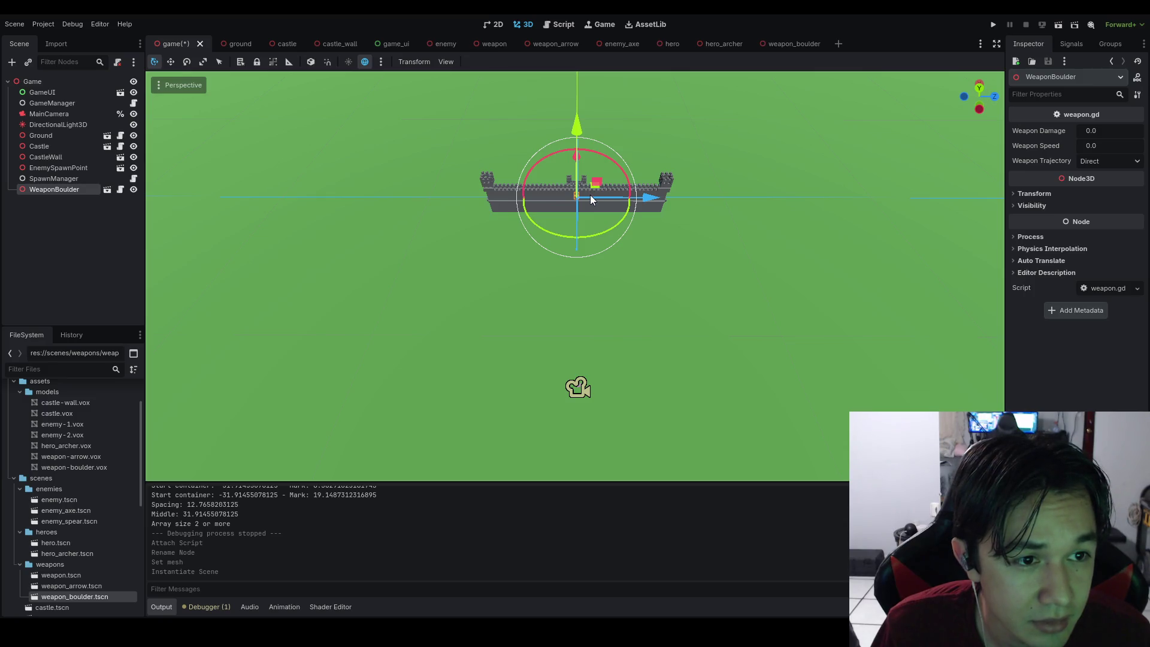
left_click_drag(578, 163, 571, 228)
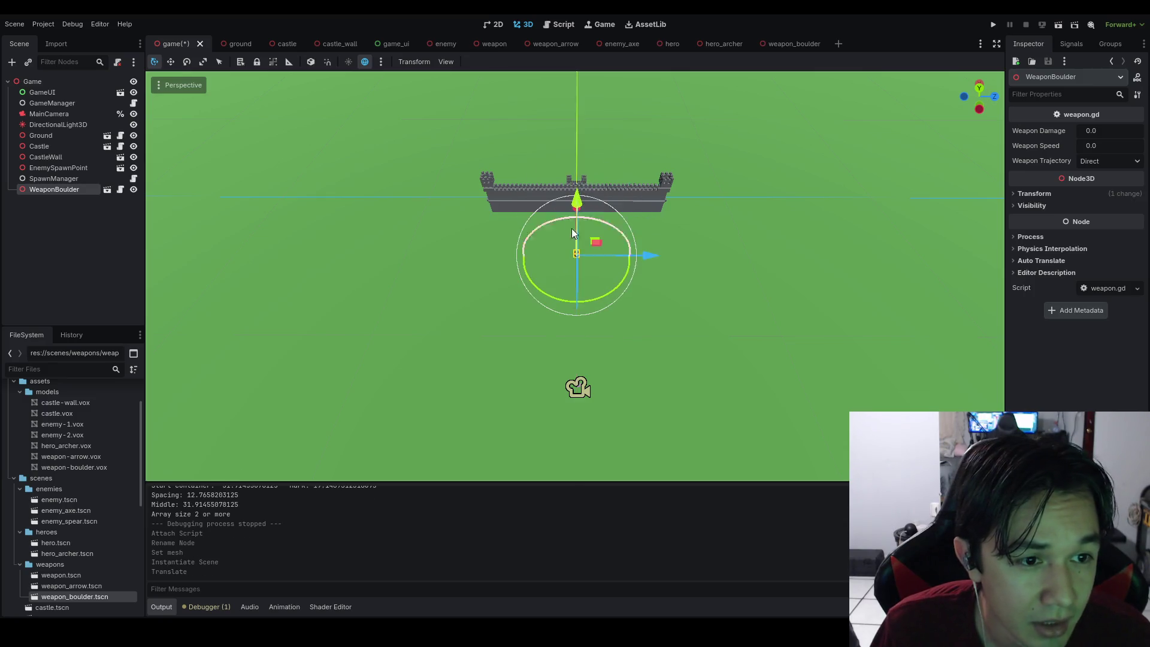
scroll(568, 215, "up", 5)
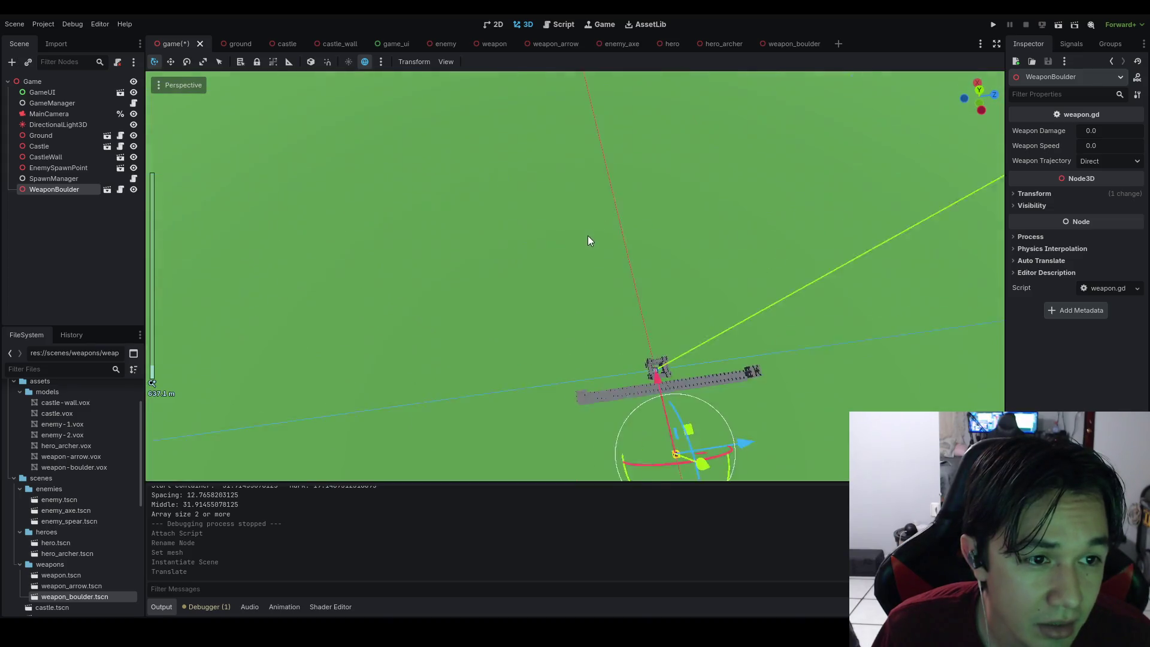
key("ctrl+s")
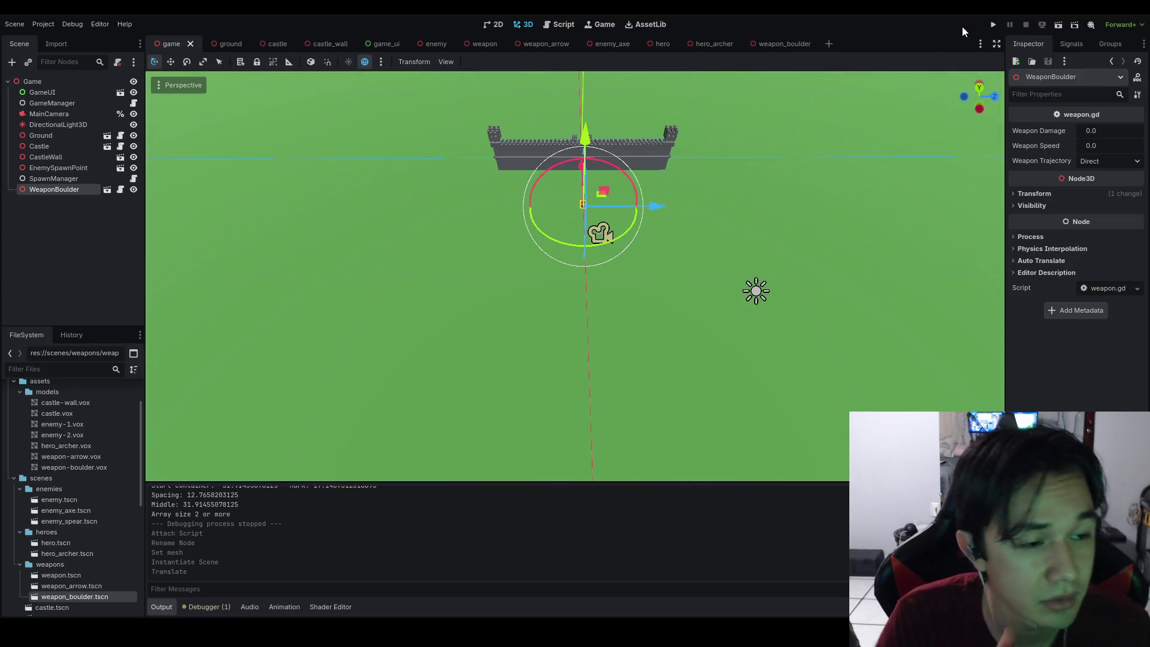
left_click(993, 24)
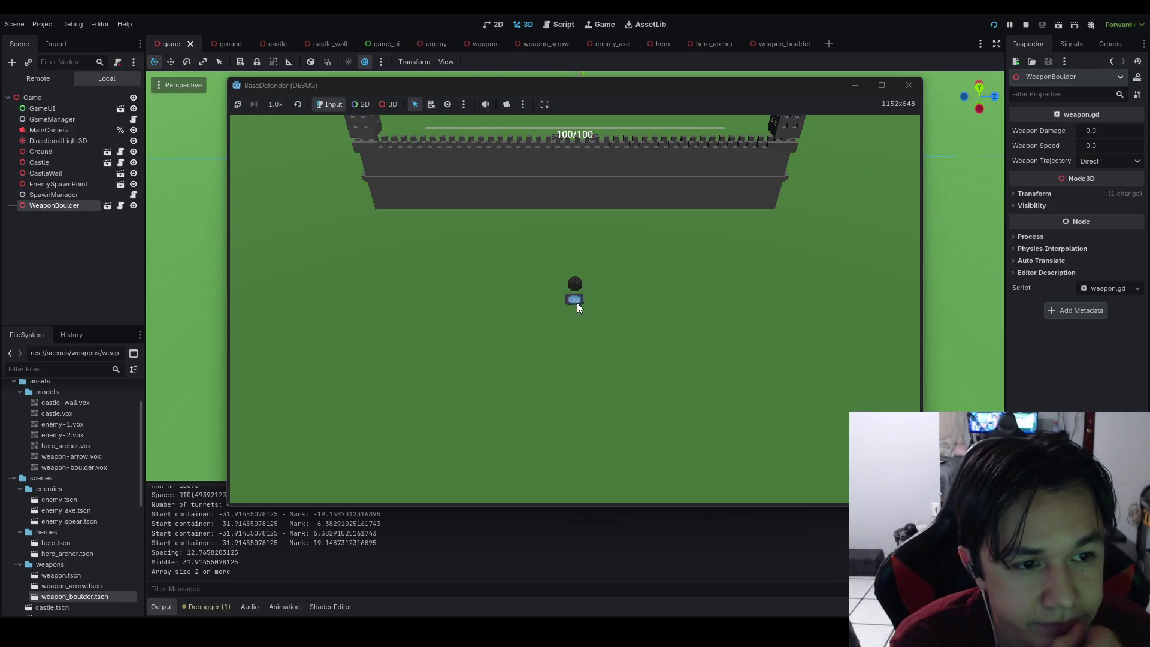
left_click(898, 91)
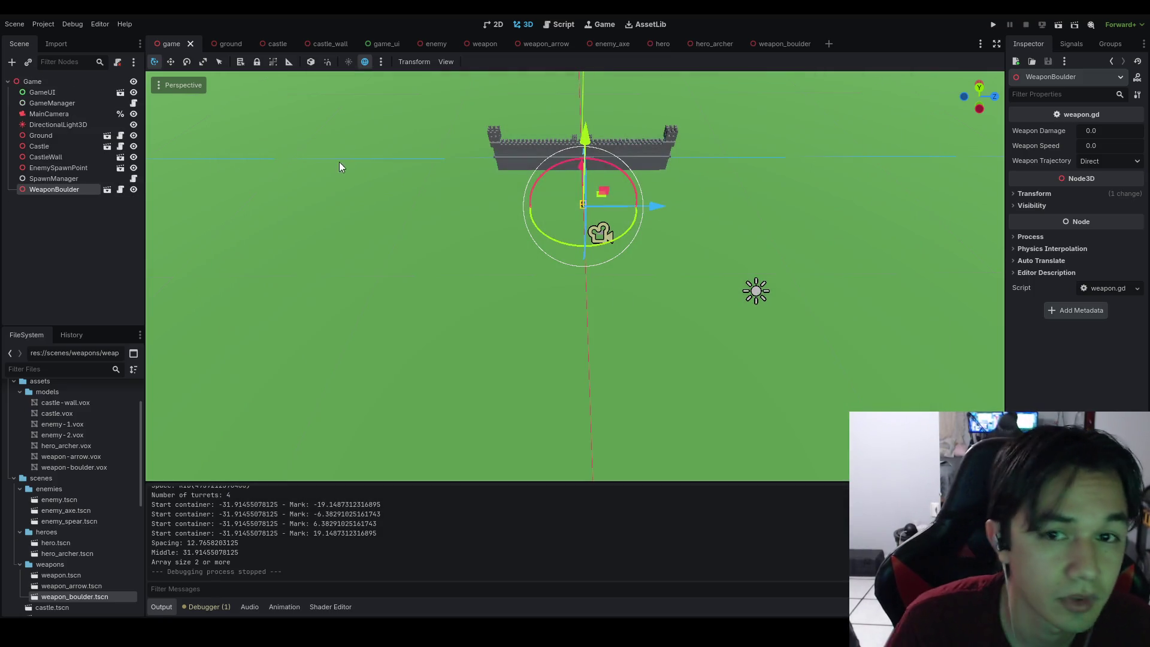
- Delete the test WeaponBoulder instance from the Game scene
left_click(52, 190)
key("Delete")
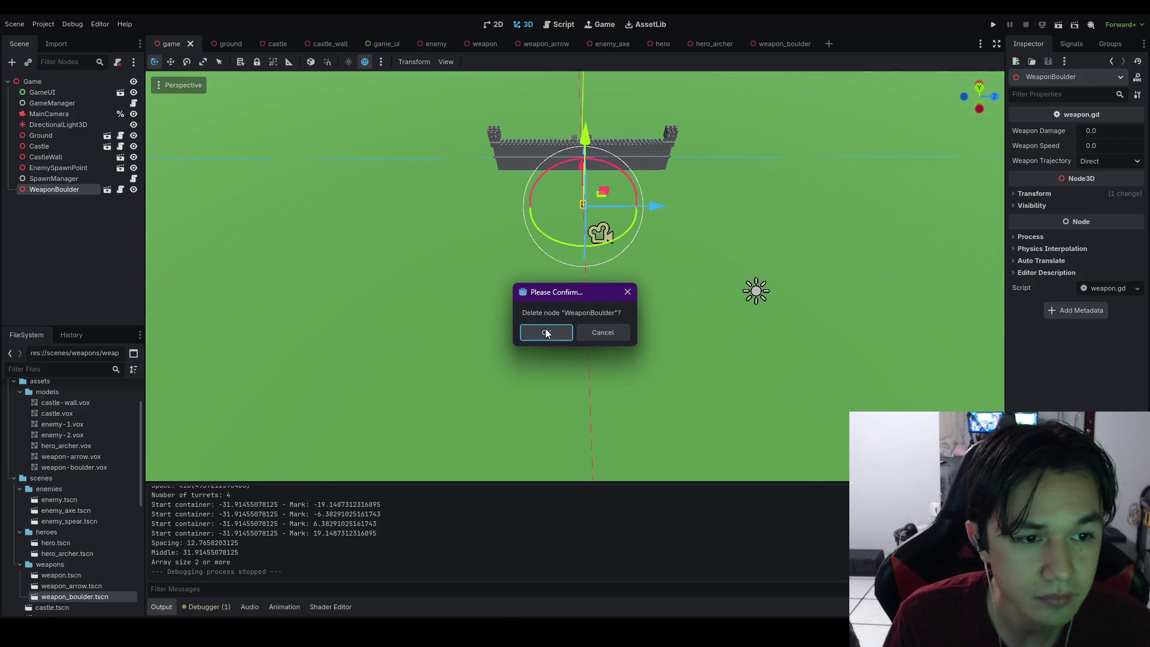
left_click(546, 333)
left_click(790, 42)
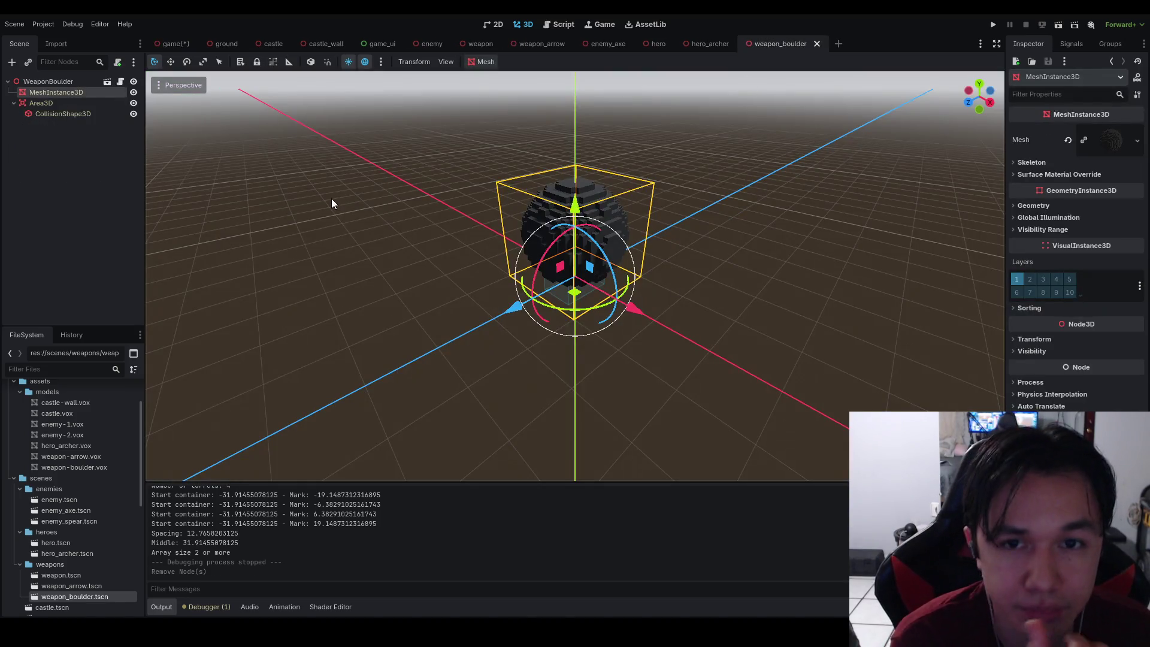
- Select the boulder's CollisionShape3D and view it in a front orthogonal view
left_click(62, 114)
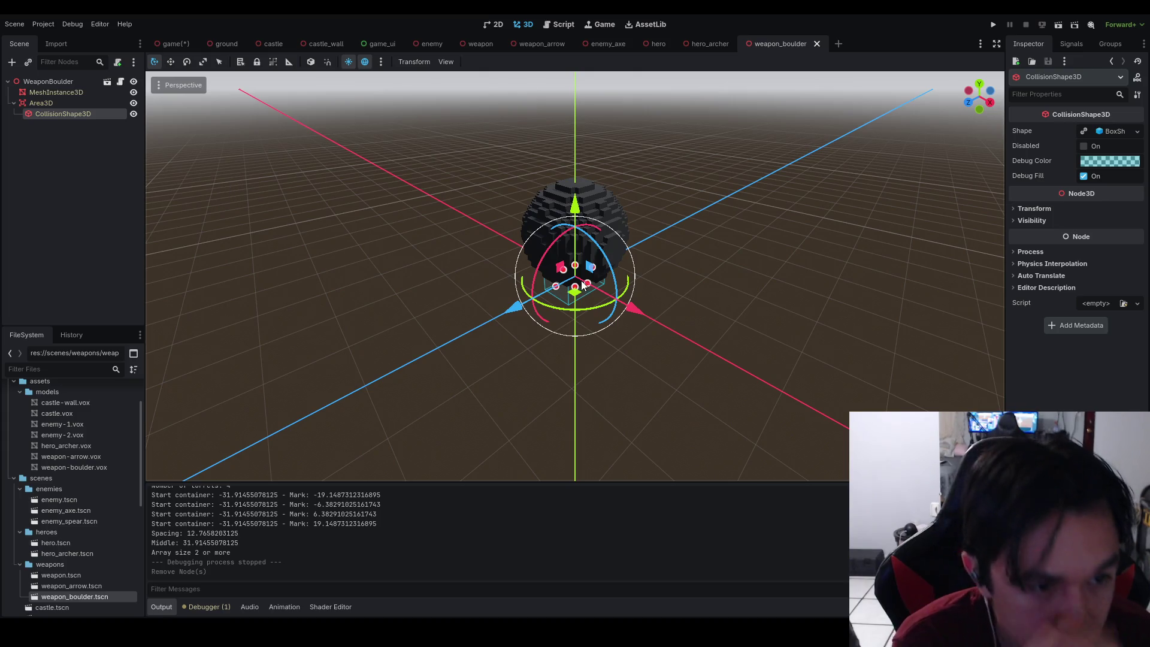
left_click_drag(589, 277, 696, 290)
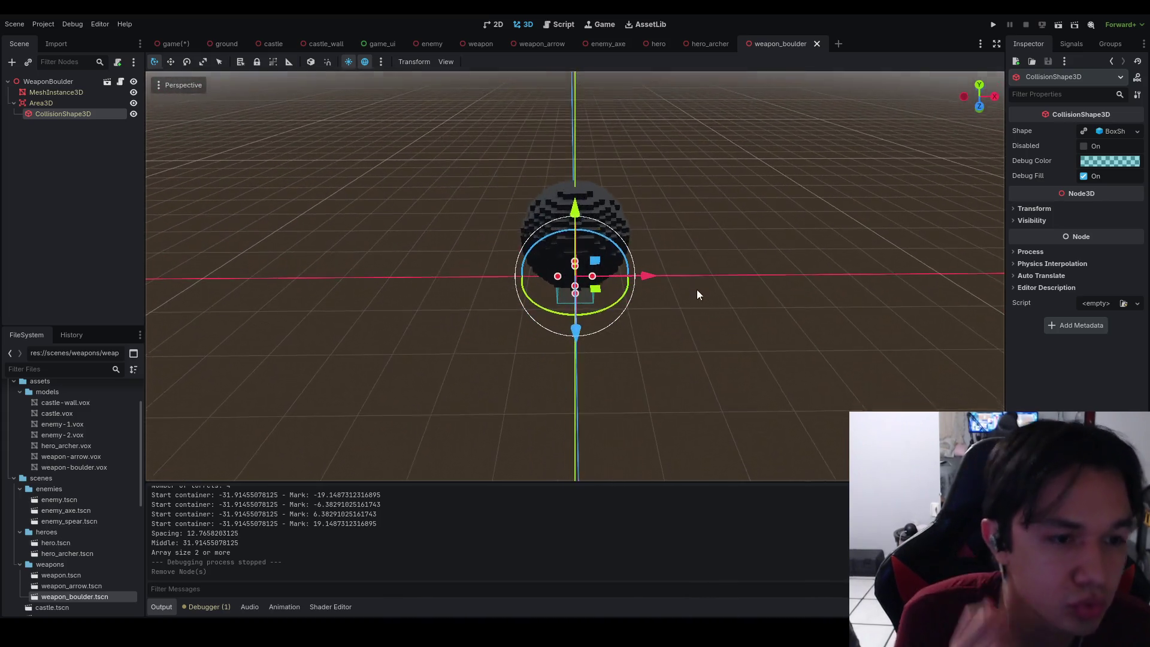
scroll(683, 282, "up", 3)
scroll(674, 280, "up", 2)
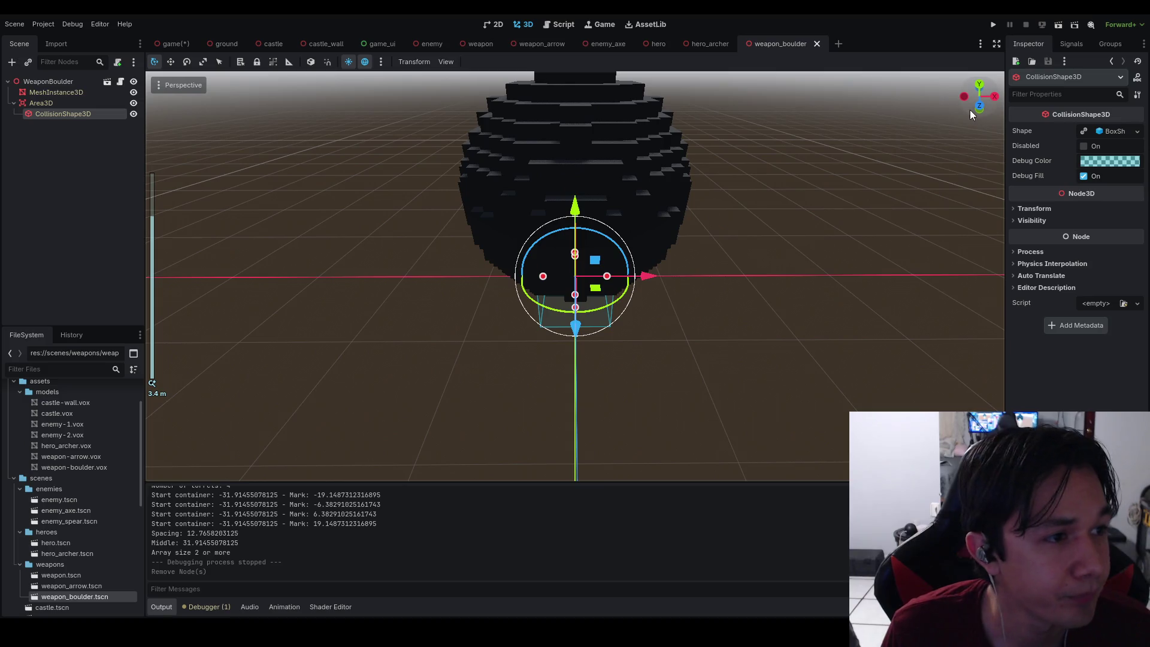
left_click(979, 107)
- Raise the collision box to the boulder's centre, widen and stretch it to fit, and save
left_click_drag(575, 277, 575, 245)
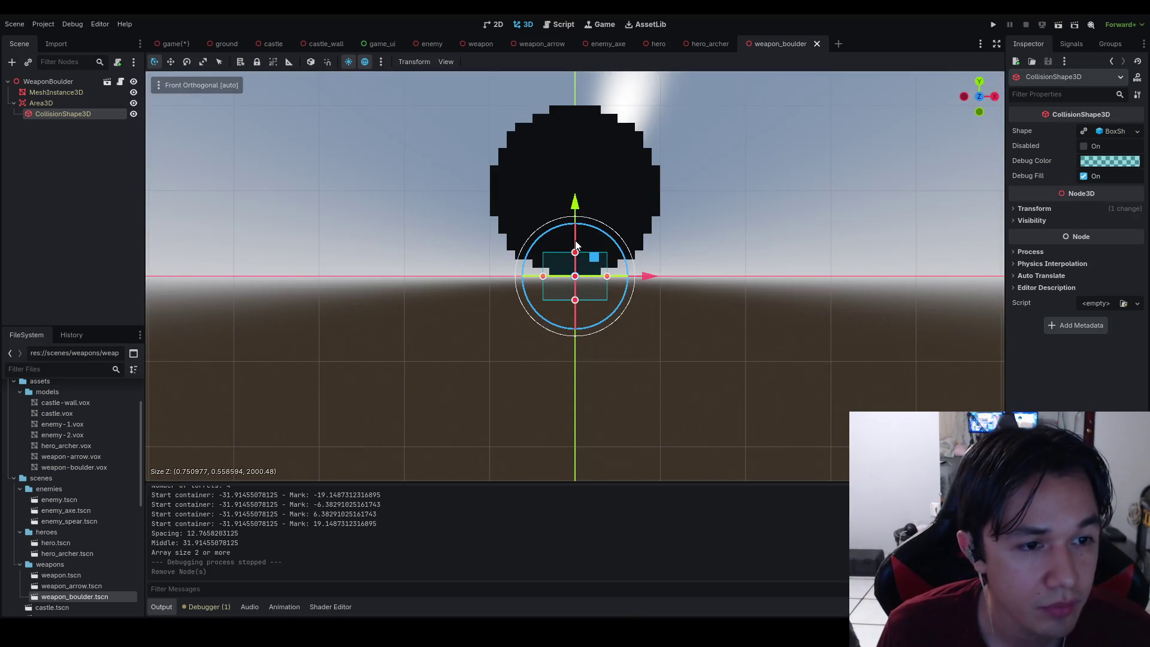
left_click_drag(575, 203, 578, 127)
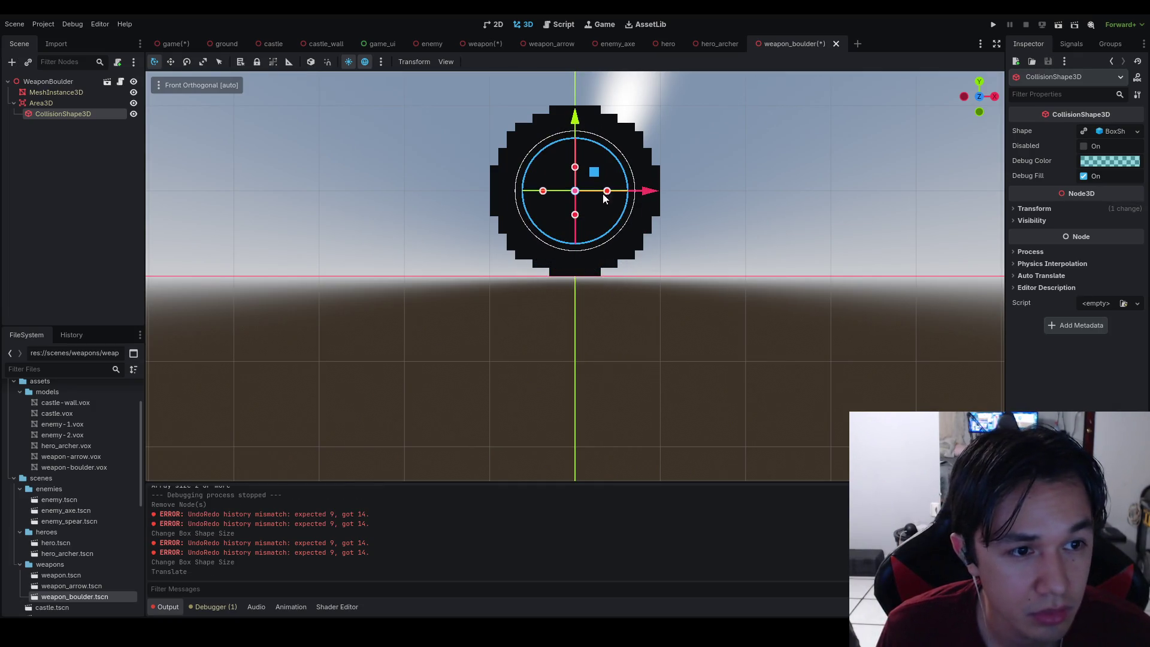
left_click_drag(608, 192, 654, 191)
left_click_drag(661, 192, 660, 191)
left_click_drag(576, 214, 581, 279)
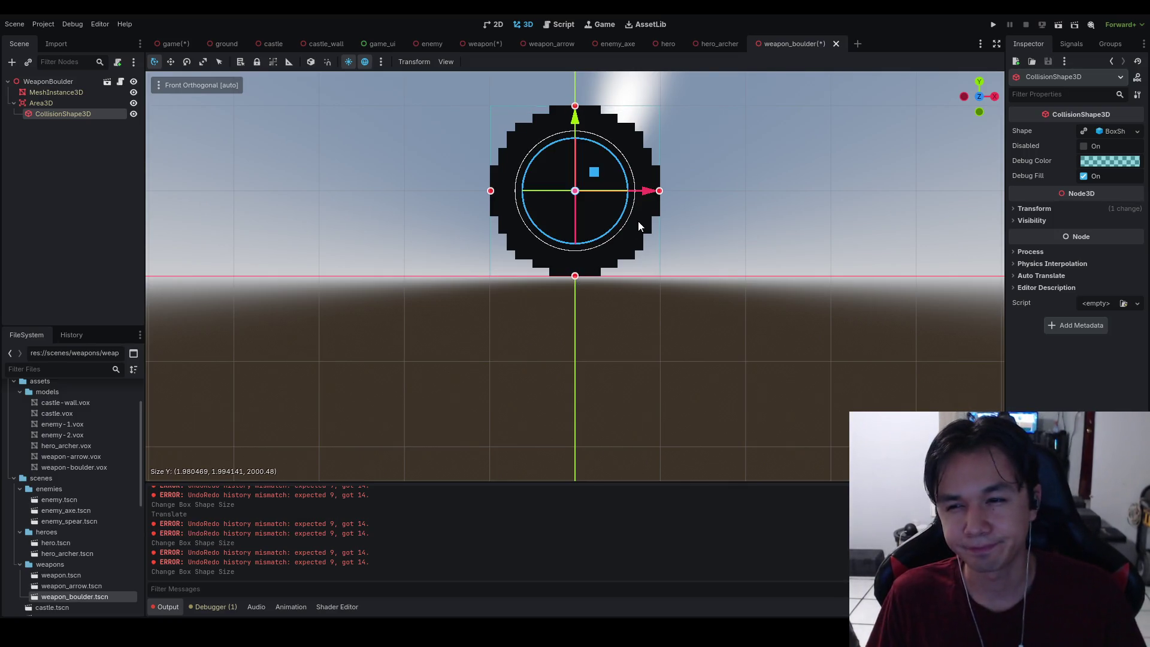
key("ctrl+s")
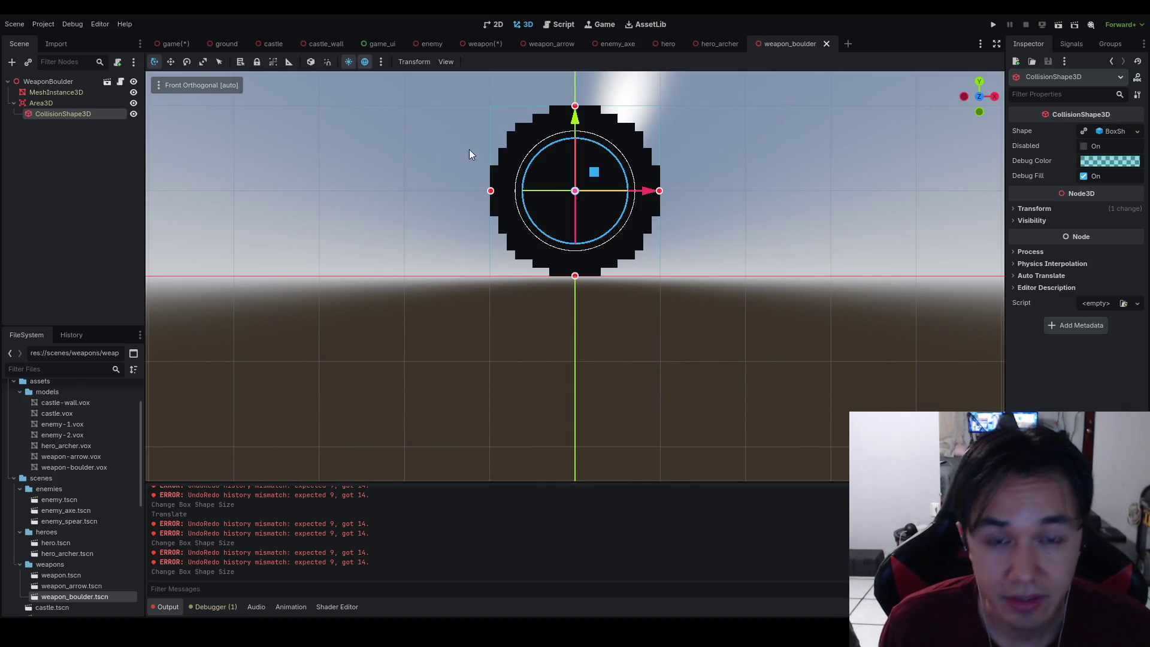
- In side orthogonal view, shrink the overly deep collision box
left_click(995, 96)
scroll(431, 186, "down", 10)
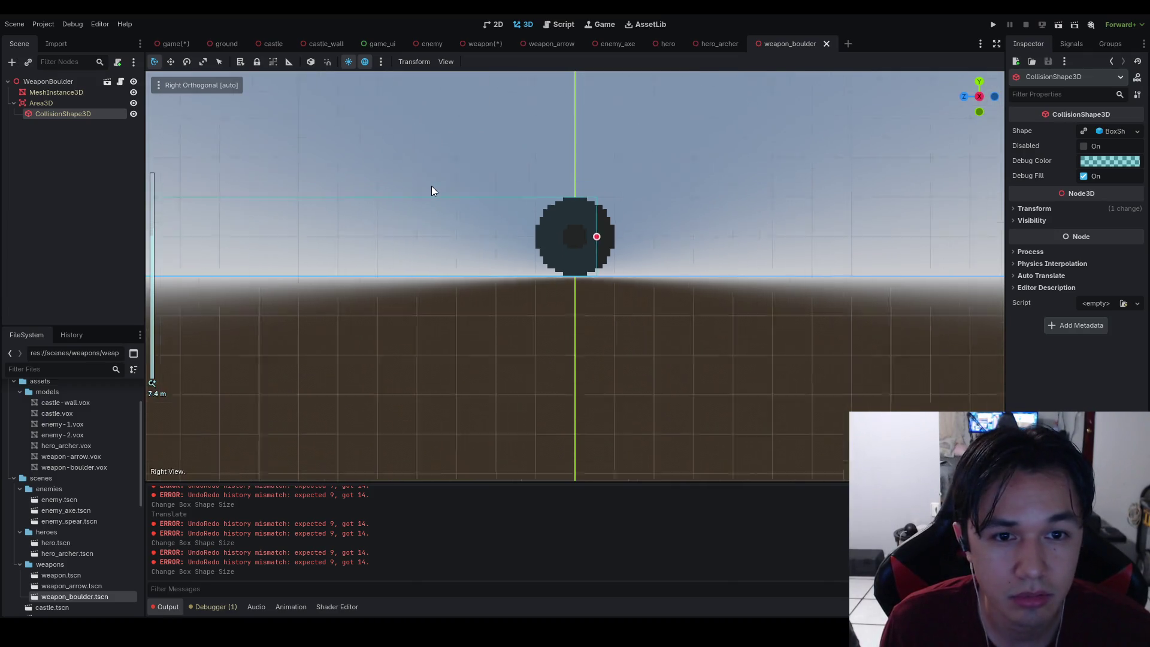
scroll(391, 239, "down", 5)
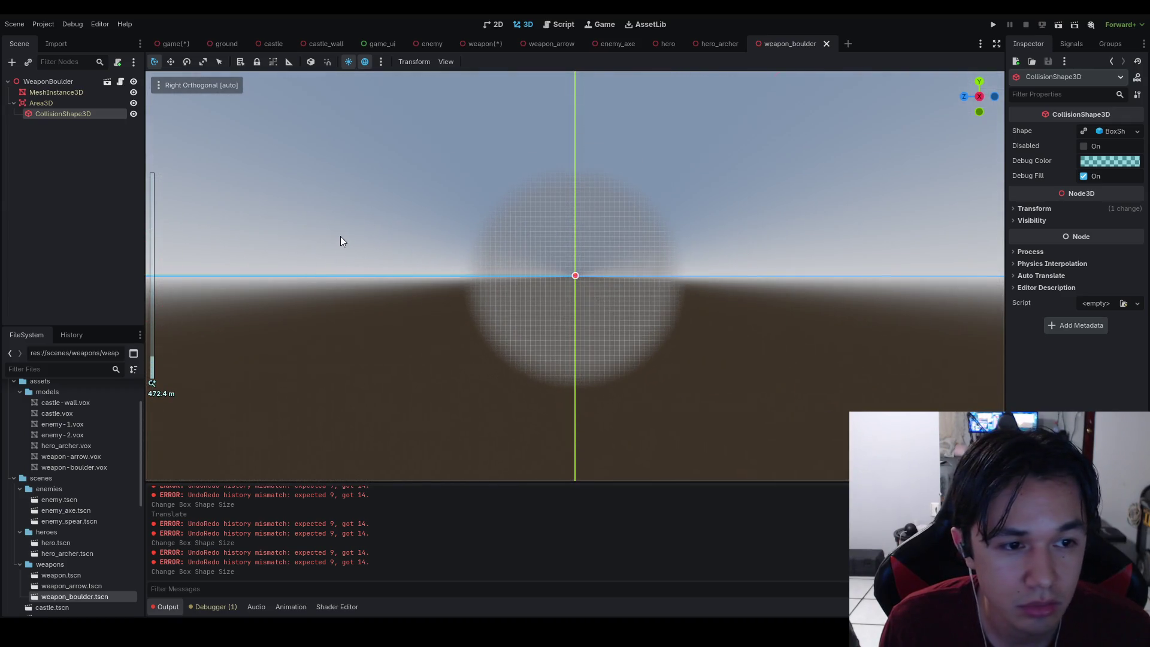
left_click_drag(340, 236, 408, 239)
left_click(984, 99)
scroll(514, 205, "up", 5)
scroll(347, 259, "up", 10)
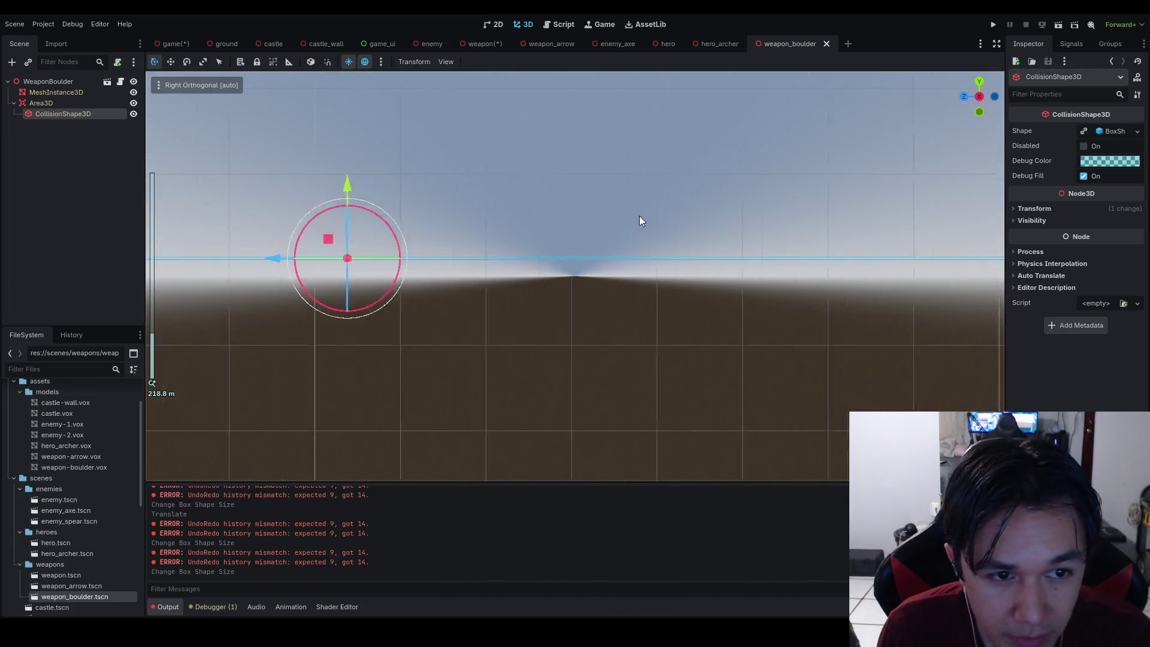
left_click_drag(531, 275, 578, 285)
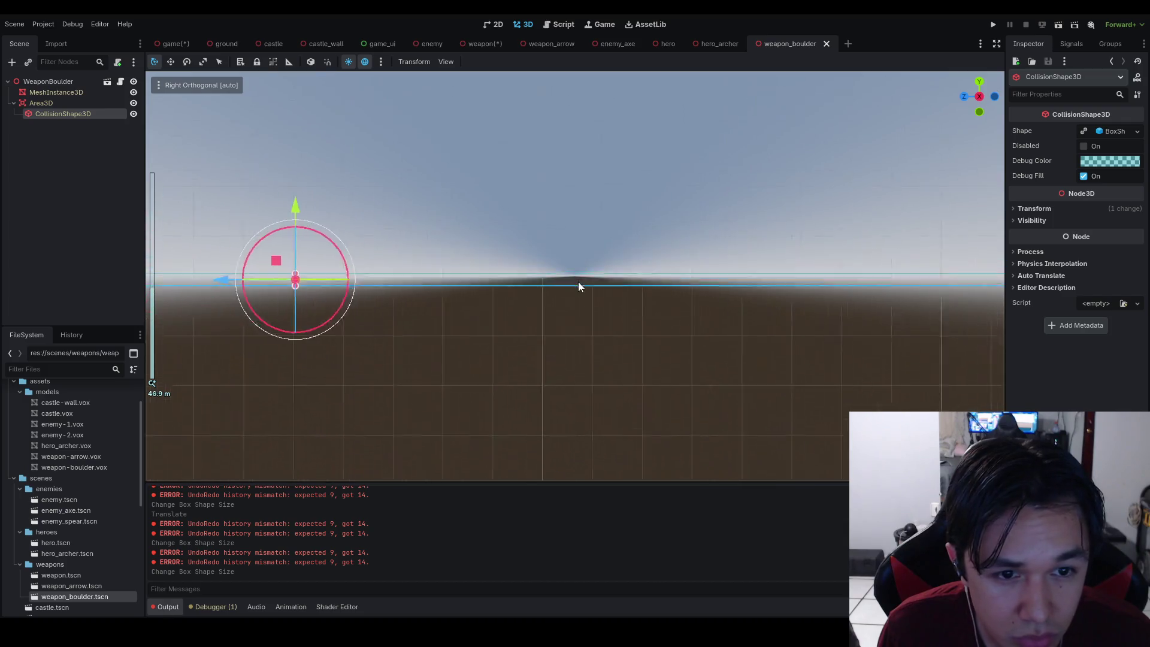
scroll(334, 288, "up", 5)
left_click_drag(333, 288, 731, 284)
scroll(731, 278, "down", 20)
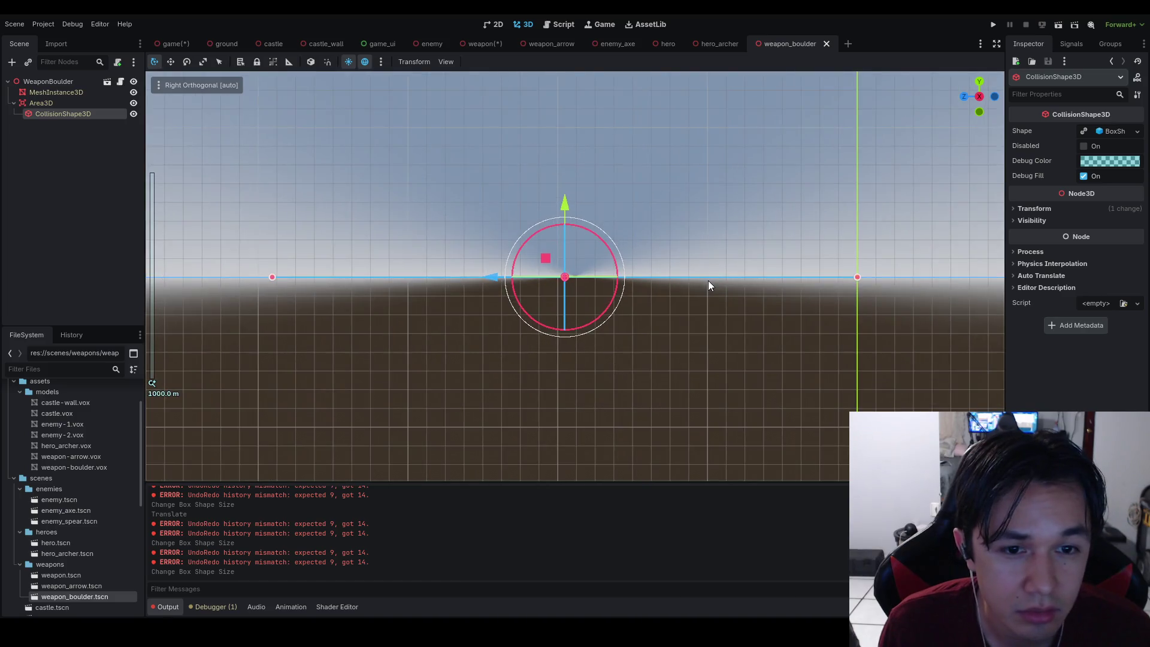
left_click_drag(269, 278, 873, 286)
- Shrink the collision box's depth further
scroll(874, 287, "up", 12)
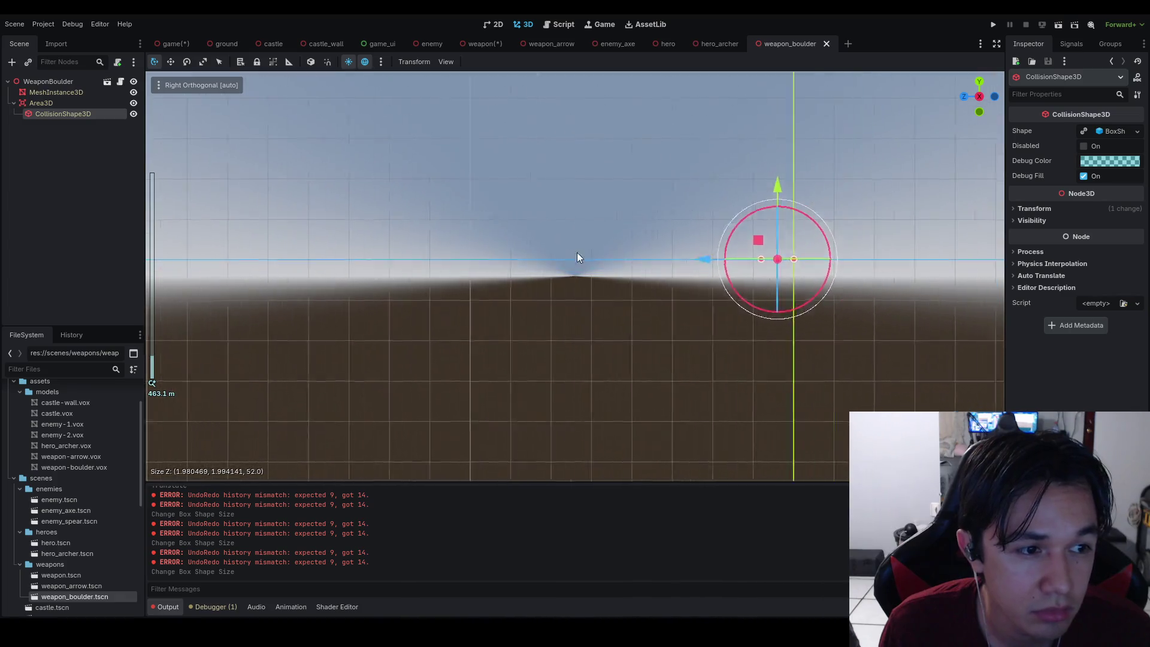
scroll(648, 294, "up", 15)
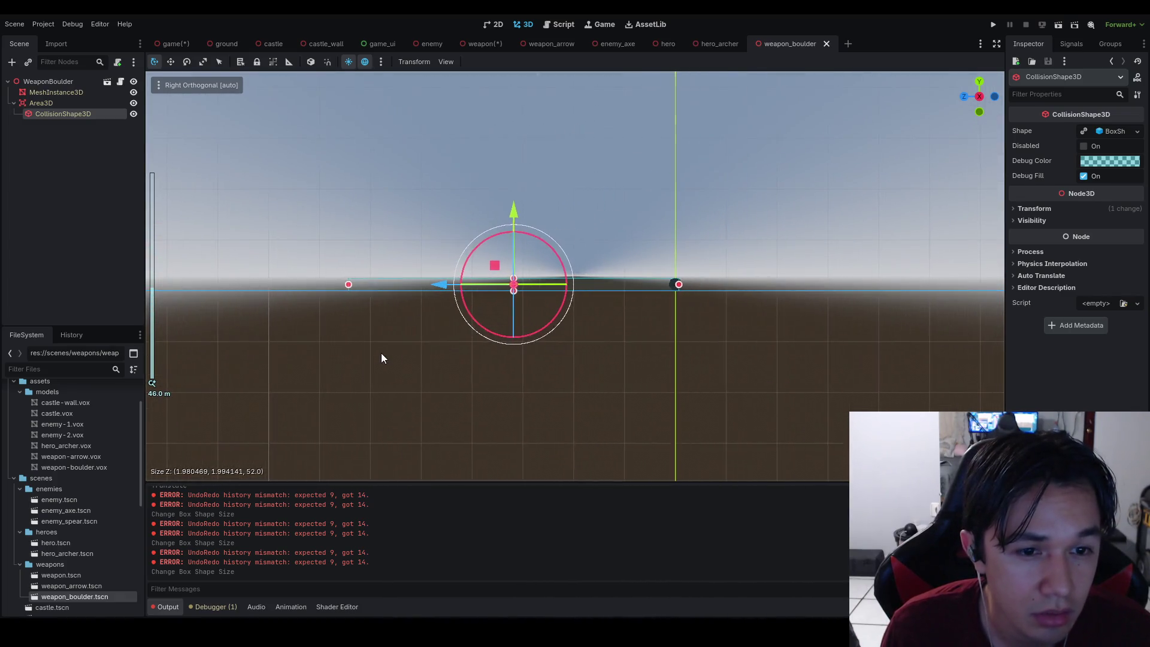
scroll(378, 310, "left", 5)
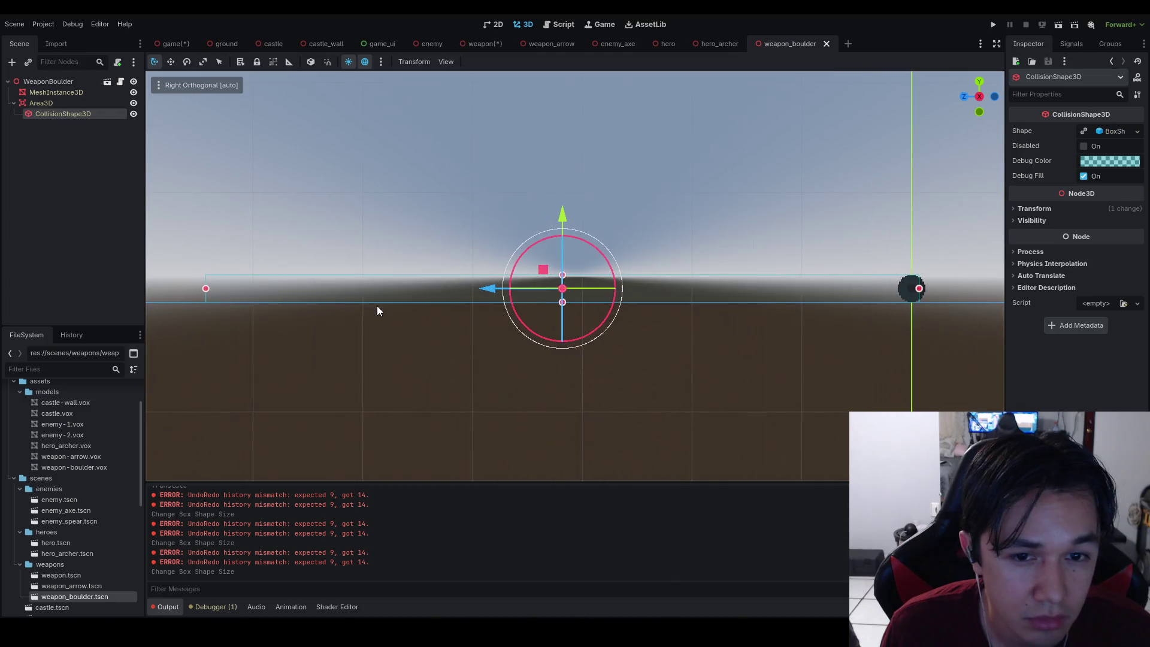
left_click_drag(206, 289, 898, 296)
scroll(753, 283, "up", 5)
scroll(187, 260, "right", 20)
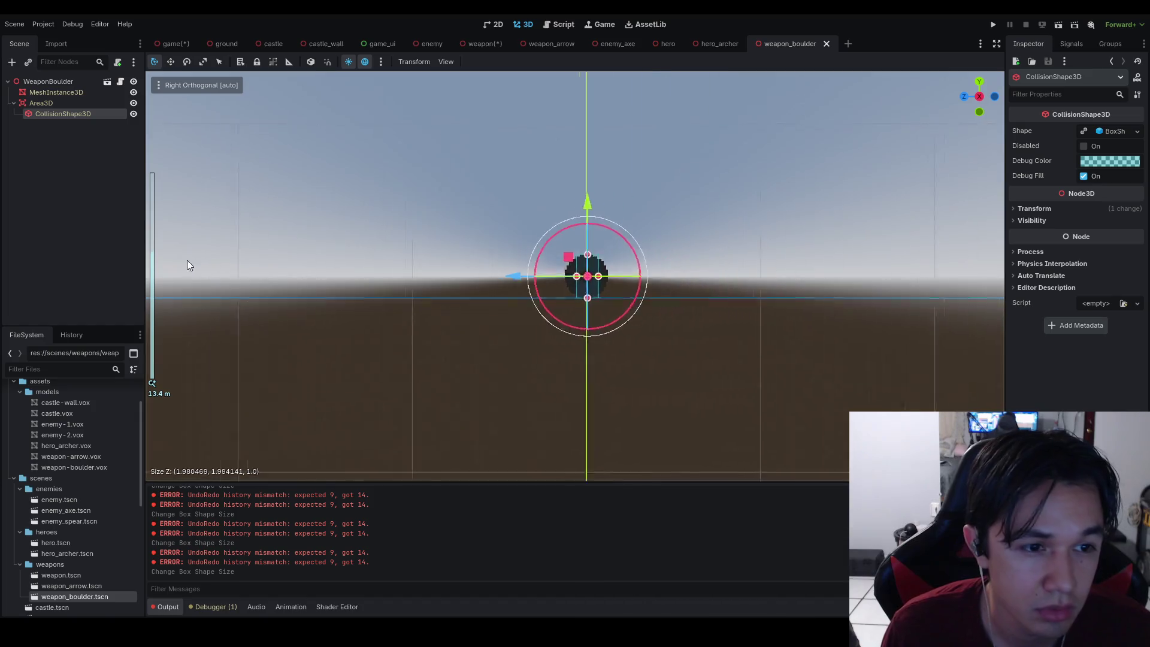
scroll(475, 264, "up", 2)
scroll(854, 318, "up", 6)
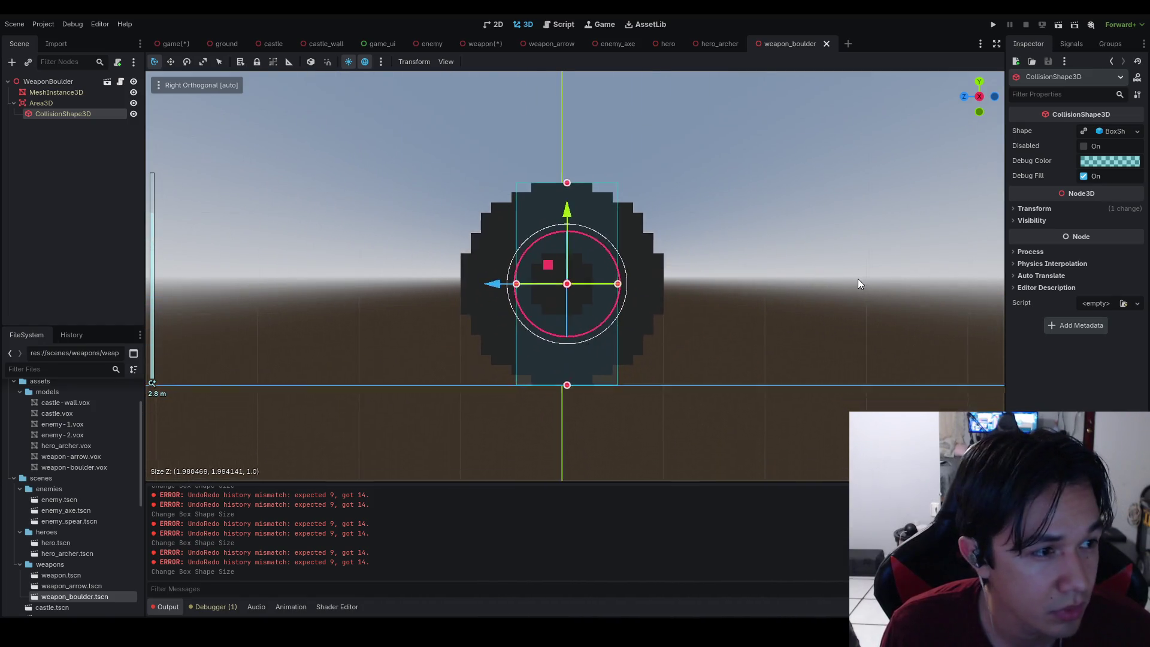
- Check the transform values, widen and centre the box on the boulder, then save the scene
left_click(1034, 208)
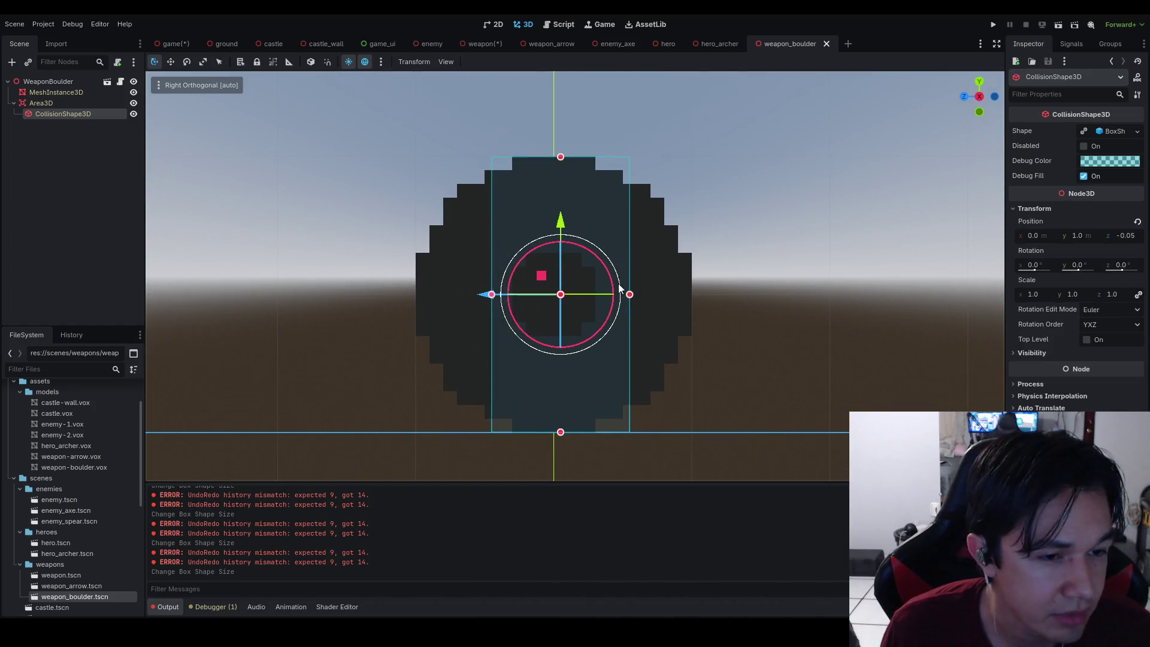
left_click_drag(632, 296, 693, 300)
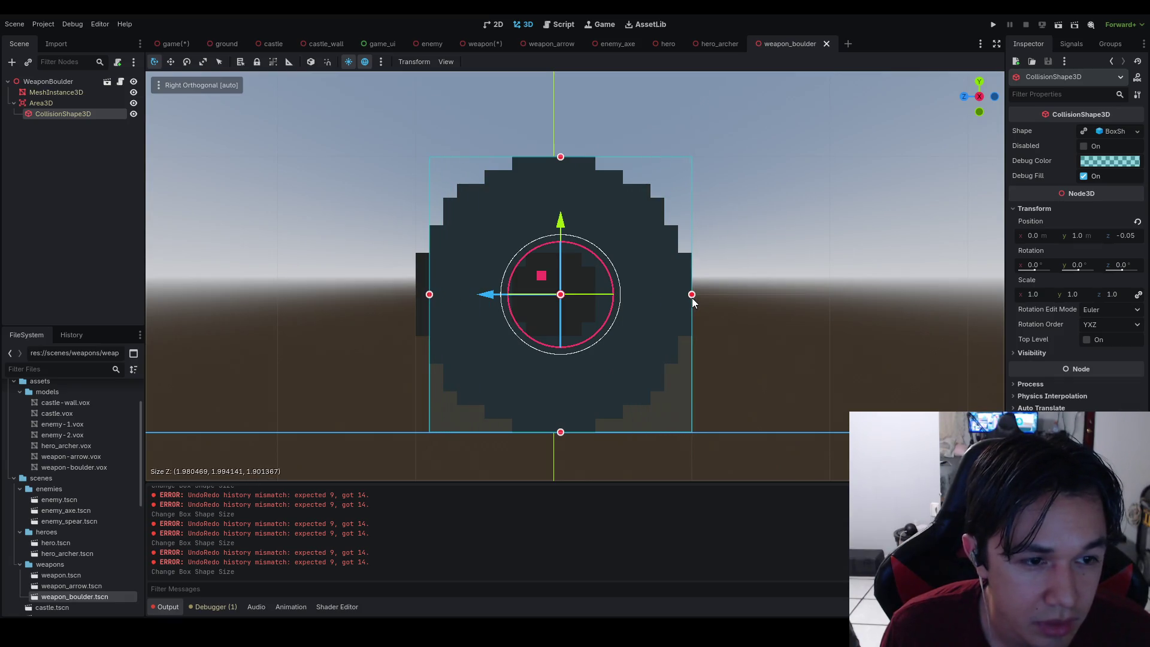
left_click_drag(490, 294, 484, 294)
left_click_drag(688, 296, 693, 295)
key("ctrl+s")
- Orbit back to perspective around the boulder and deselect the collision shape
mouse_move(725, 196)
left_mouse_down()
mouse_move(796, 217)
mouse_move(846, 207)
mouse_move(822, 255)
mouse_move(857, 275)
mouse_move(854, 123)
mouse_move(776, 89)
mouse_move(738, 116)
mouse_move(710, 167)
mouse_move(704, 260)
mouse_move(754, 304)
mouse_move(773, 299)
mouse_move(808, 226)
mouse_move(728, 242)
mouse_move(755, 254)
mouse_move(821, 229)
mouse_move(732, 227)
left_mouse_up()
left_click(767, 240)
scroll(724, 245, "down", 2)
scroll(757, 229, "up", 1)
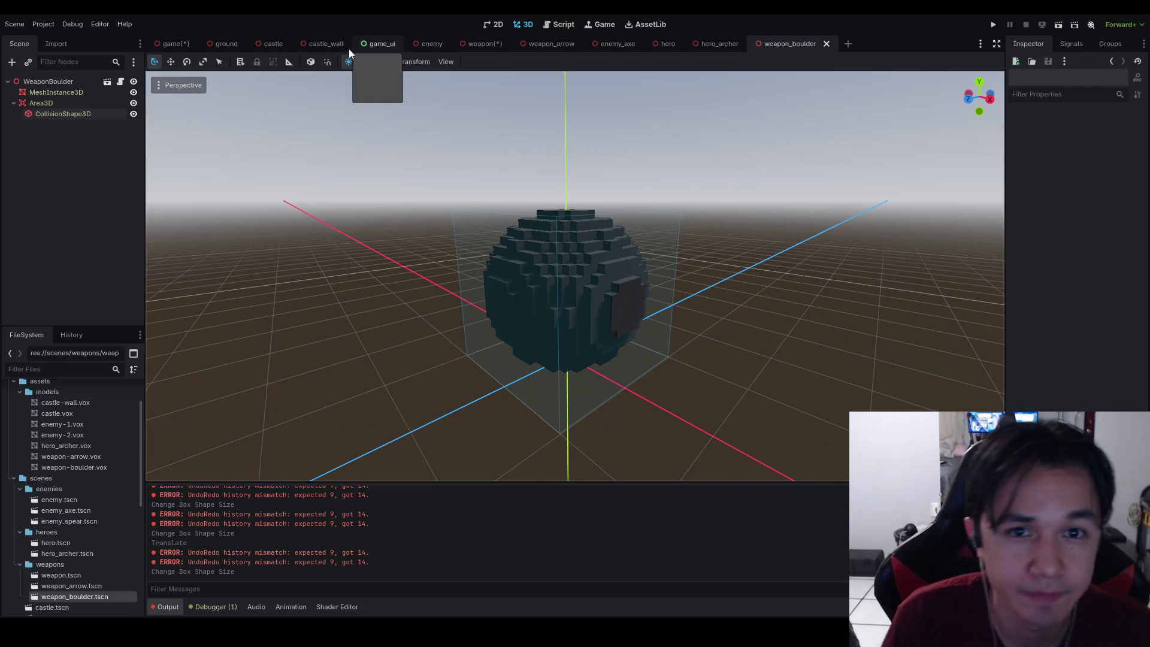
- Cycle between the game, weapon, weapon_boulder and weapon_arrow scenes, orbiting around the base weapon
left_click(172, 48)
left_click(500, 45)
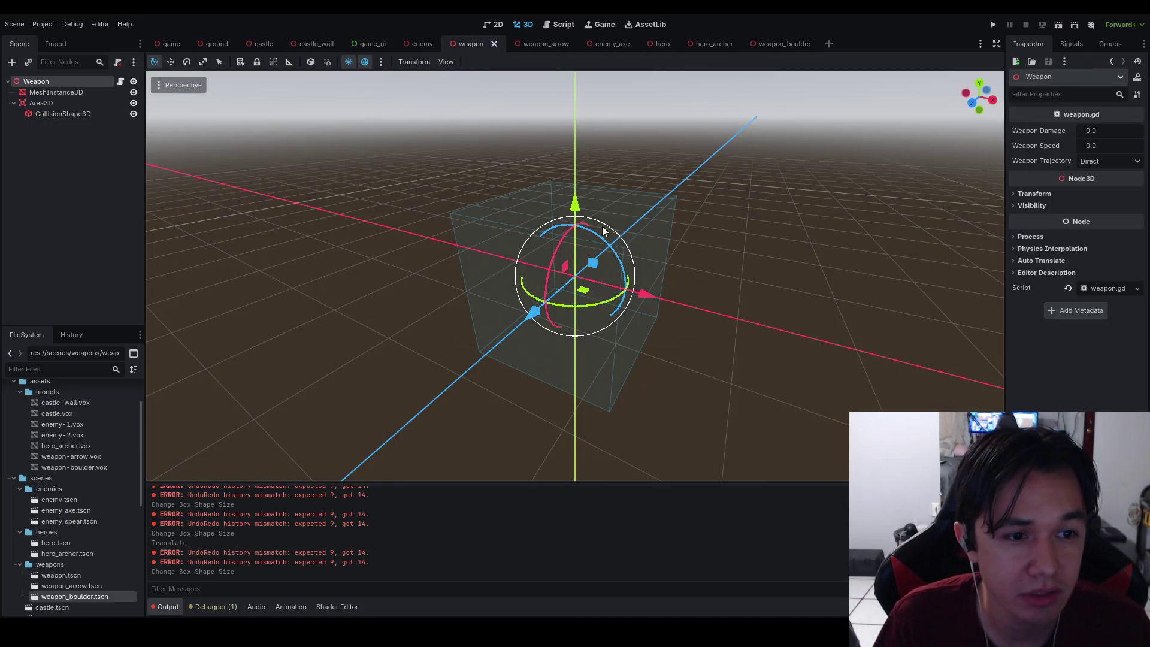
mouse_move(601, 167)
left_mouse_down()
mouse_move(556, 131)
mouse_move(378, 152)
left_mouse_up()
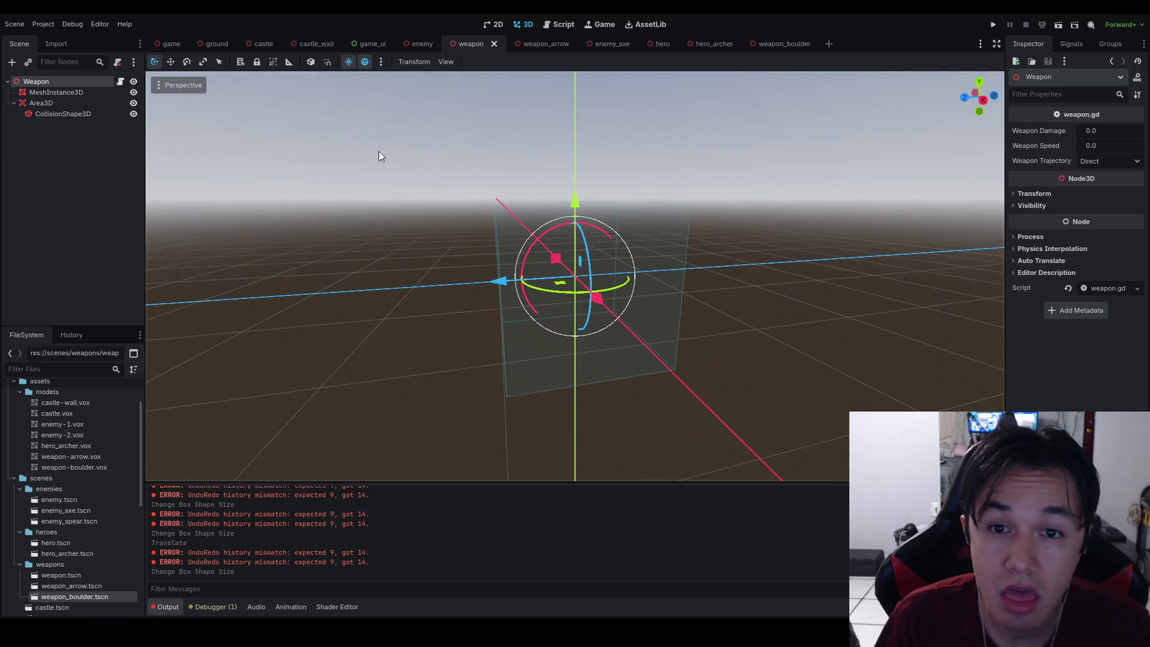
left_click(780, 44)
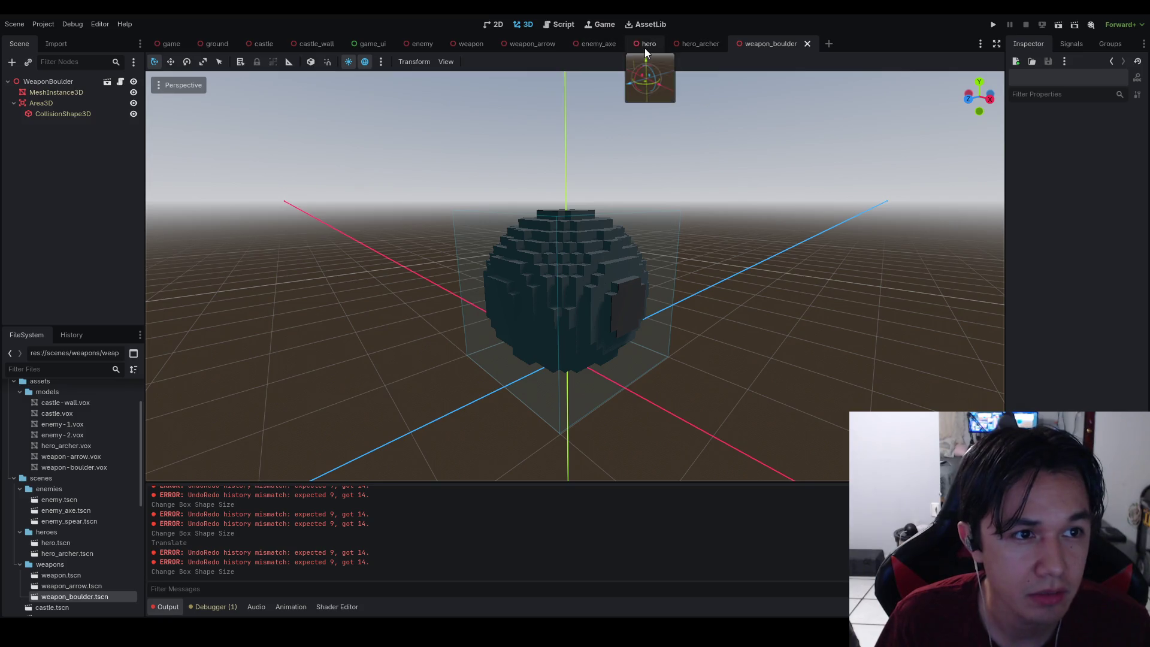
left_click(520, 46)
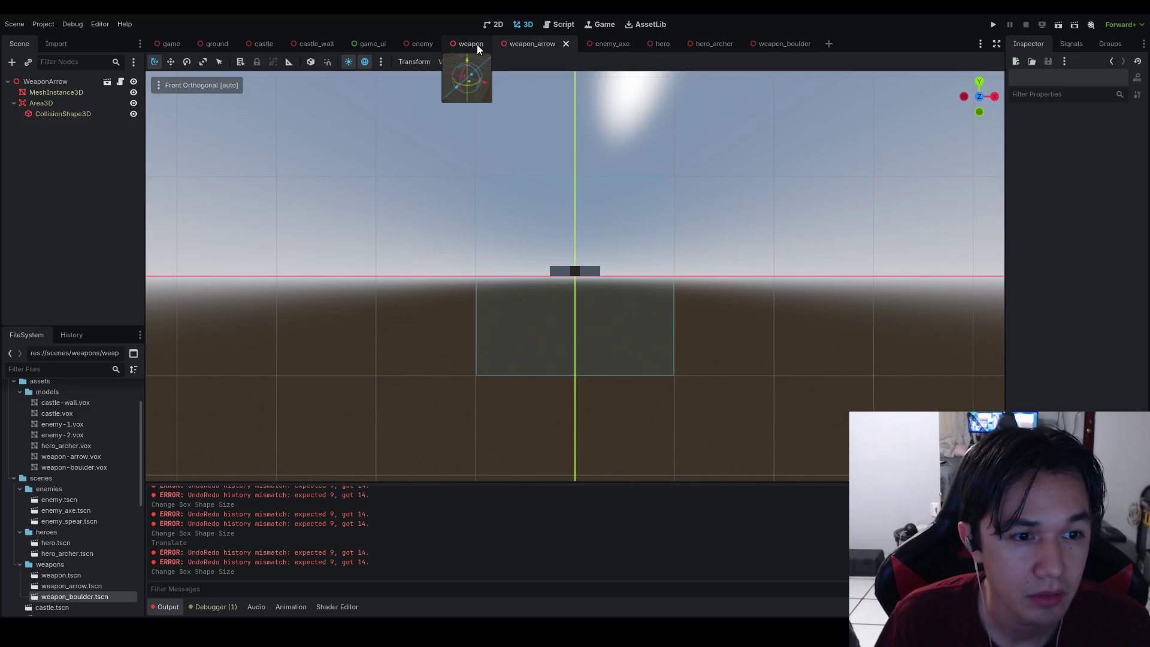
left_click(473, 45)
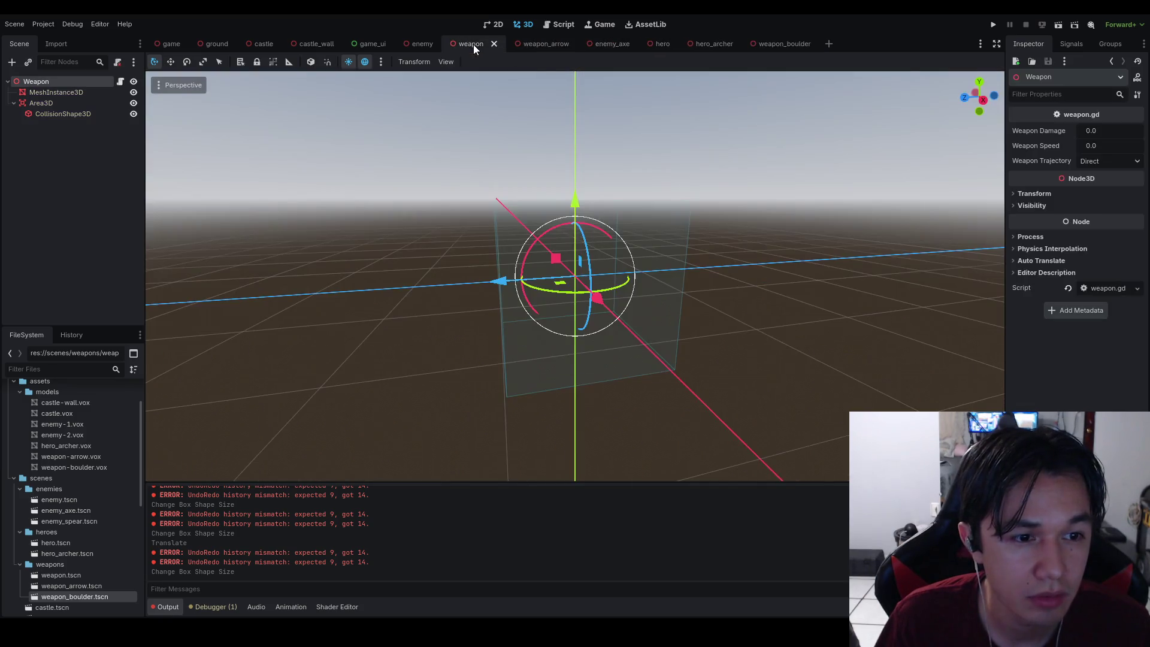
left_click(778, 45)
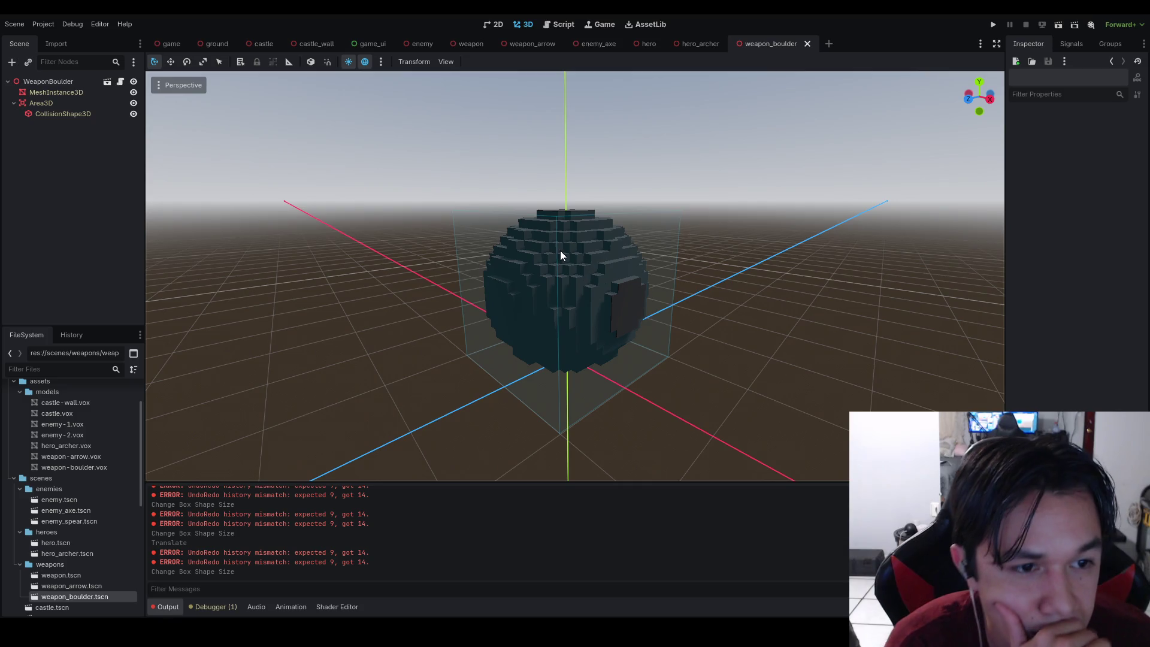
left_click(472, 43)
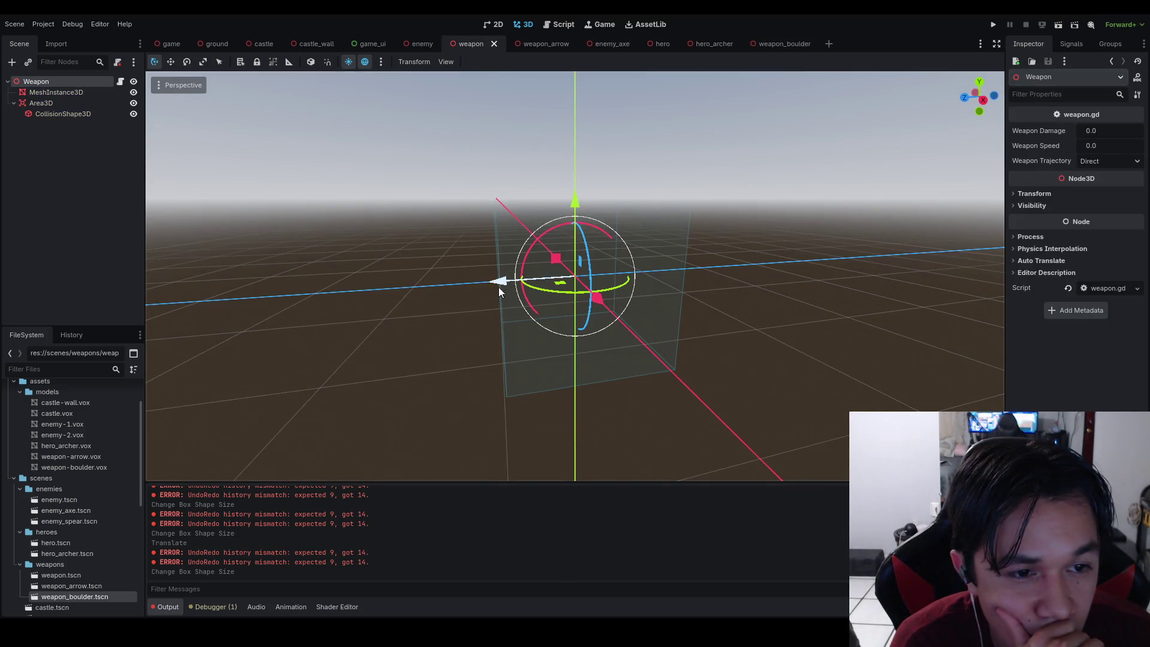
left_click_drag(499, 286, 441, 211)
- Flatten the base weapon's collision box to about 1.05 high and compare the other weapon scenes
left_click(41, 103)
left_click(101, 115)
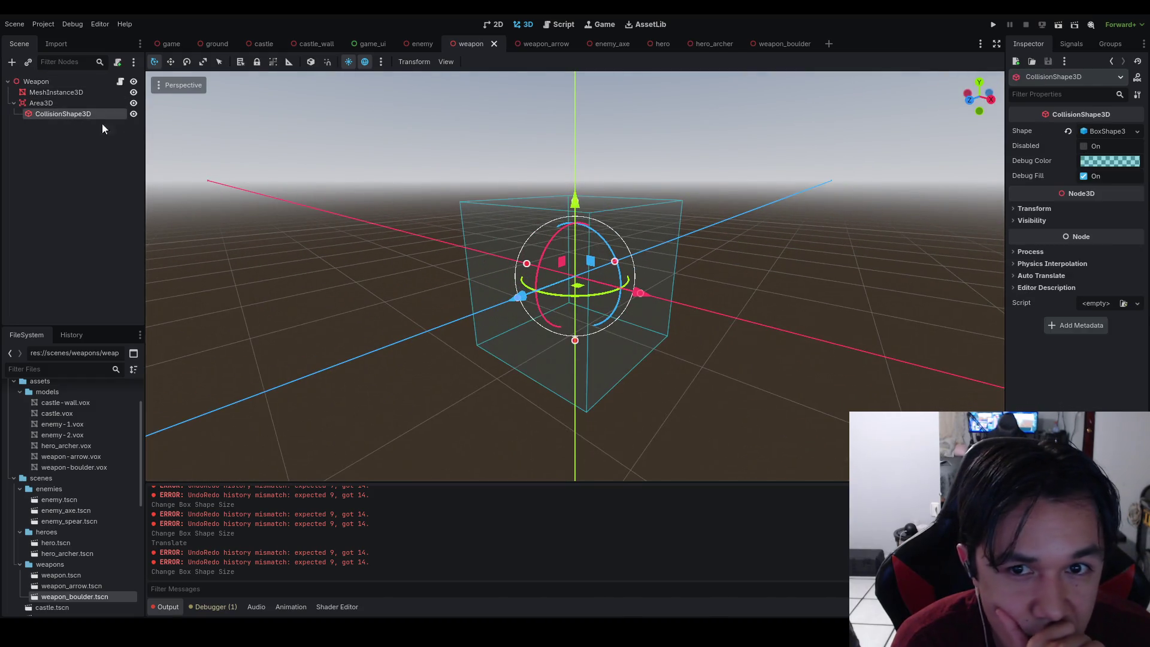
left_click_drag(579, 352, 574, 281)
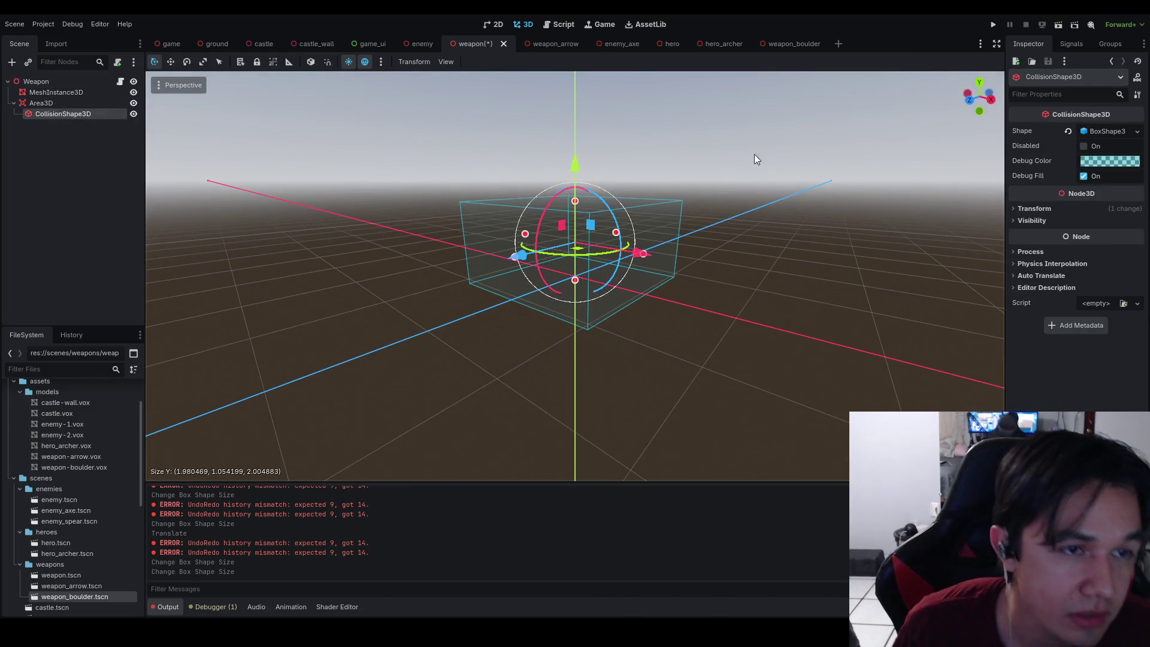
left_click(784, 44)
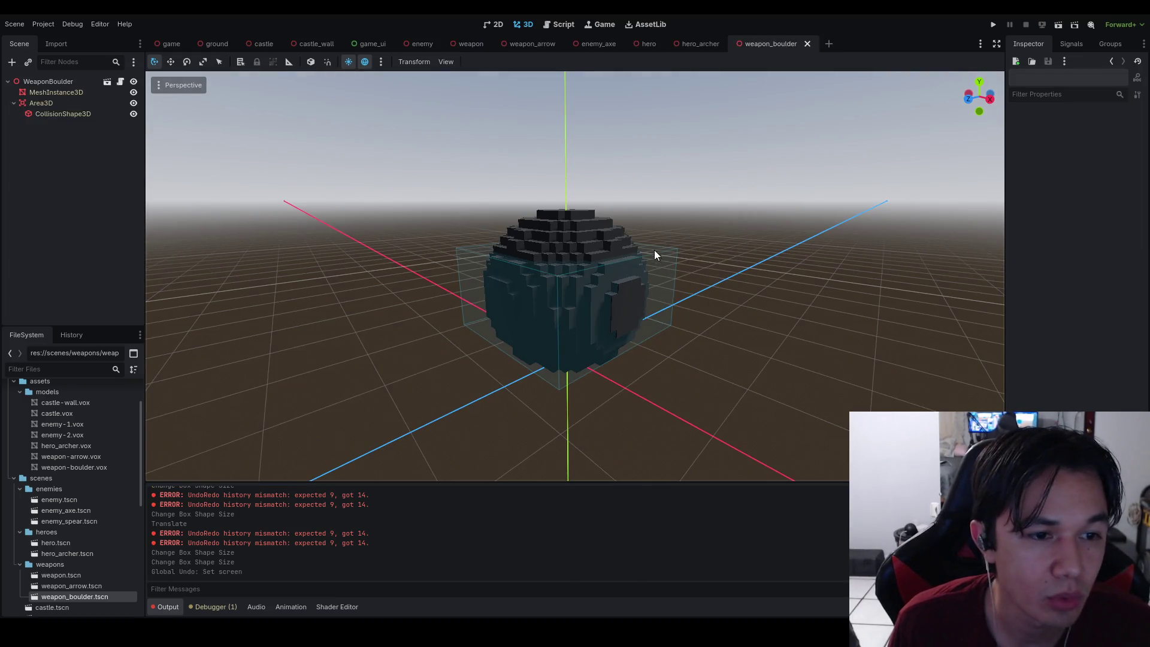
left_click(532, 44)
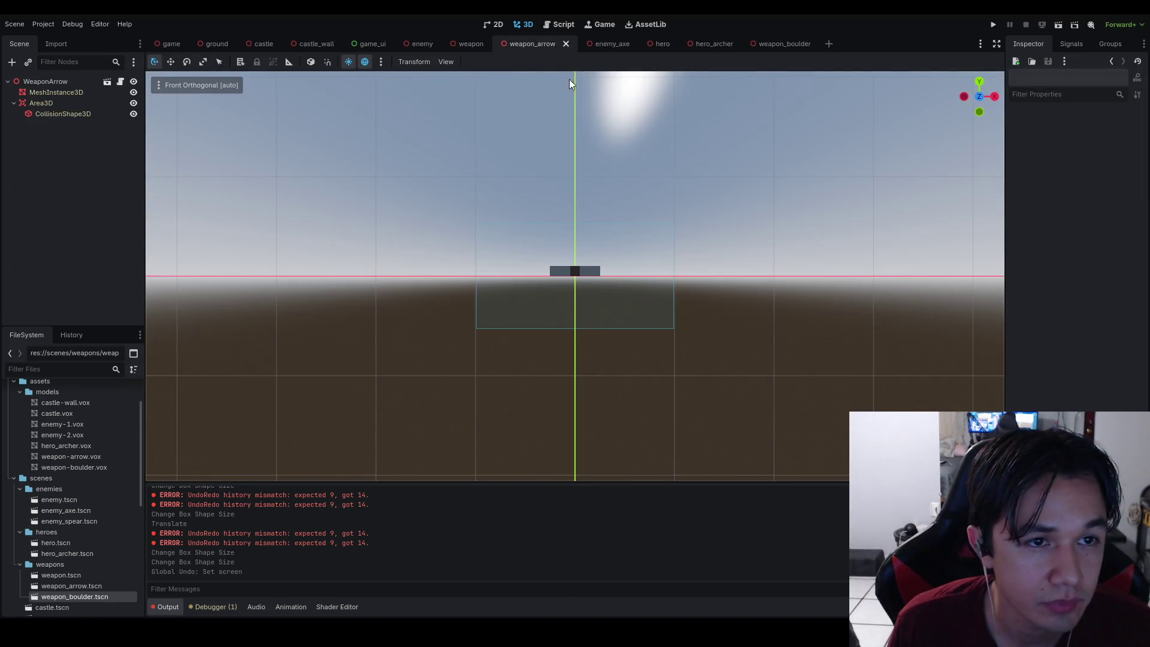
left_click(471, 43)
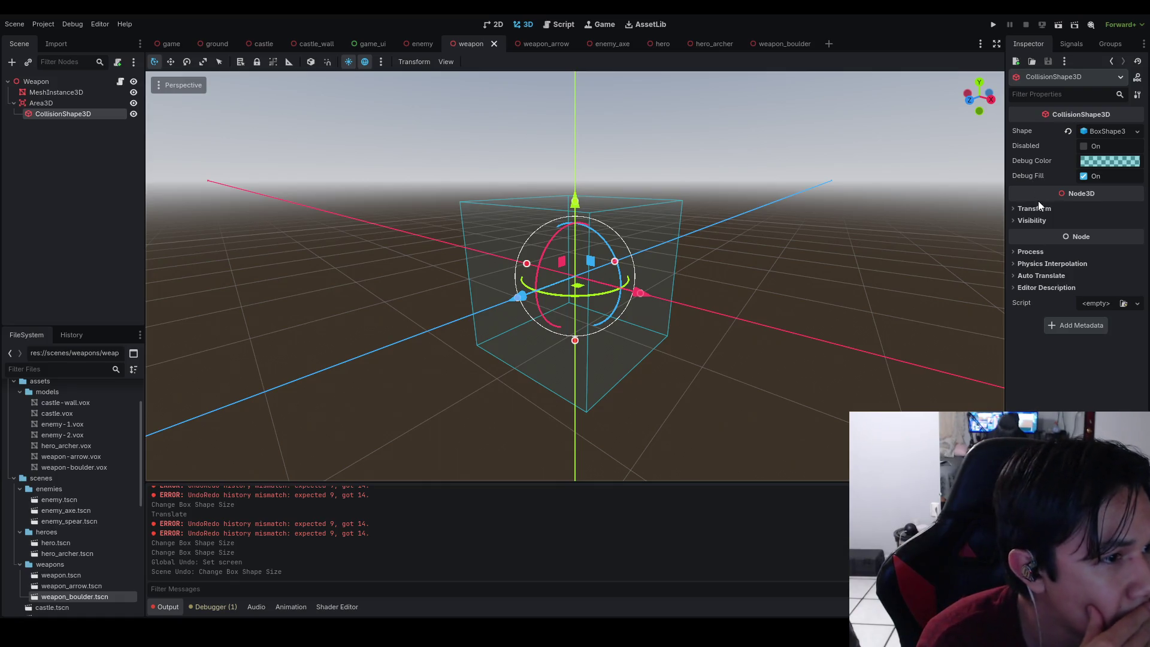
- Browse the weapon collision shape's Inspector sections, ending with Transform expanded
left_click(1041, 217)
left_click(1039, 219)
left_click(1042, 252)
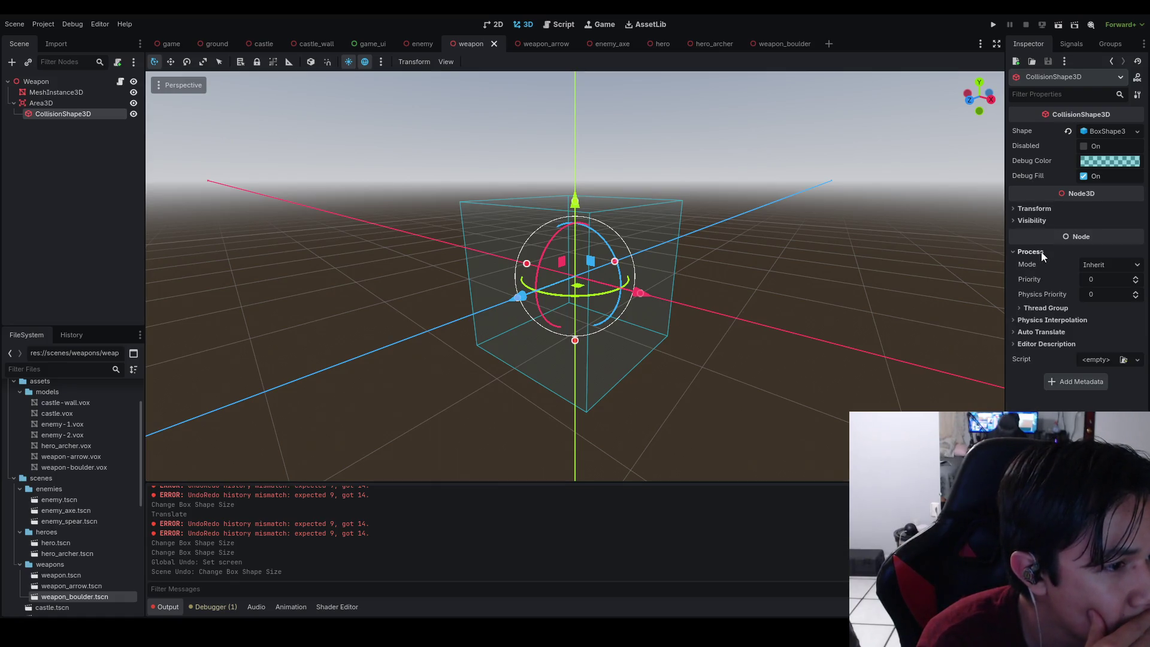
left_click(1041, 252)
left_click(1042, 275)
left_click(1048, 265)
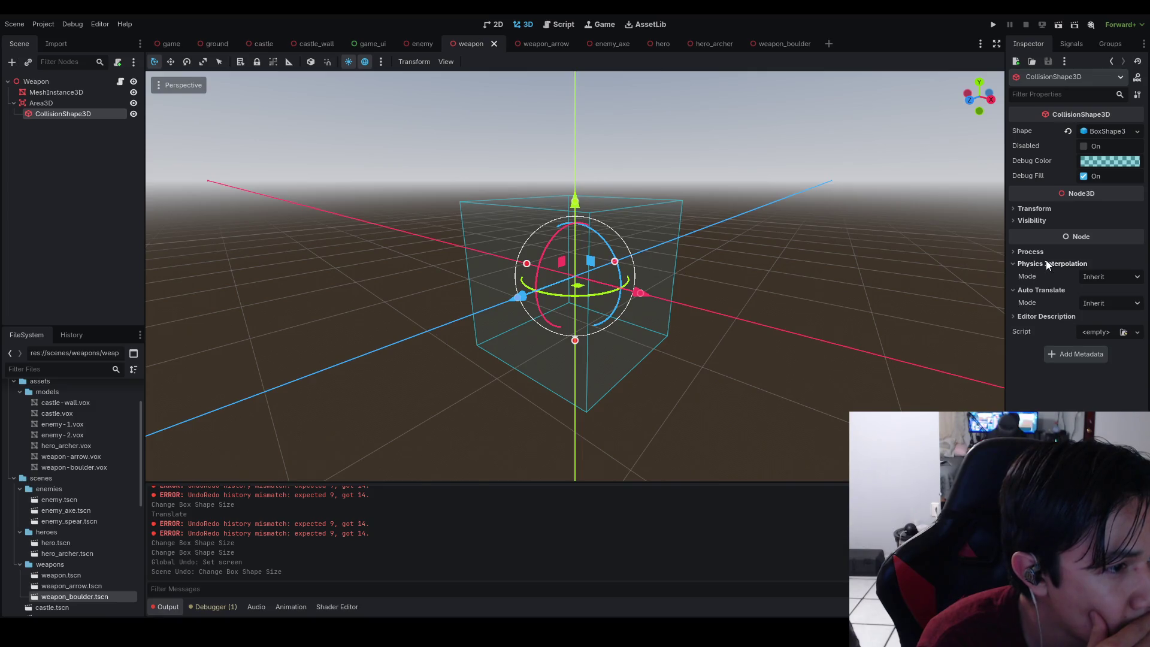
left_click(1038, 315)
left_click(1038, 315)
left_click(1041, 263)
left_click(1030, 252)
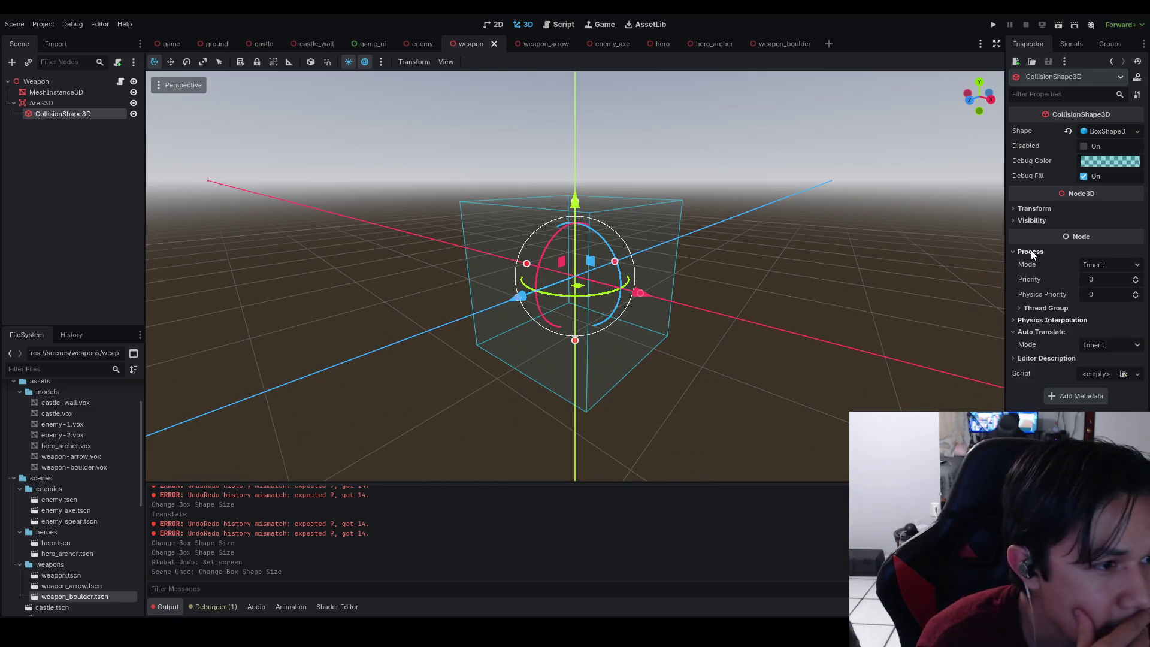
left_click(1039, 308)
left_click(1036, 333)
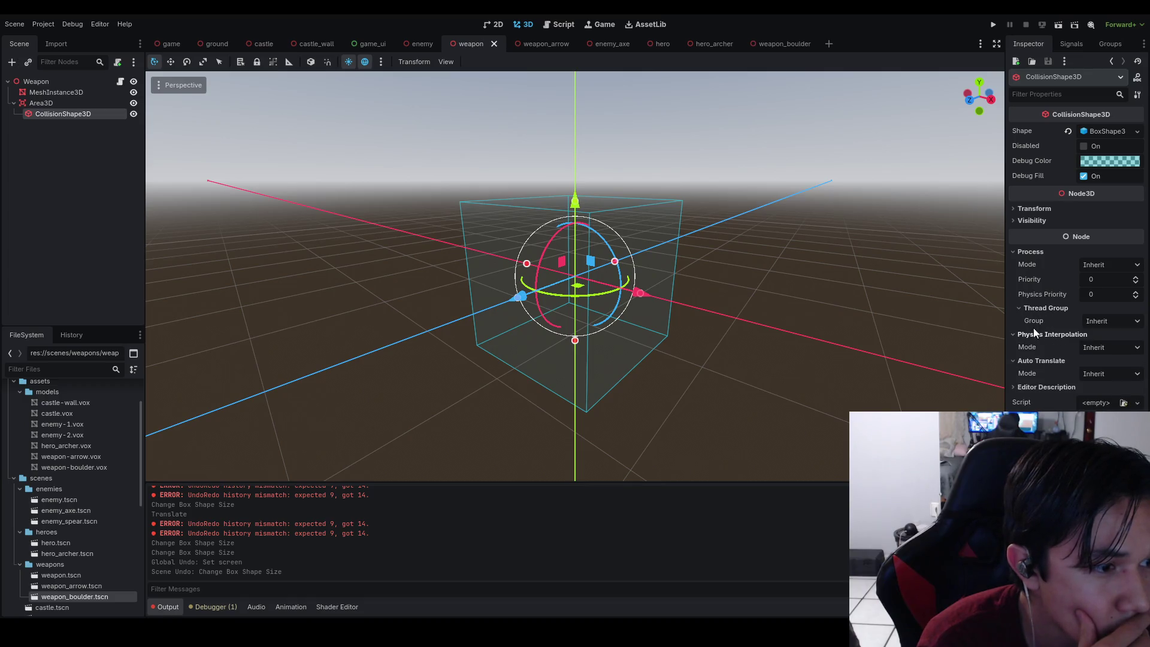
left_click(1039, 210)
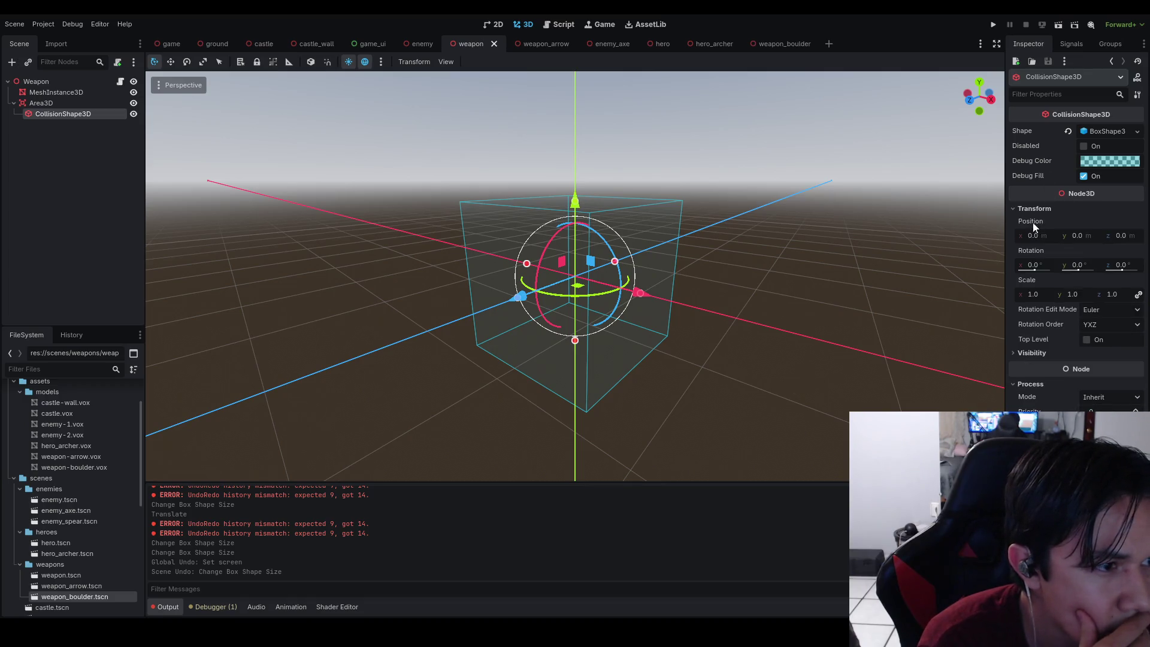
left_click(1036, 209)
left_click(1033, 222)
left_click(1033, 222)
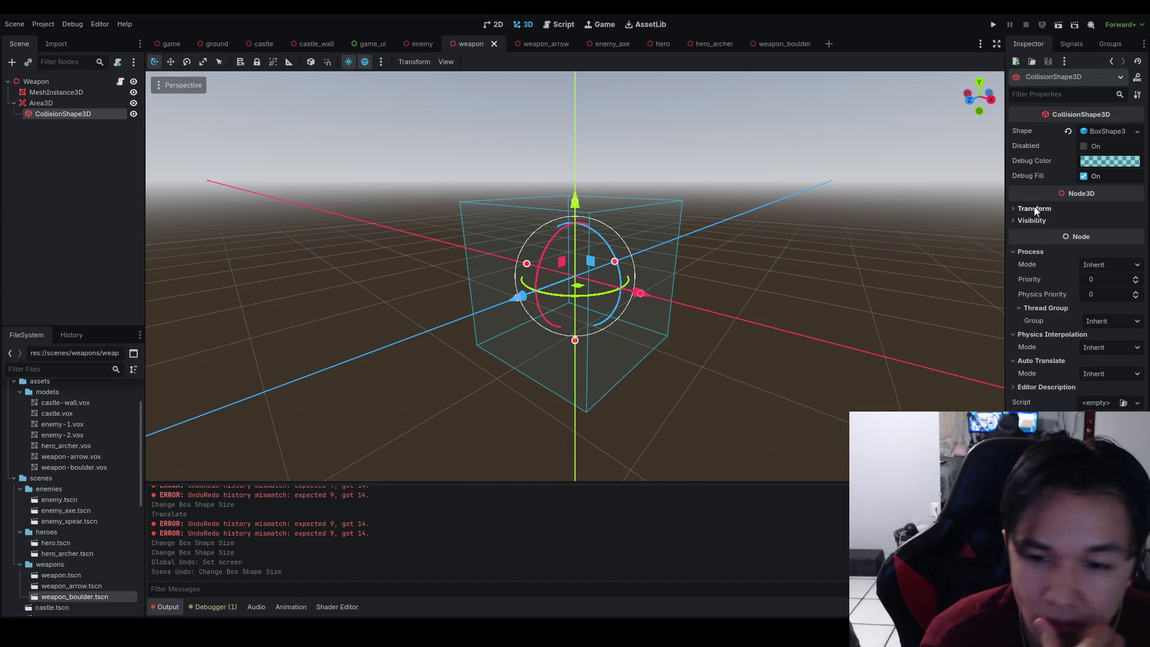
left_click(1034, 208)
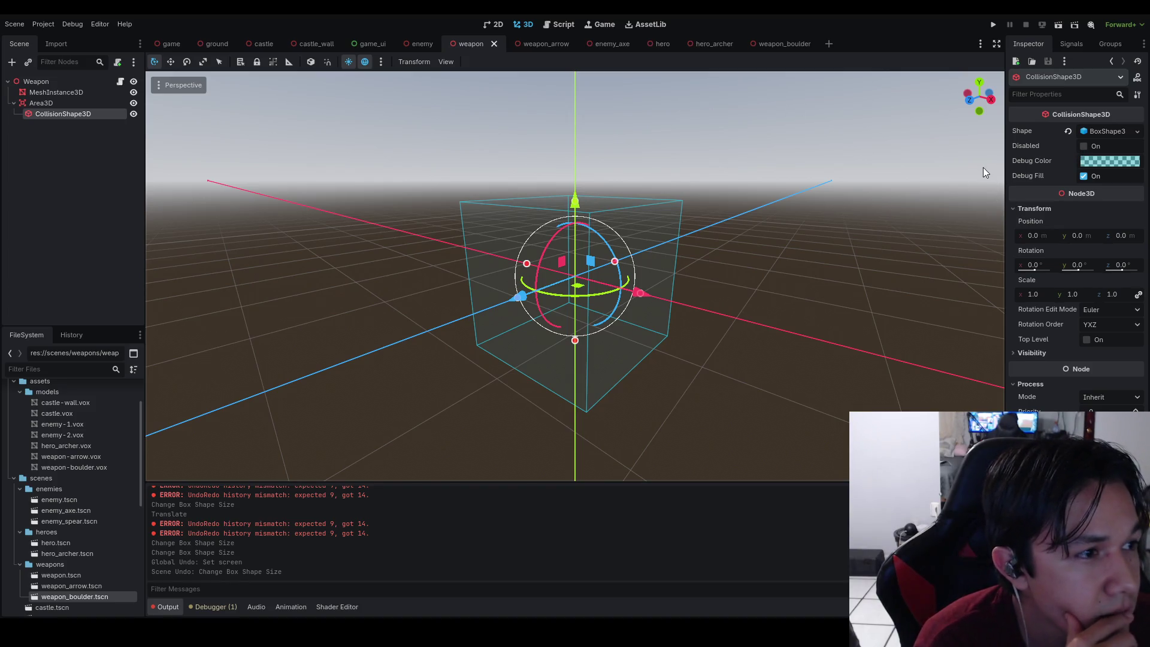
- Clear the base weapon's box collision shape from the Shape dropdown
left_click(1137, 132)
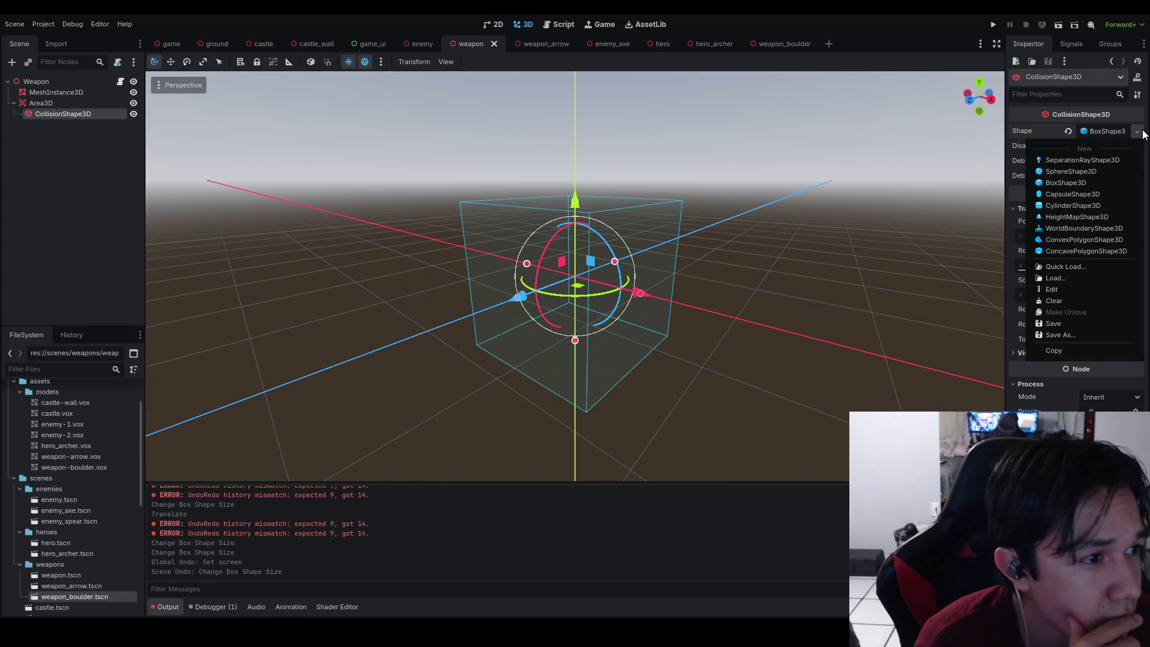
left_click(1143, 133)
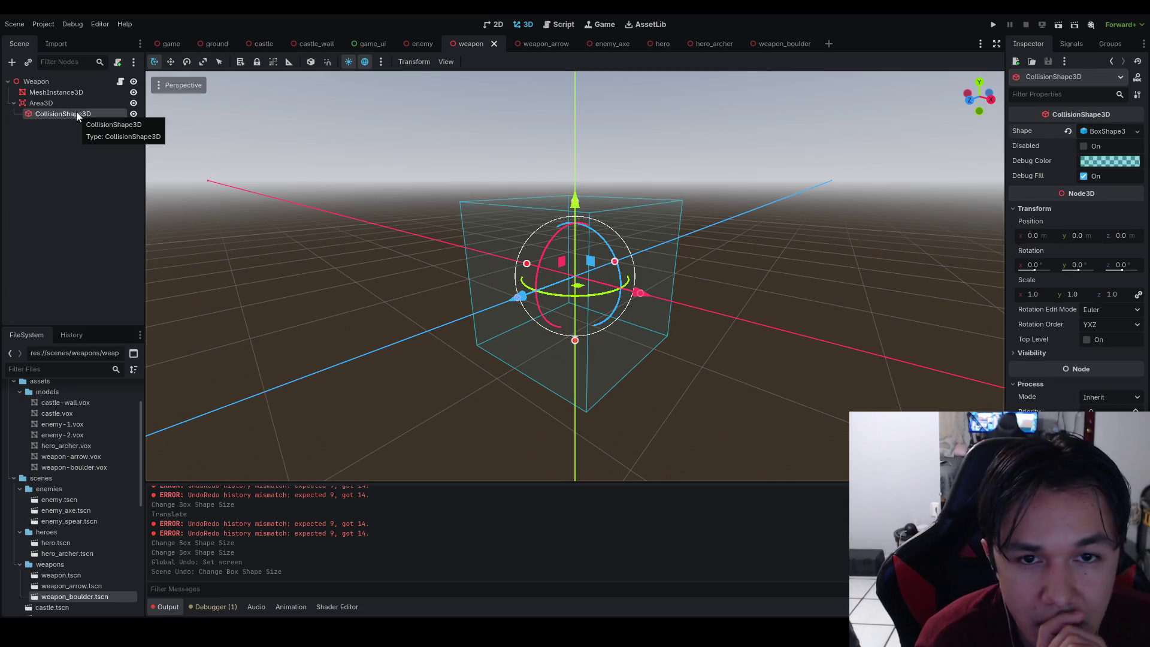
left_click(1138, 132)
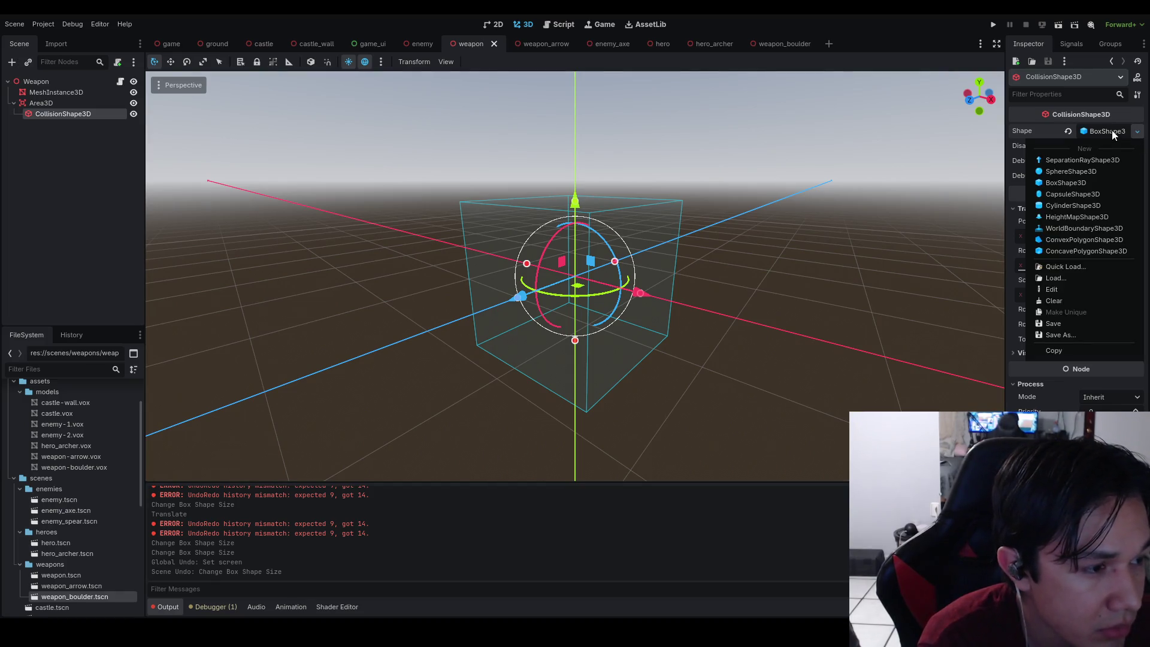
left_click(1063, 301)
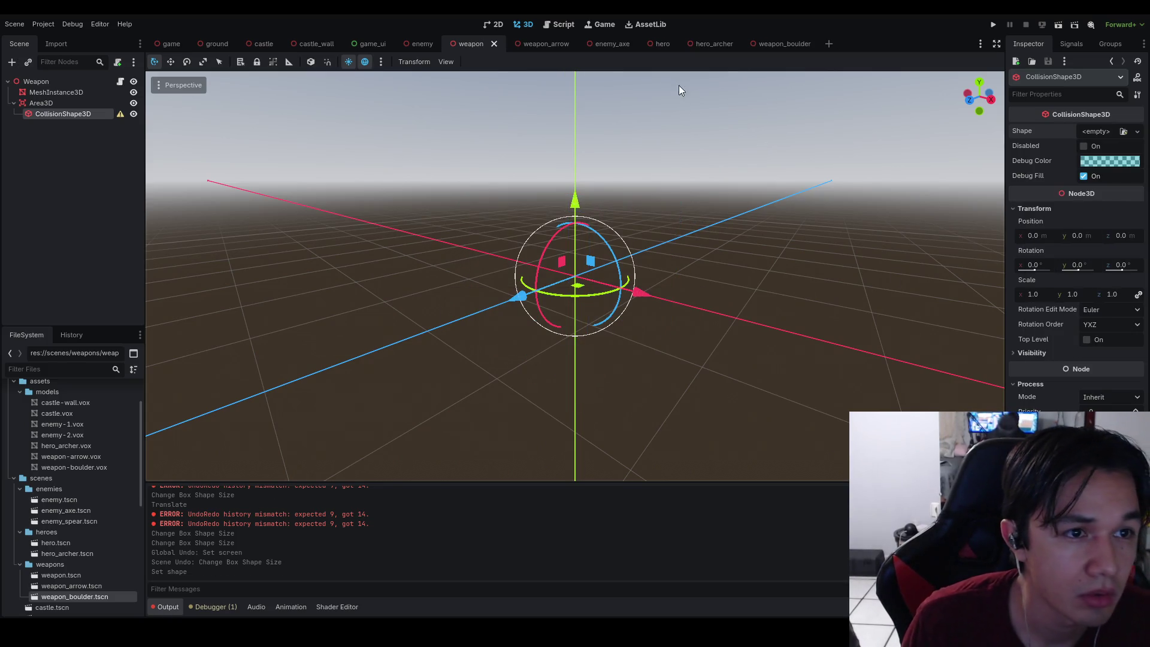
- Check the boulder scene, undo the clear and save, then open weapon_arrow.tscn's file options
left_click(757, 43)
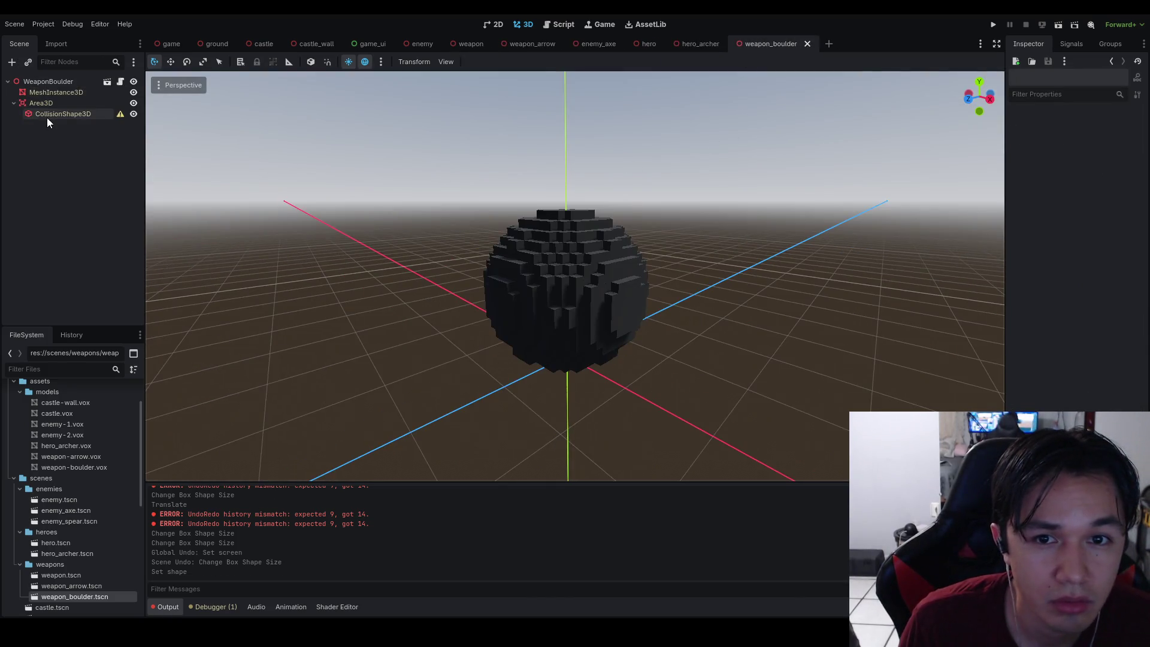
left_click(48, 117)
left_click(458, 44)
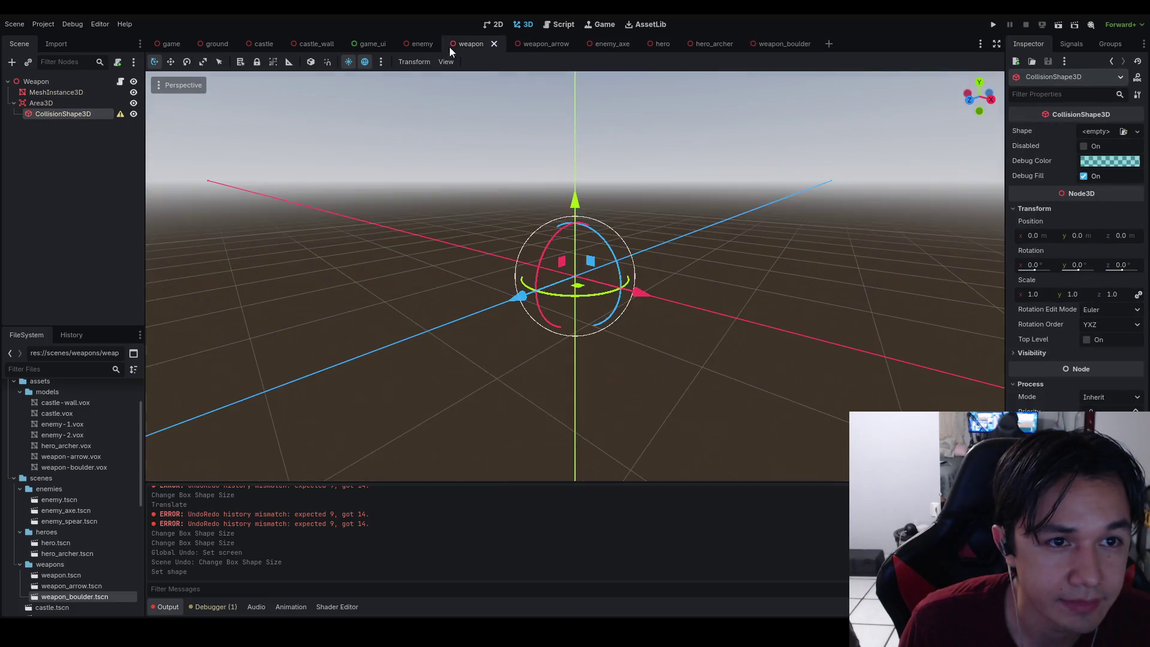
key("ctrl+z")
key("ctrl+s")
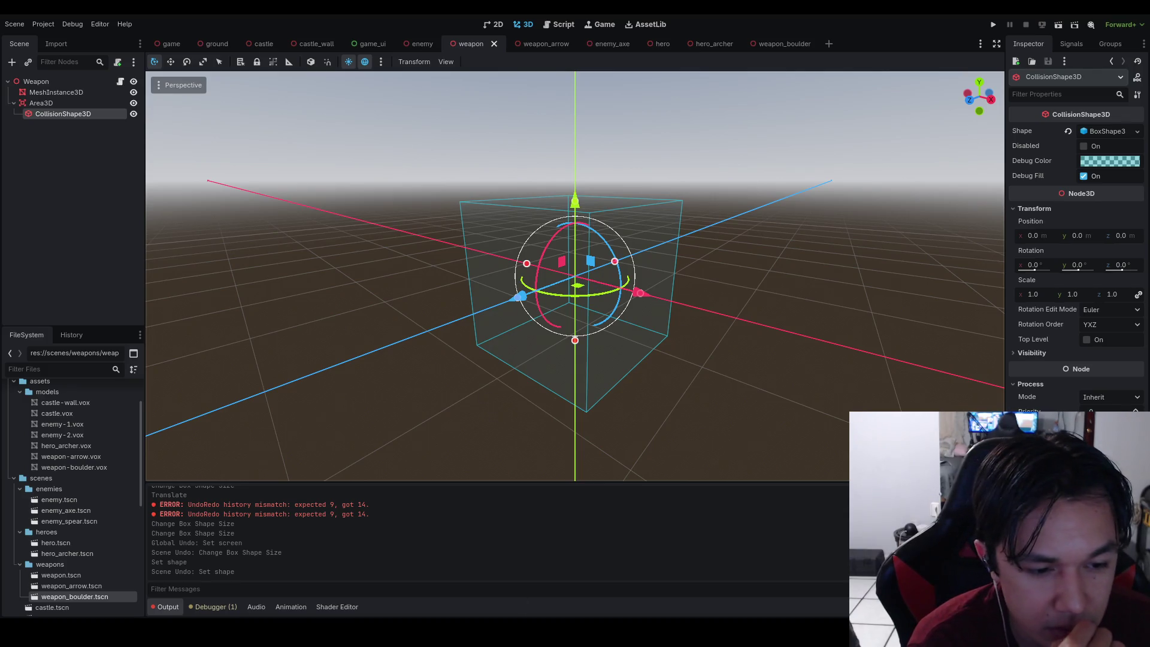
mouse_move(521, 629)
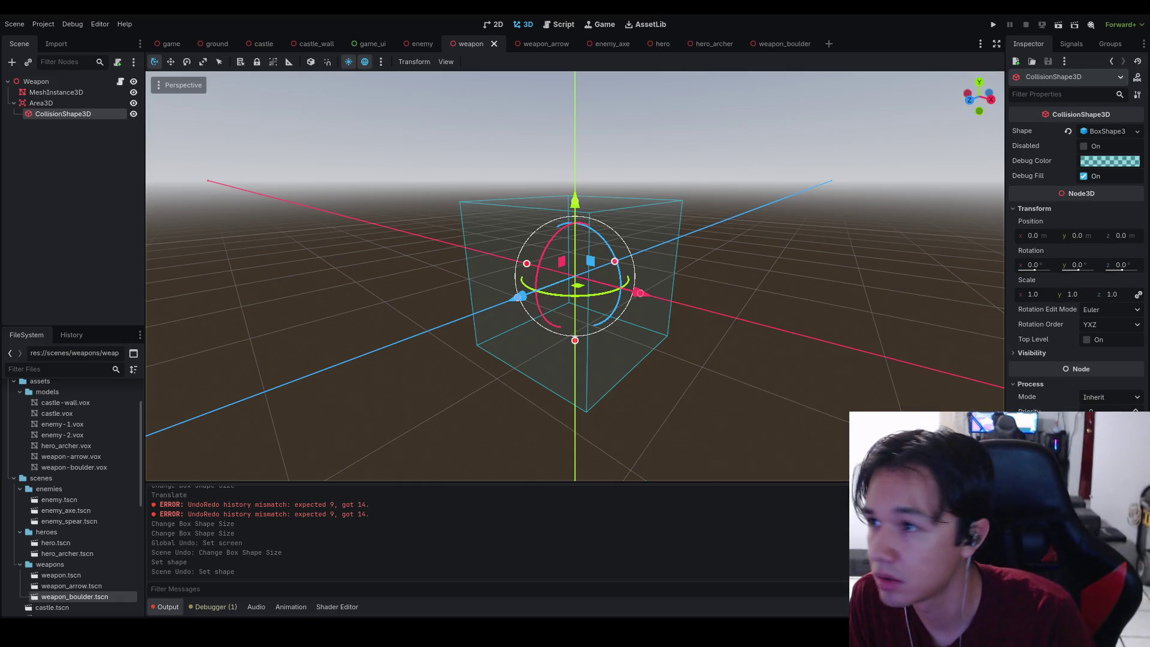
right_click(64, 586)
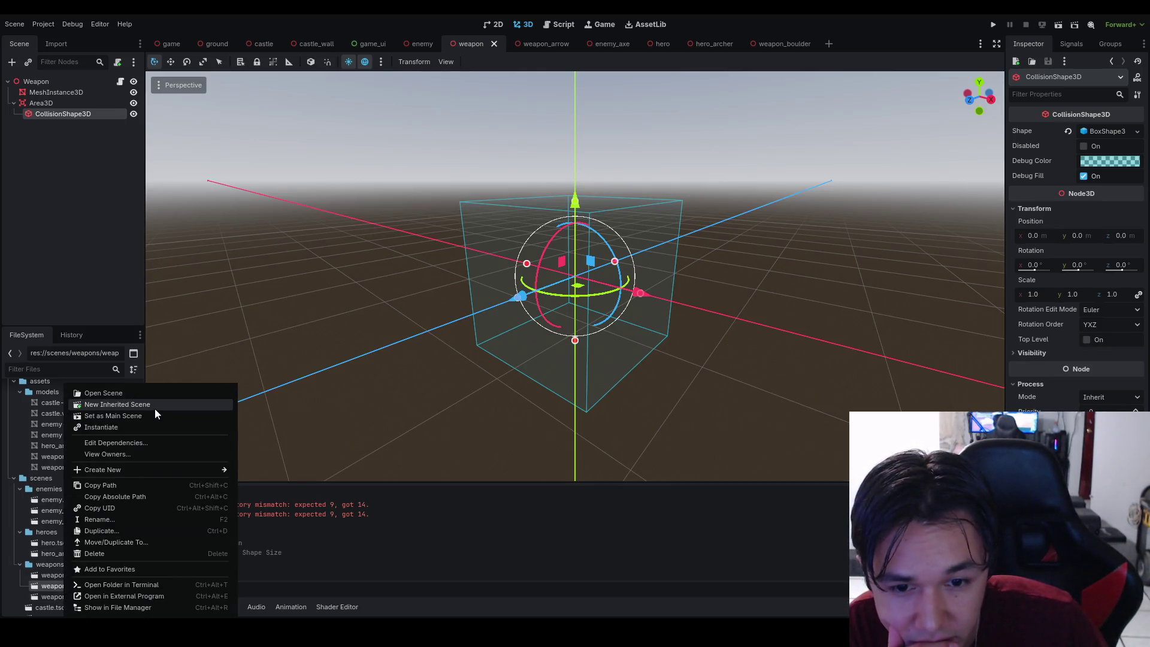